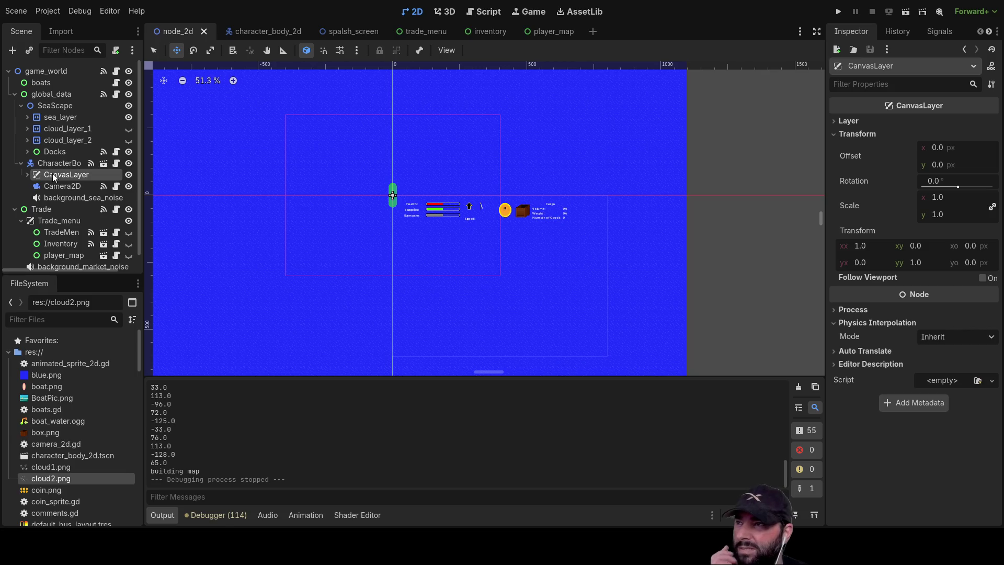
Select the CharacterBody2D boat and drag it down and to the right in the world scene
left_click(57, 163)
right_click(428, 203, "alt")
left_click(369, 199)
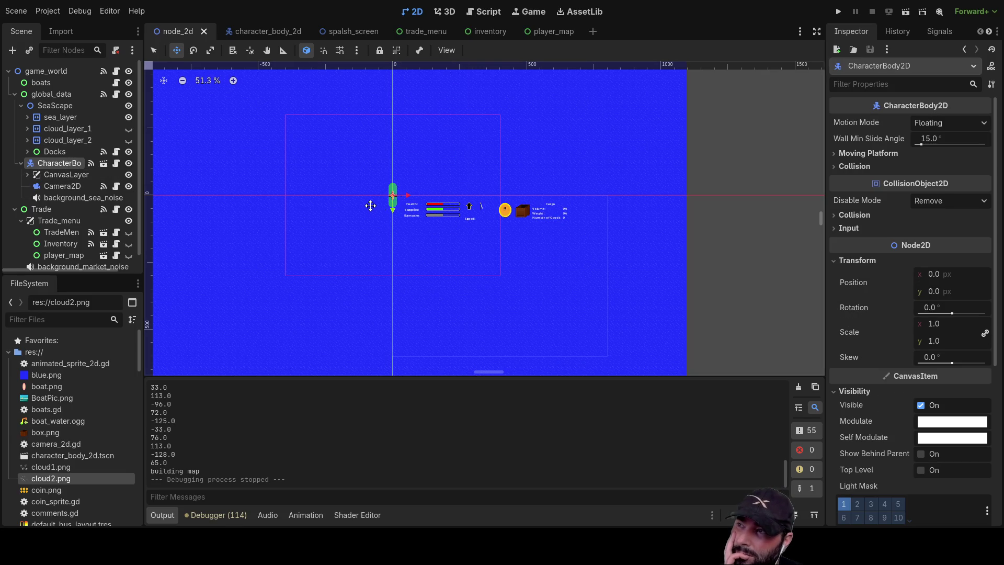
scroll(372, 206, "up", 8)
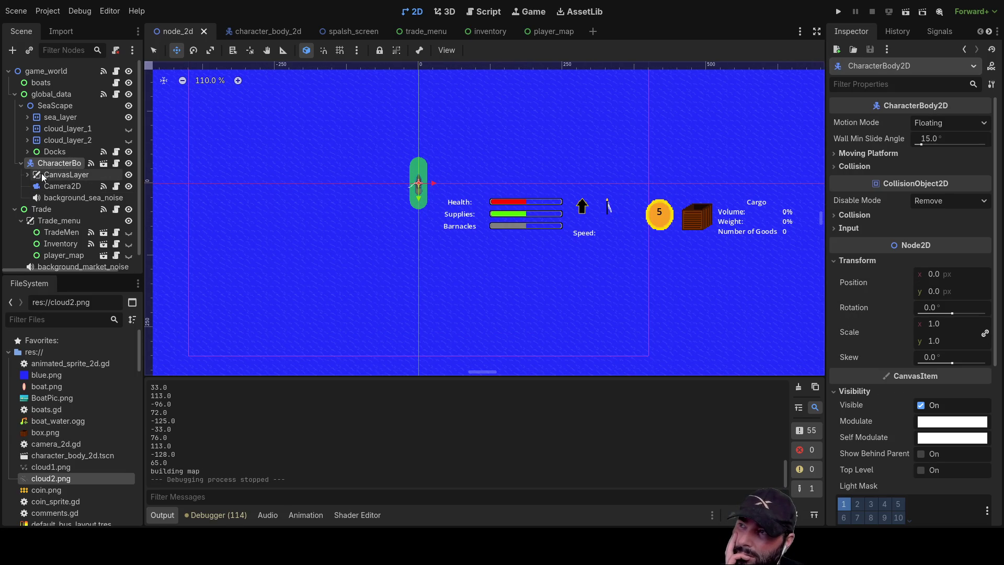
right_click(423, 196, "alt")
mouse_move(422, 196)
left_mouse_down()
mouse_move(448, 253)
mouse_move(633, 337)
mouse_move(475, 293)
mouse_move(314, 230)
mouse_move(570, 320)
mouse_move(586, 309)
left_mouse_up()
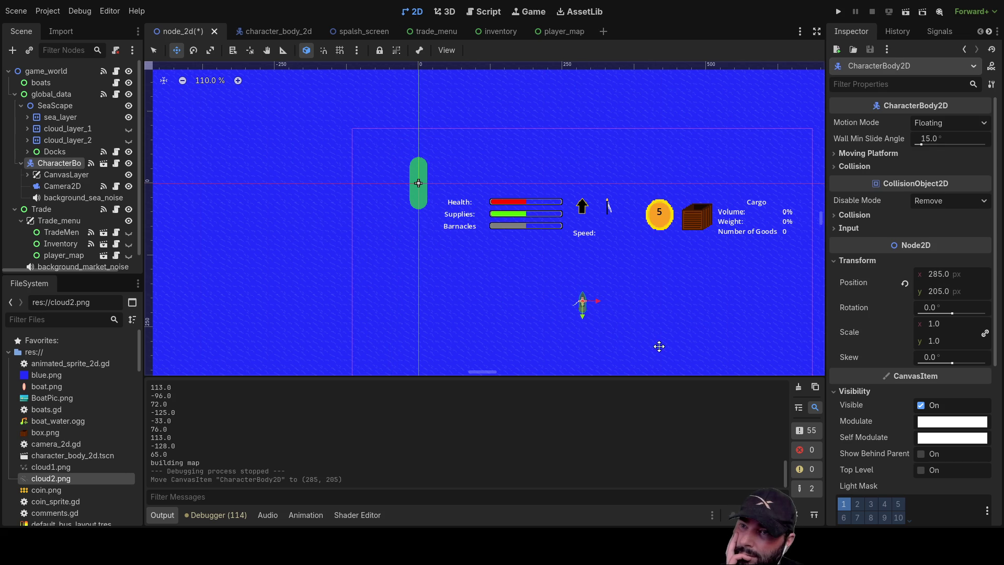
Drag the boat back and fine-tune it until its position reads (400, 302)
left_click(20, 163)
left_click(21, 163)
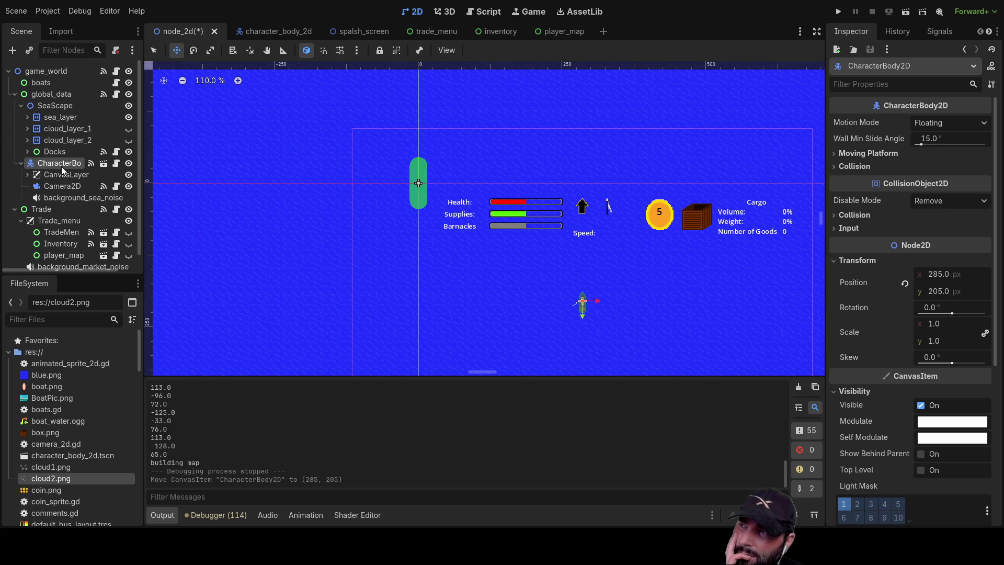
right_click(421, 195, "alt")
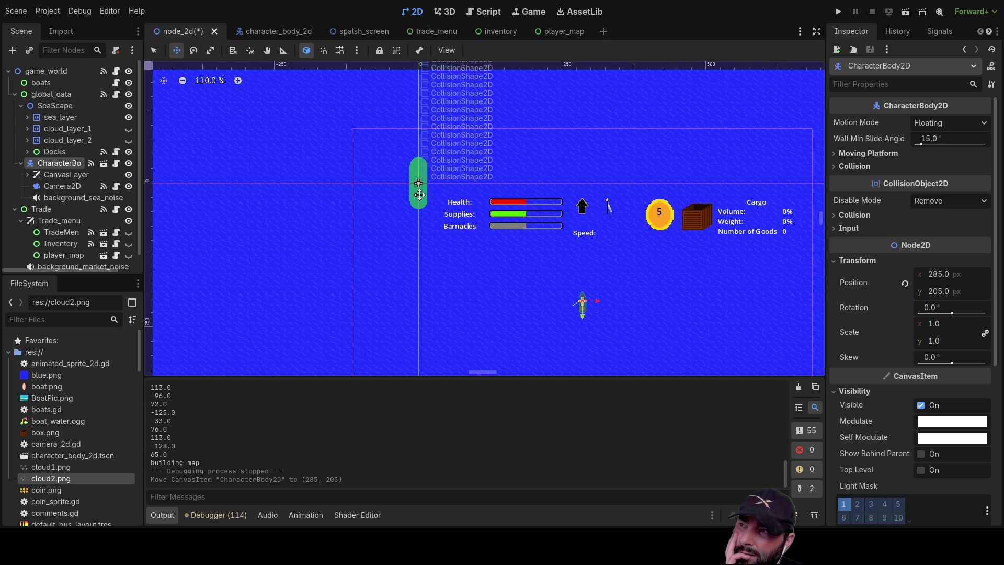
mouse_move(556, 251)
left_mouse_down()
mouse_move(349, 162)
mouse_move(415, 215)
left_mouse_up()
scroll(303, 204, "down", 3)
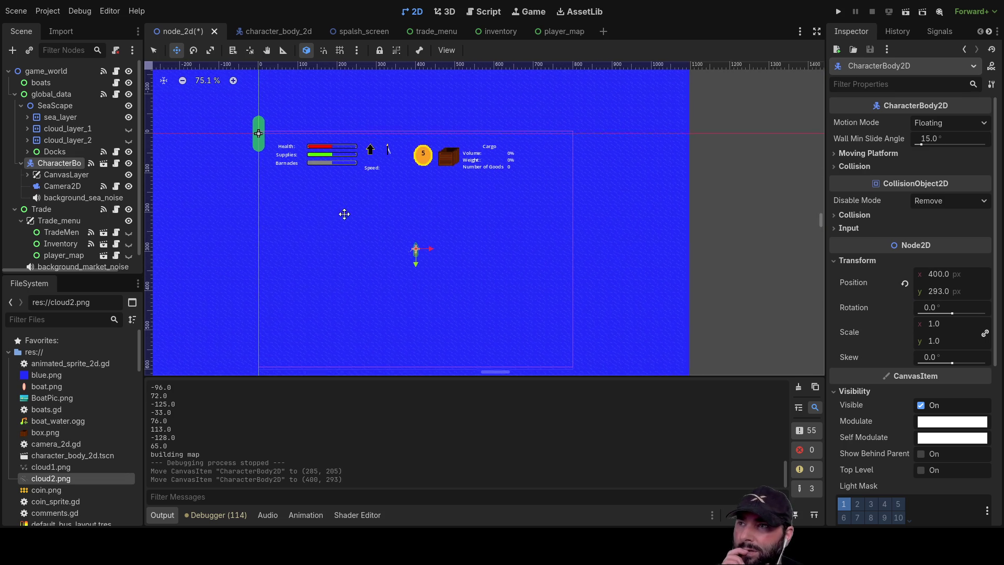
left_click_drag(377, 243, 377, 249)
scroll(485, 207, "down", 3)
scroll(486, 183, "down", 5)
scroll(471, 219, "up", 5)
scroll(471, 219, "right", 2)
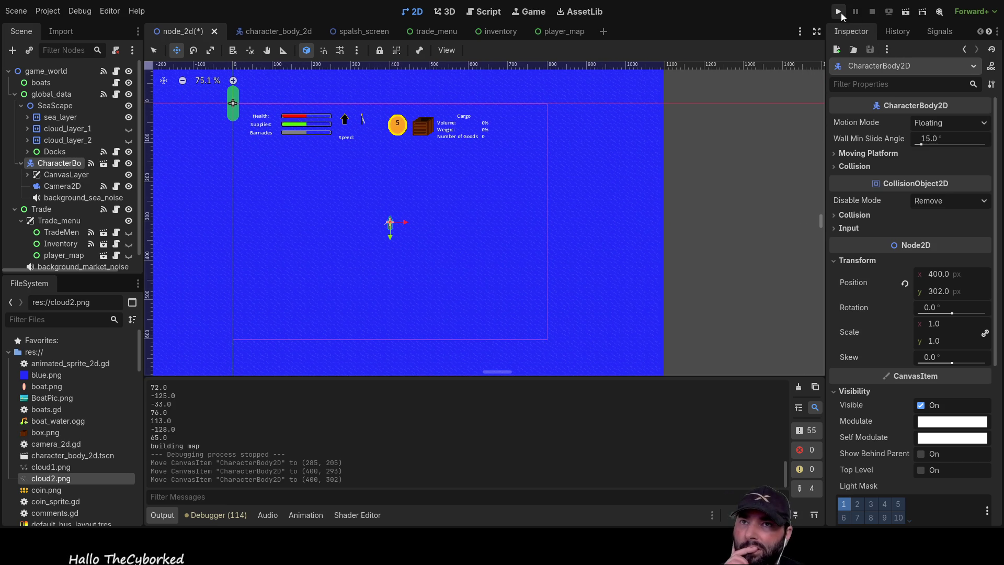
left_click(842, 14)
left_click(447, 80)
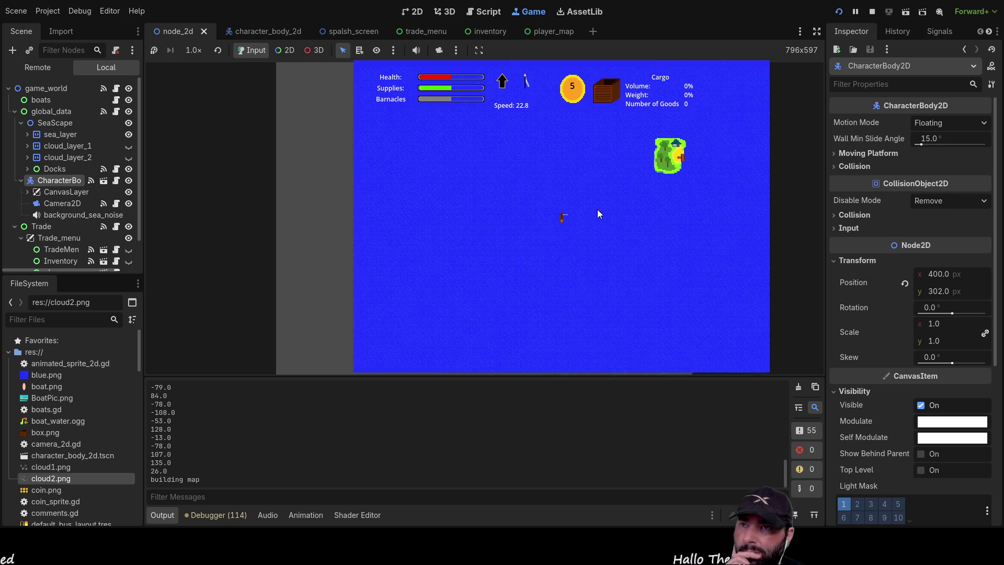
key("F8")
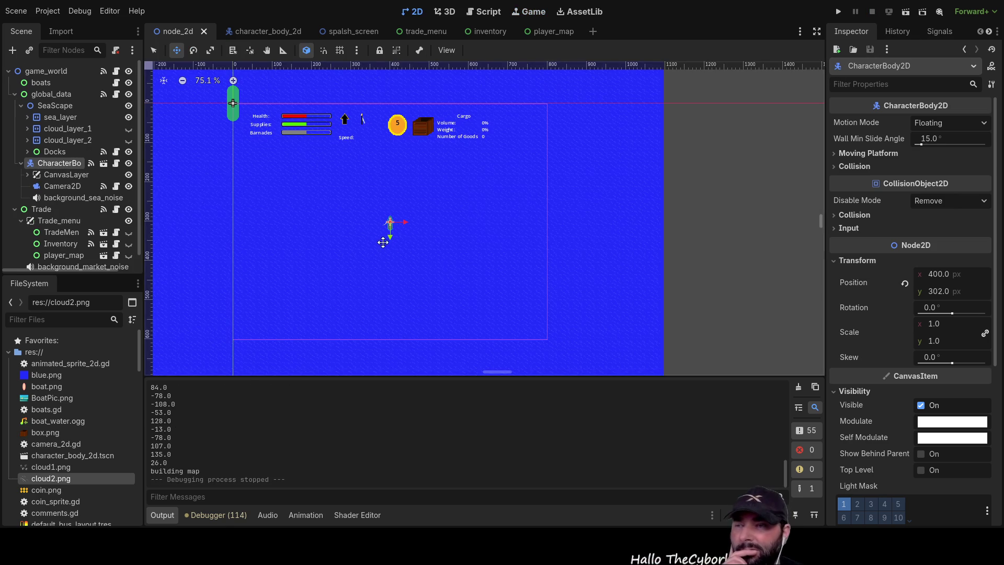
scroll(425, 267, "down", 2)
Shift the sea_layer tiled background with the Move tool, settling it at (-21, -27)
scroll(404, 258, "down", 3)
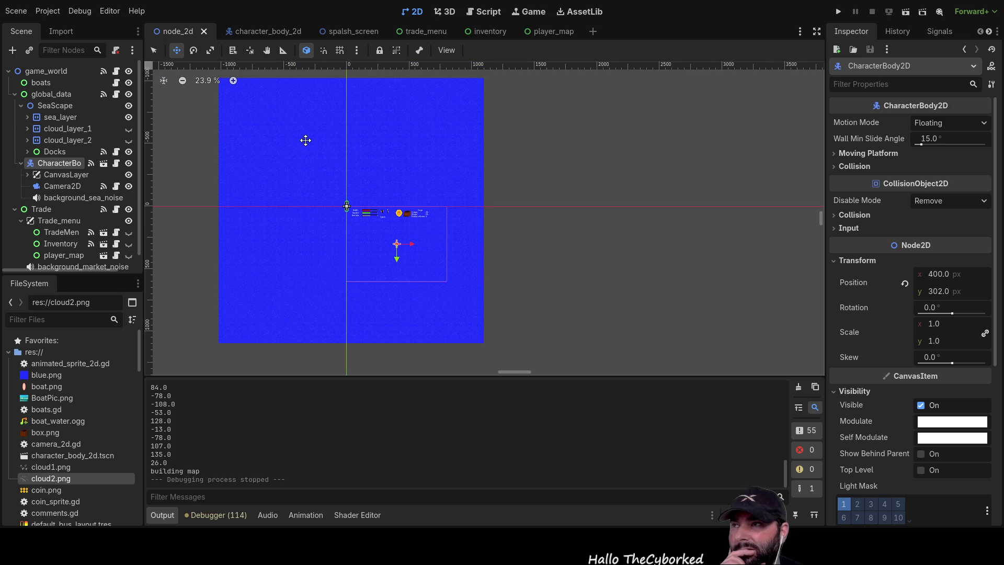
left_click(50, 115)
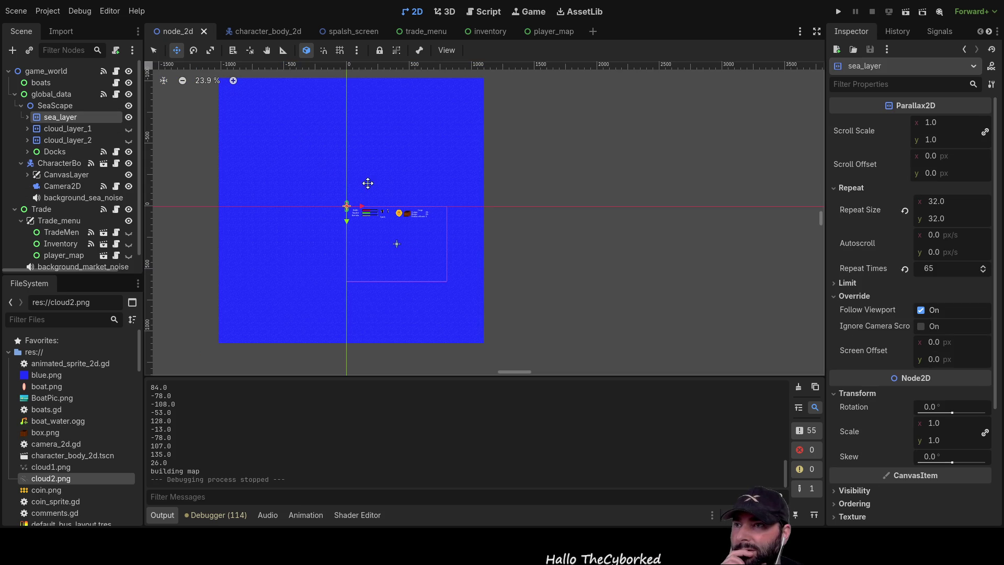
mouse_move(363, 154)
left_mouse_down()
mouse_move(433, 197)
mouse_move(376, 159)
mouse_move(423, 147)
mouse_move(365, 152)
mouse_move(431, 171)
mouse_move(253, 139)
left_mouse_up()
scroll(308, 159, "up", 10)
mouse_move(405, 200)
left_mouse_down()
mouse_move(410, 179)
mouse_move(414, 204)
mouse_move(465, 251)
mouse_move(486, 292)
mouse_move(489, 254)
mouse_move(475, 243)
mouse_move(618, 382)
mouse_move(512, 220)
left_mouse_up()
scroll(511, 220, "down", 10)
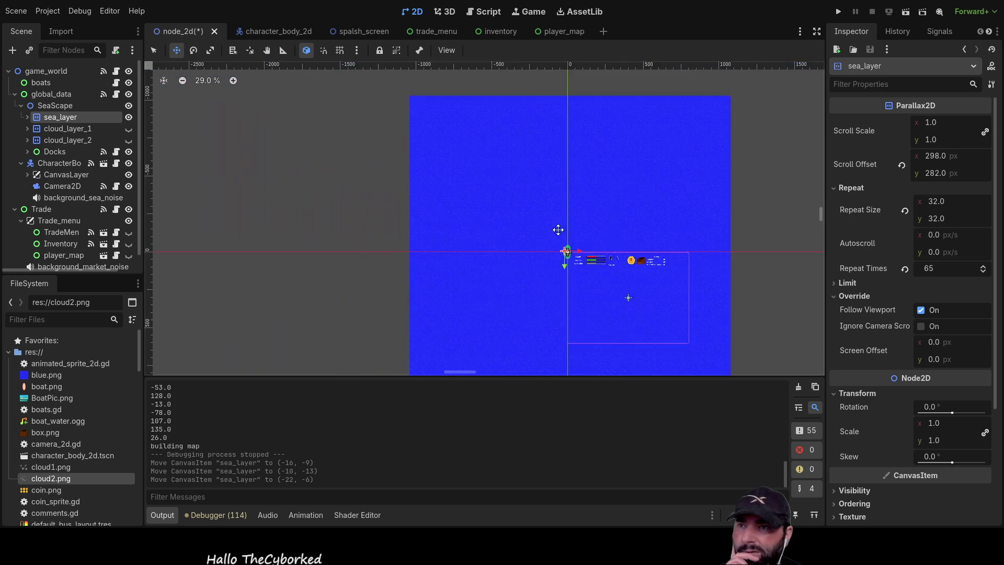
mouse_move(501, 171)
left_mouse_down()
mouse_move(635, 296)
mouse_move(651, 328)
mouse_move(605, 284)
left_mouse_up()
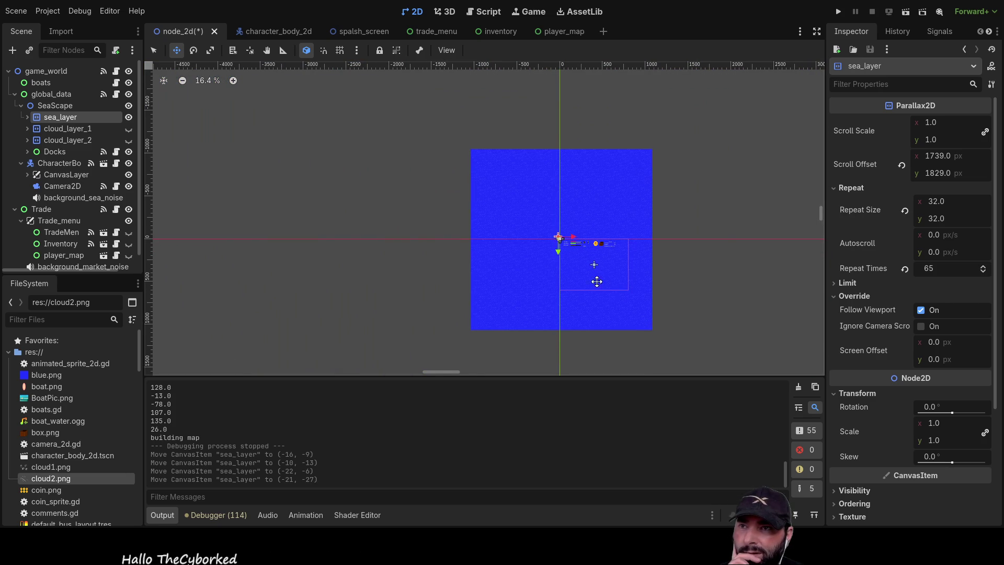
scroll(469, 269, "up", 8)
left_click_drag(325, 236, 334, 241)
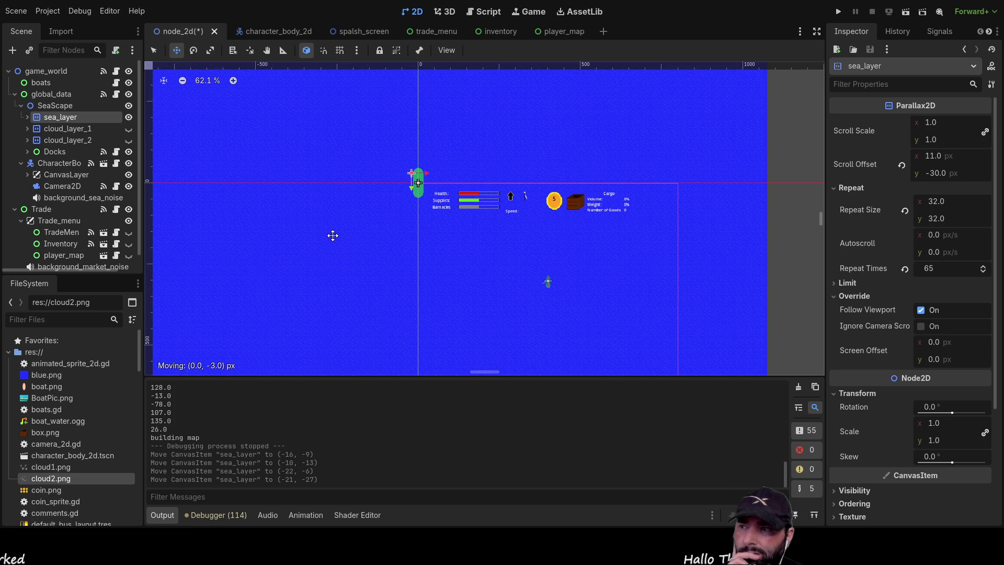
left_click_drag(334, 237, 333, 237)
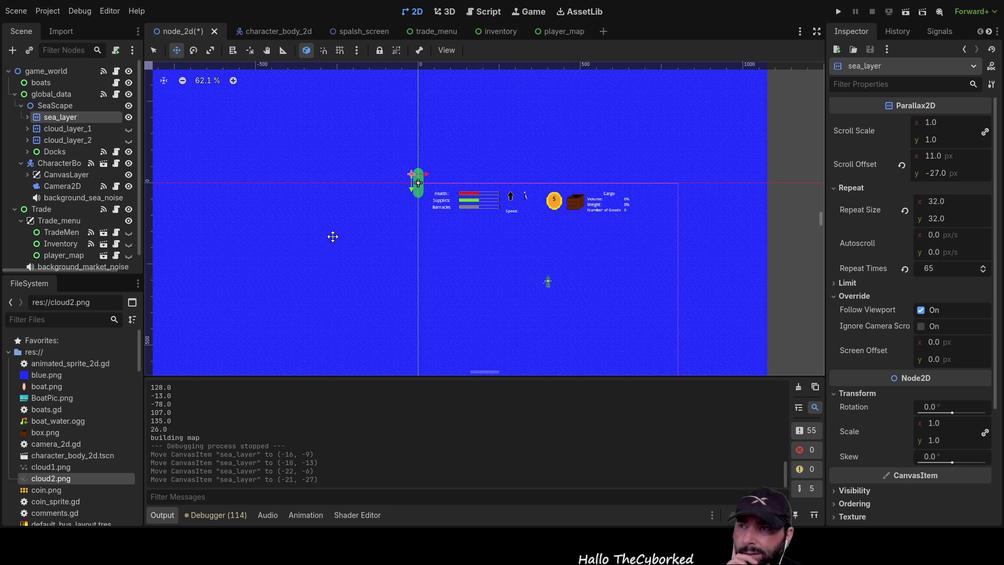
Move the SeaScape group to (400, 302) and run the game to test it
left_click(65, 107)
mouse_move(339, 115)
left_mouse_down()
mouse_move(432, 196)
mouse_move(467, 209)
left_mouse_up()
scroll(563, 287, "up", 8)
left_click_drag(408, 187, 407, 183)
scroll(448, 223, "down", 13)
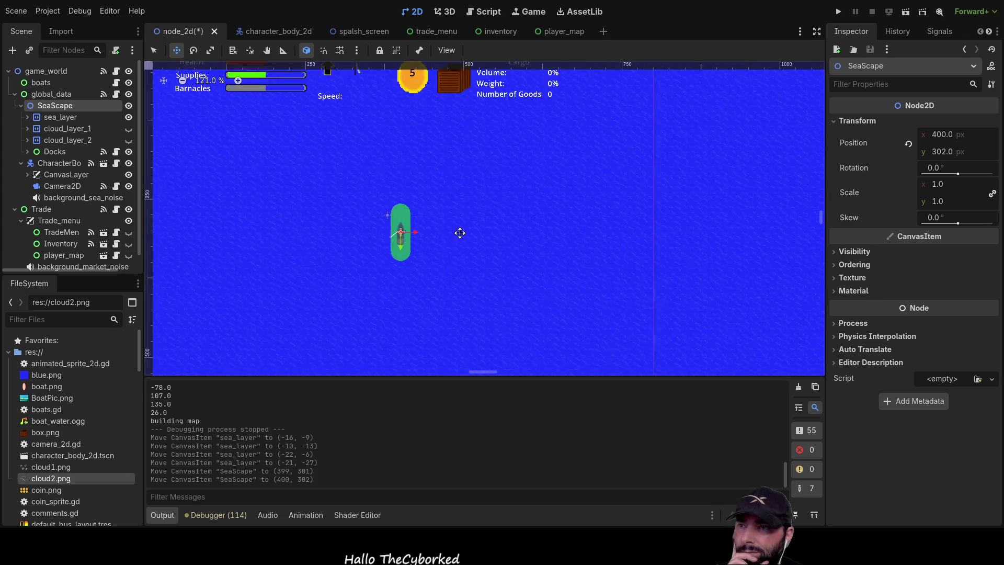
scroll(542, 251, "down", 4)
left_click(839, 11)
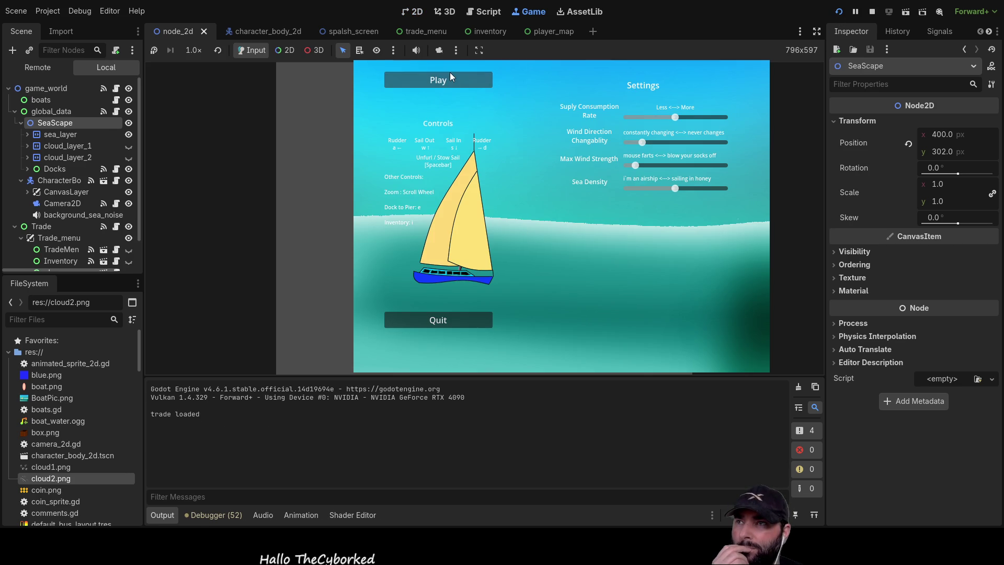
left_click(450, 74)
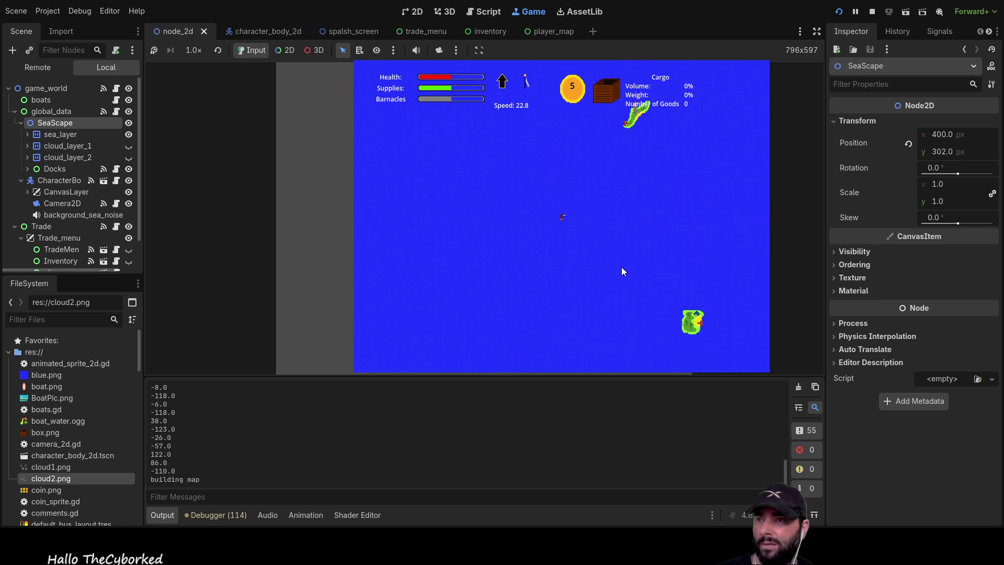
scroll(623, 267, "down", 5)
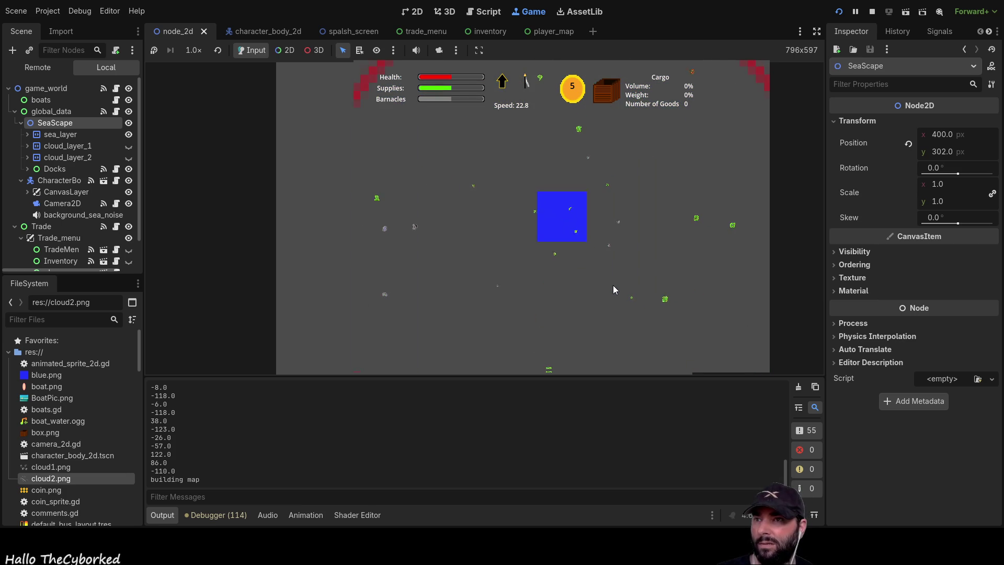
scroll(613, 290, "up", 5)
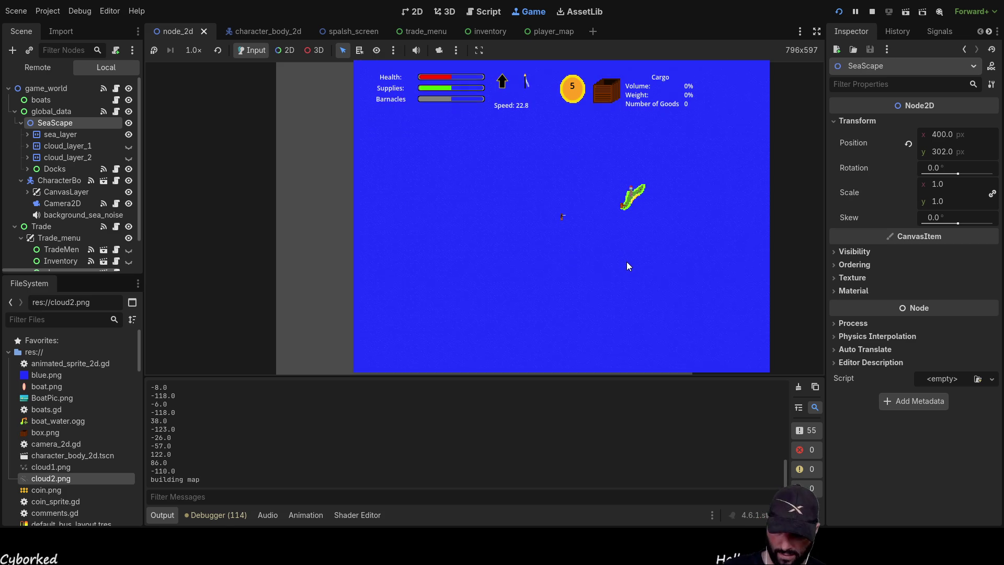
key("m")
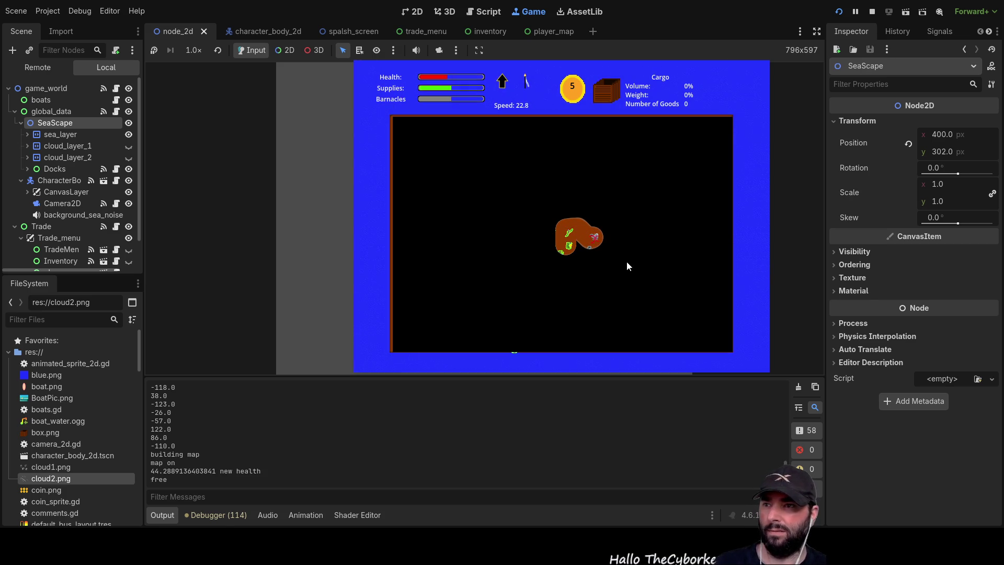
key("m")
key("m")
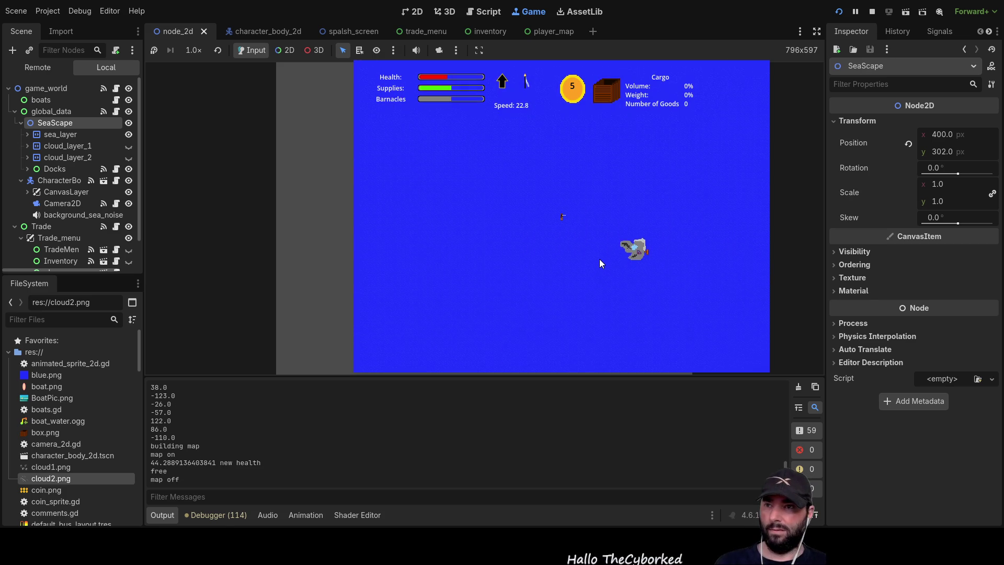
key("m")
key("m")
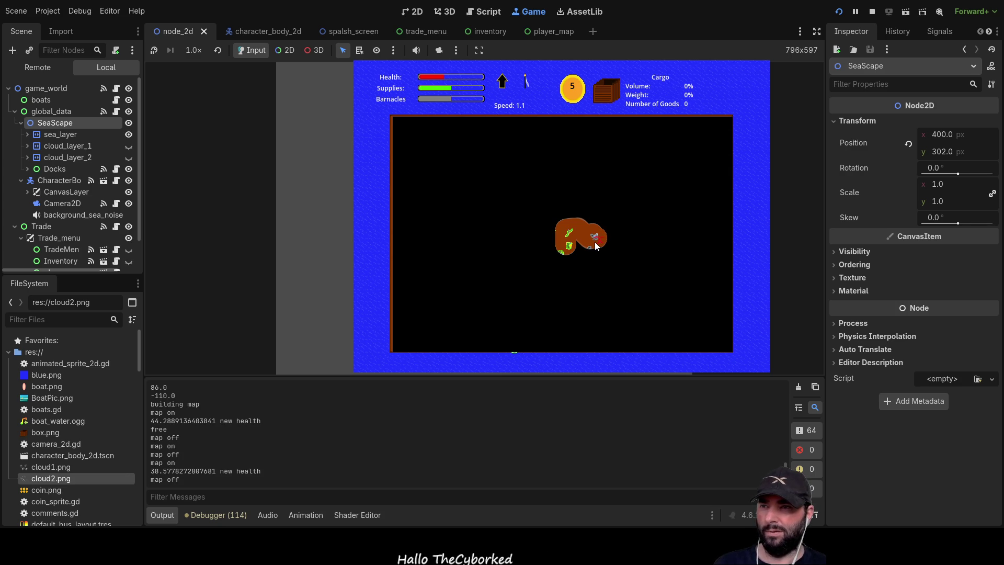
key("m")
key("m")
key("m")
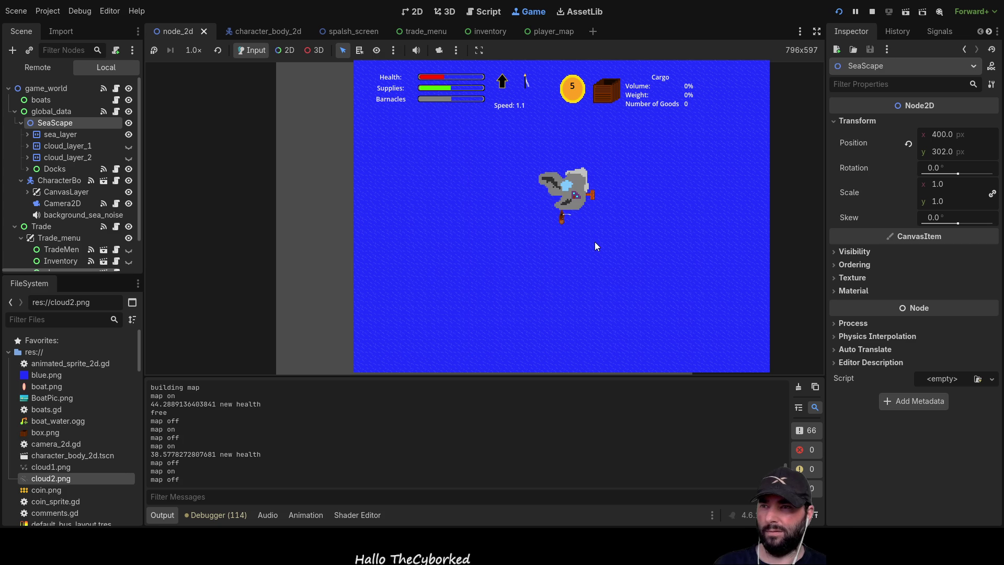
key("m")
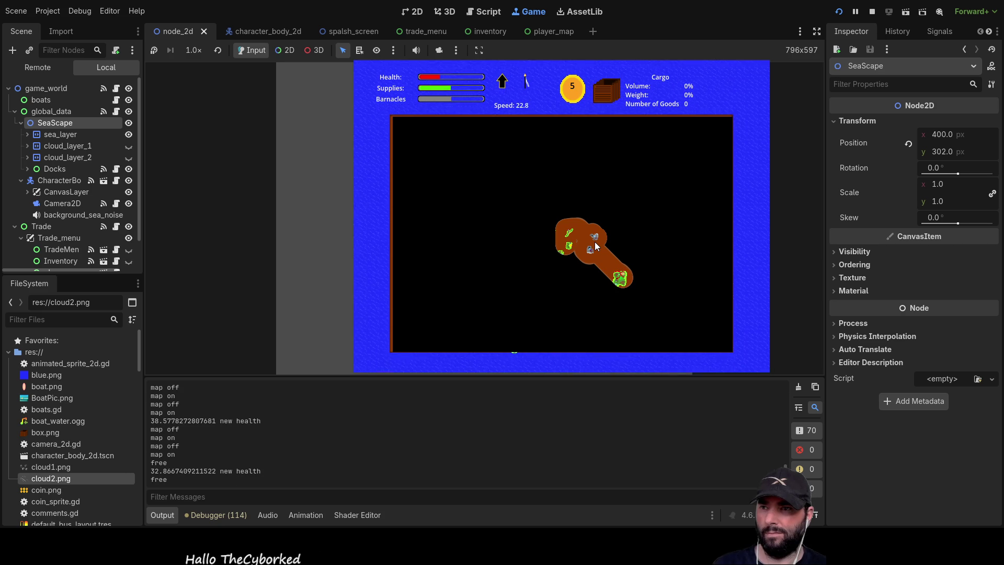
key("m")
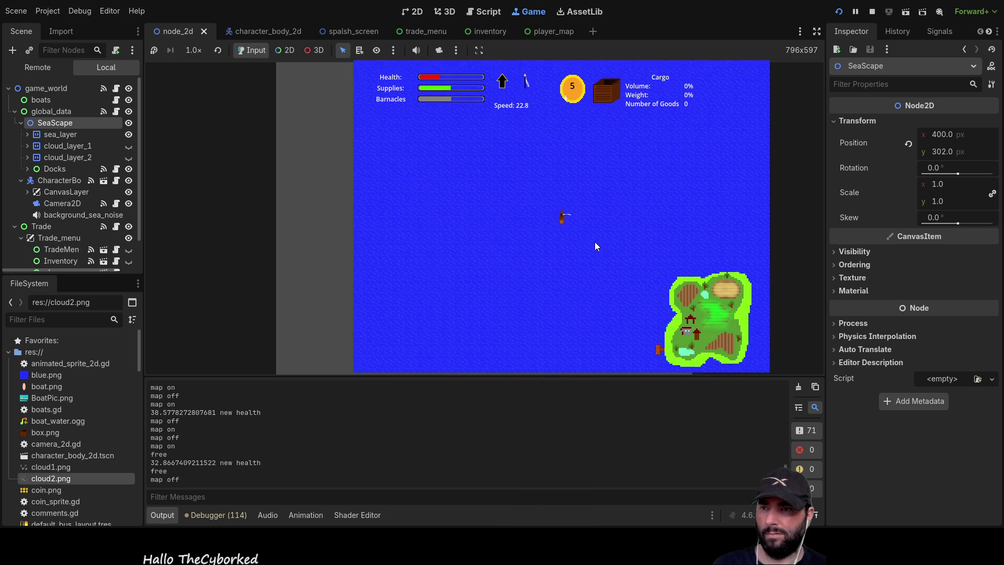
key("m")
key("m")
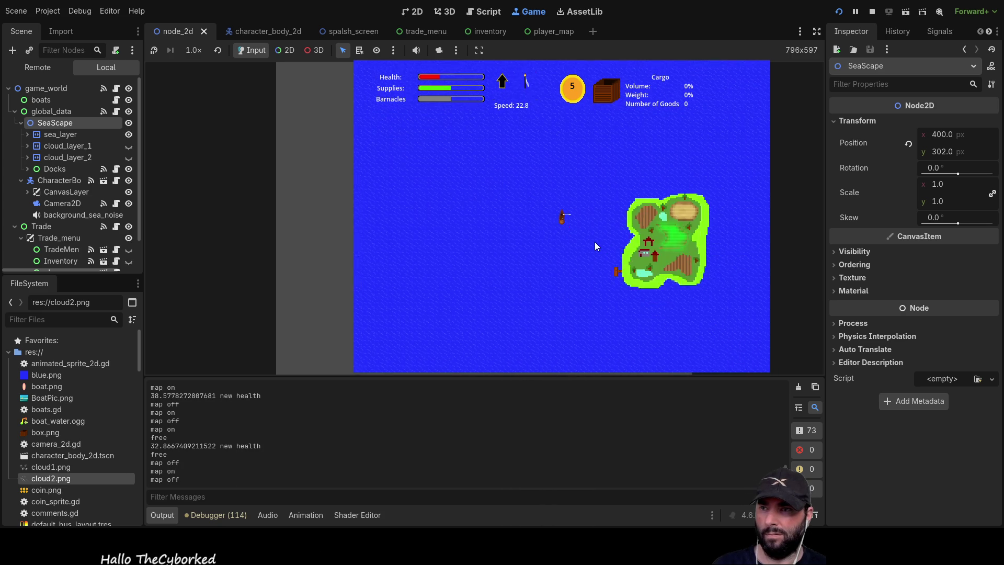
key("m")
key("m")
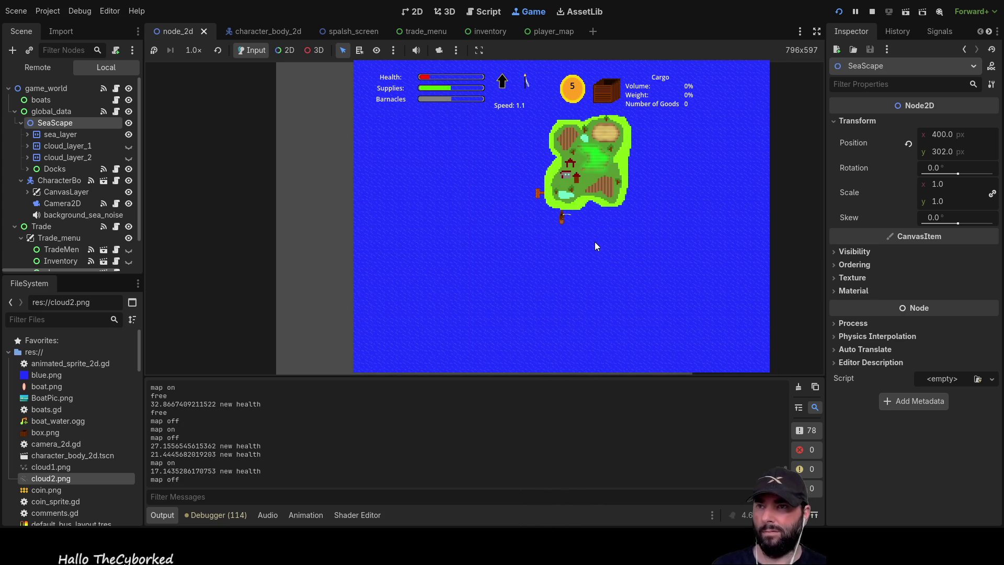
left_click(872, 11)
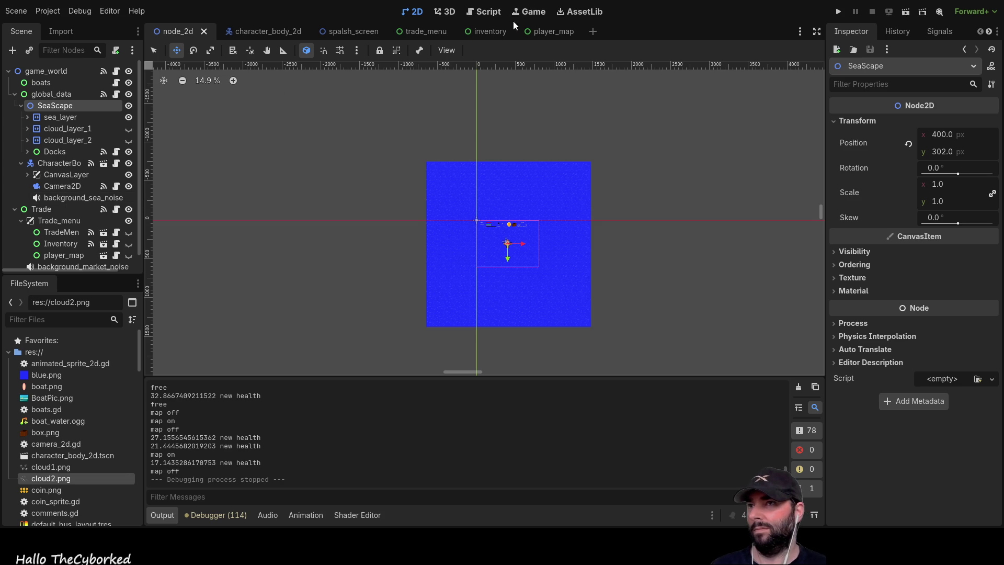
Open the player_map scene and select the vission sprite, trying an x offset of 0
left_click(558, 31)
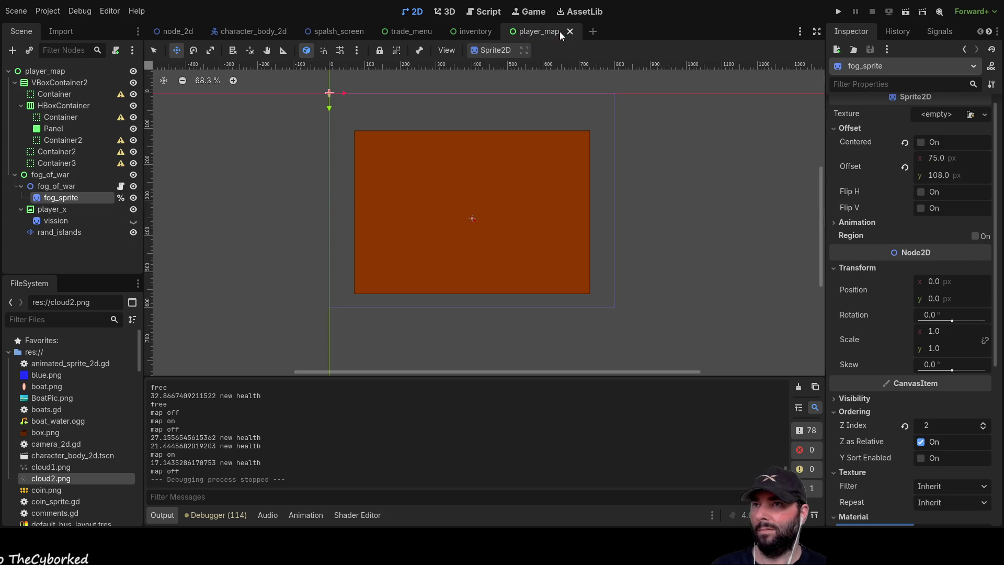
left_click(56, 220)
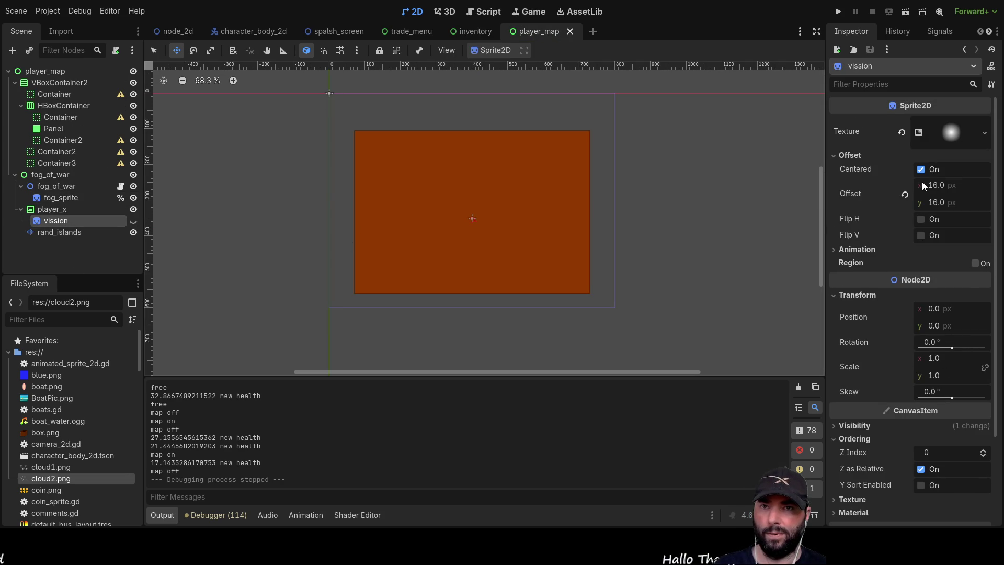
double_click(935, 185)
type("0")
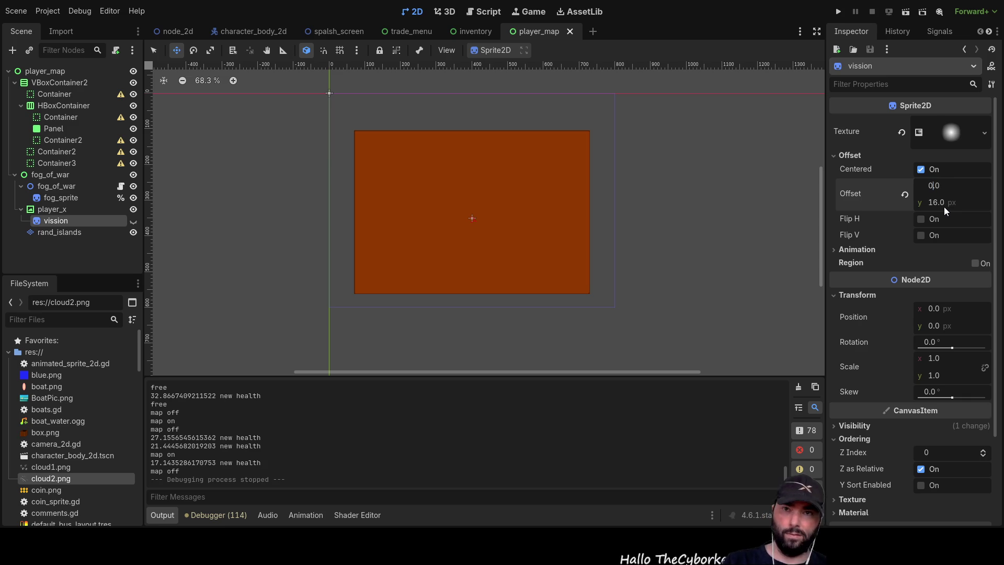
double_click(936, 202)
type("0")
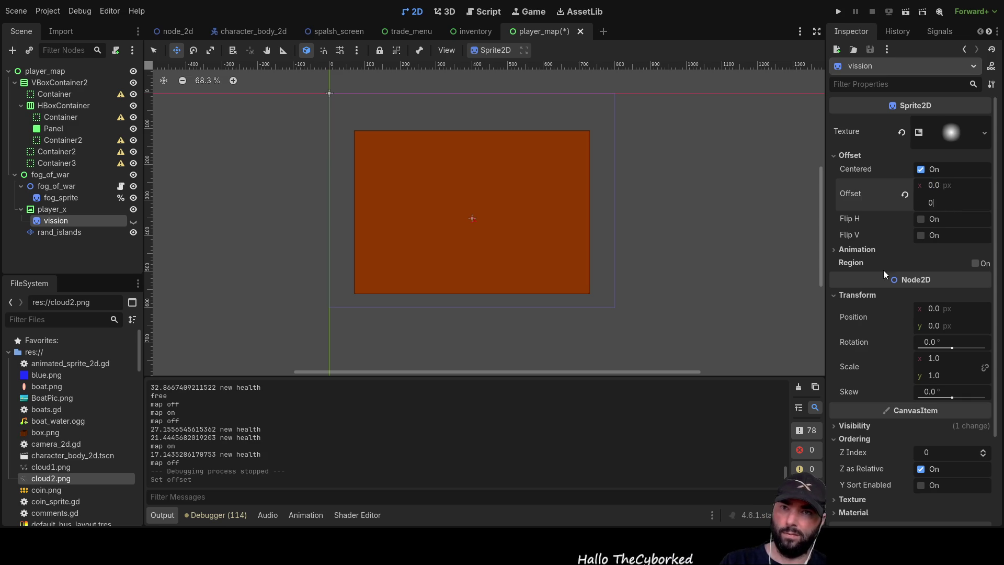
Set the vission sprite's offset to 16 for x and 16 for y
left_click(57, 209)
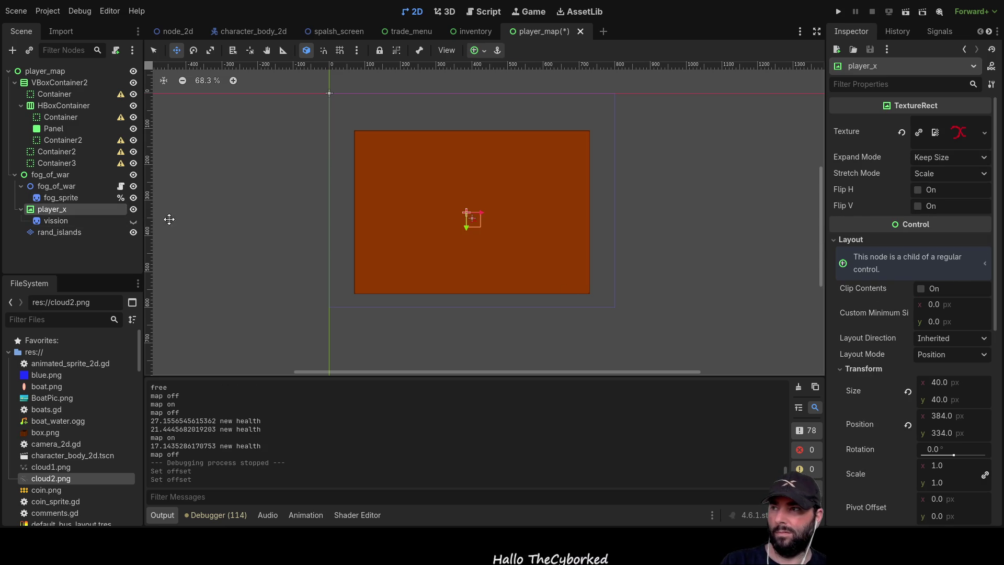
left_click(61, 222)
double_click(933, 184)
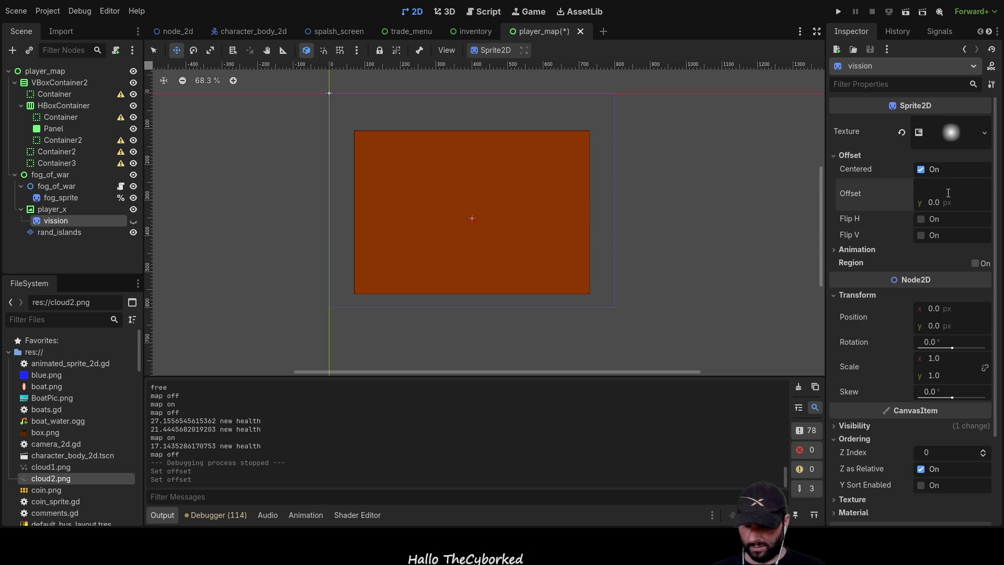
type("16")
left_click(939, 203)
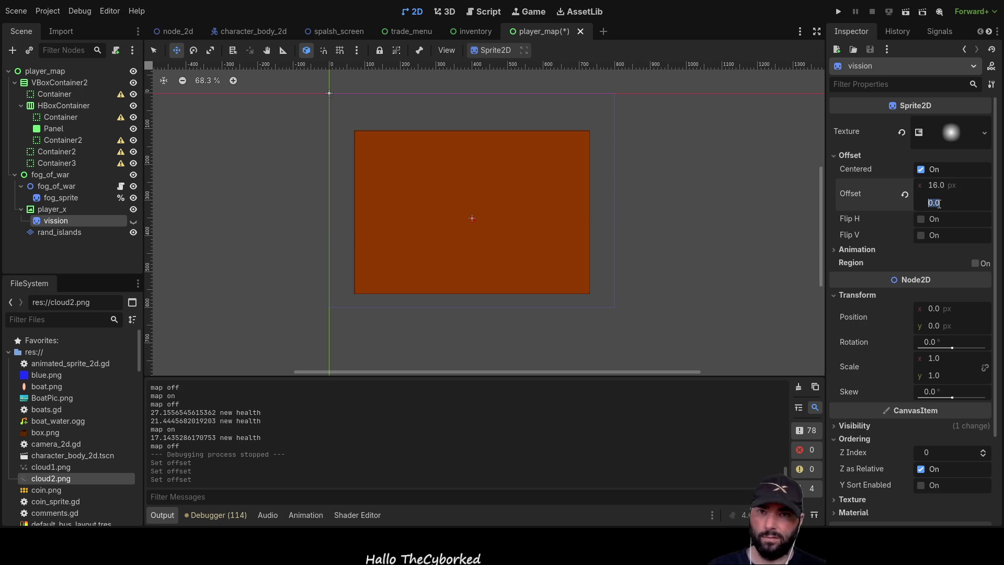
type("16")
key("Return")
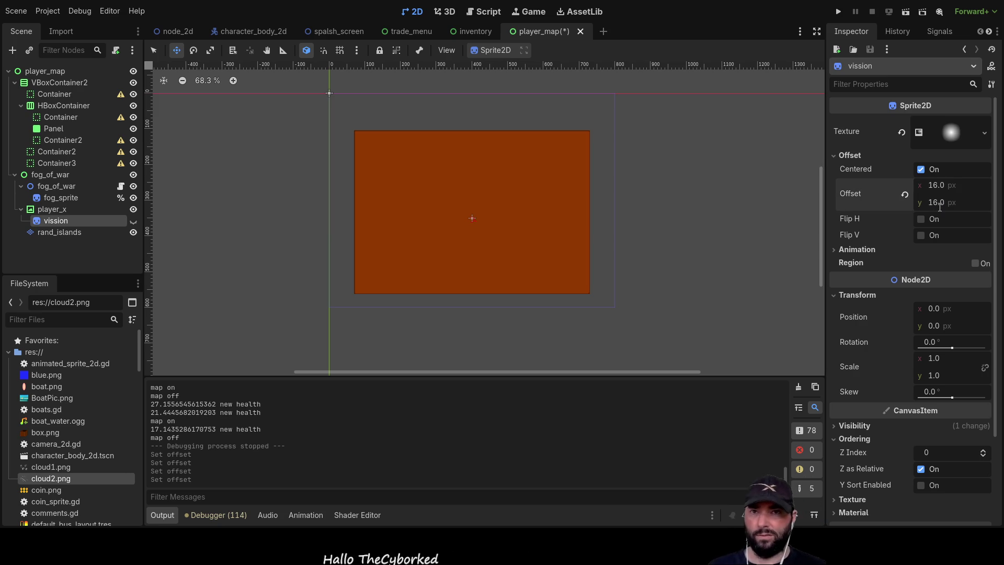
left_click(52, 209)
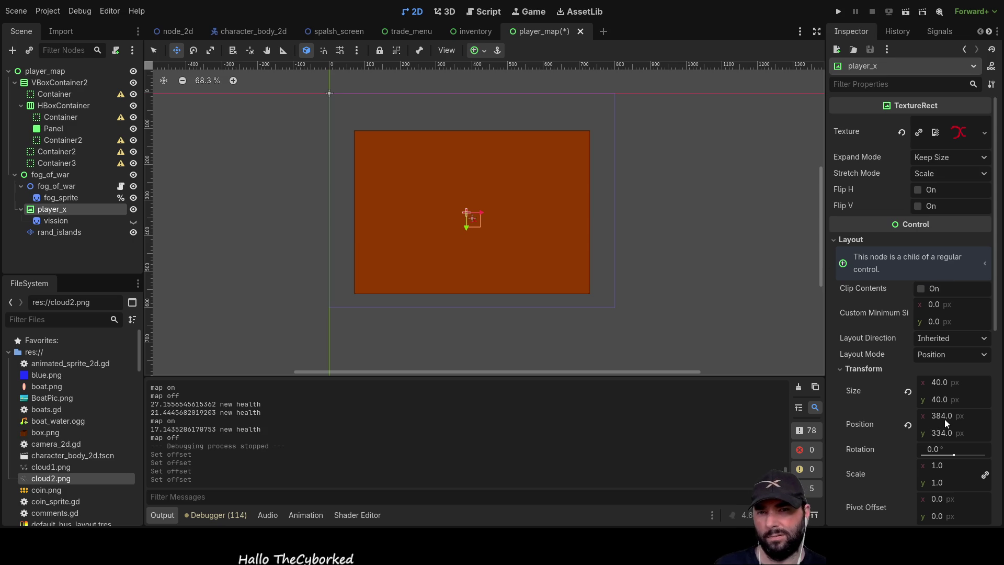
Zoom in and nudge player_x slightly up-left to position (379, 331)
scroll(486, 234, "up", 8)
left_click_drag(489, 126, 628, 249)
scroll(623, 253, "up", 8)
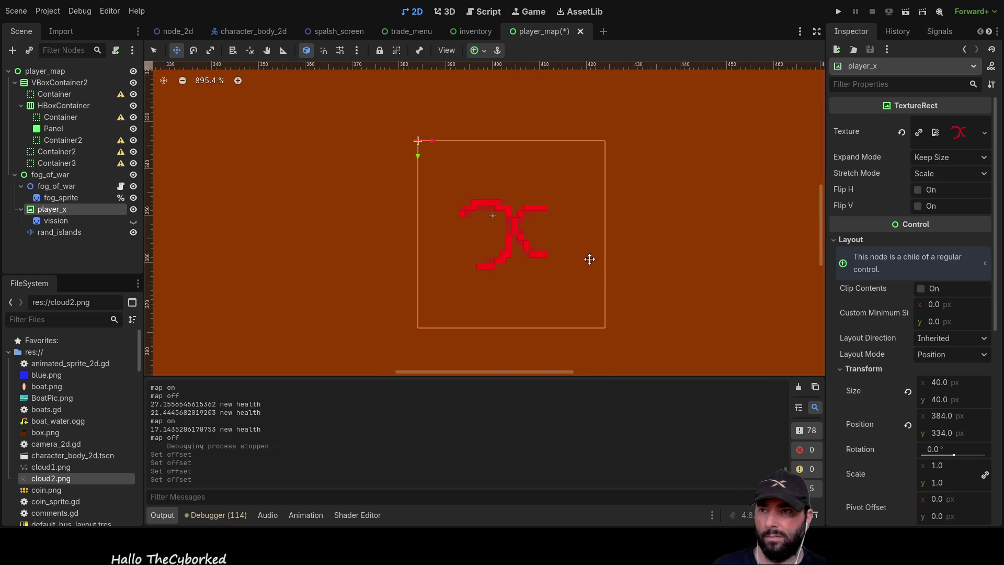
left_click_drag(548, 259, 529, 251)
scroll(610, 274, "down", 9)
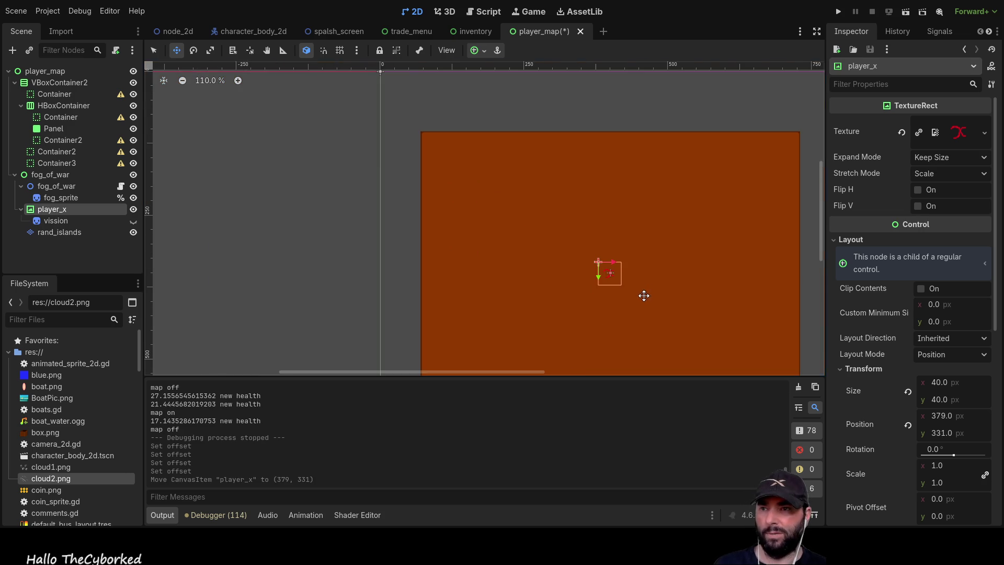
left_click_drag(700, 302, 581, 221)
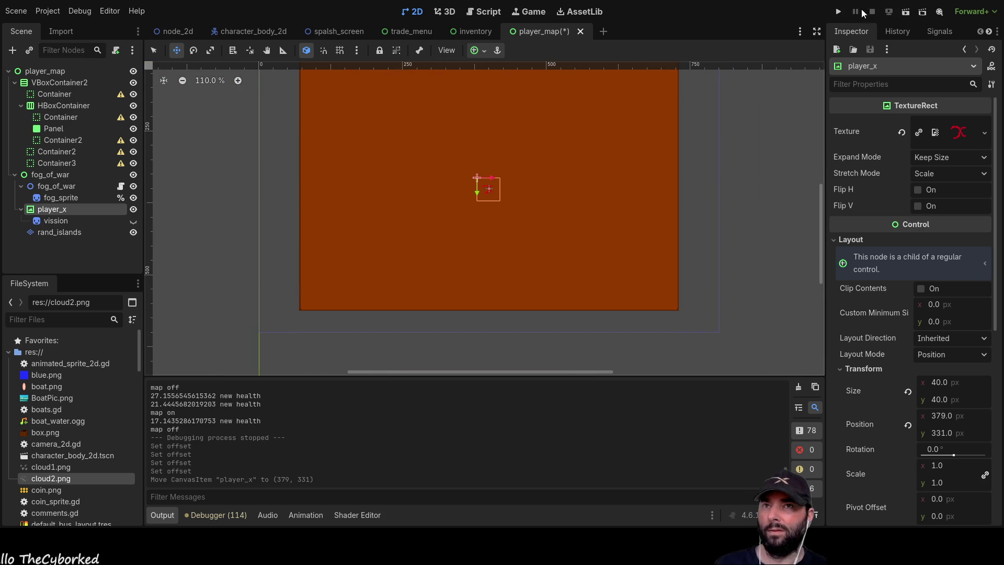
Run the game, toggle the fog-of-war map with M while sailing down and right, then stop with F8
left_click(840, 11)
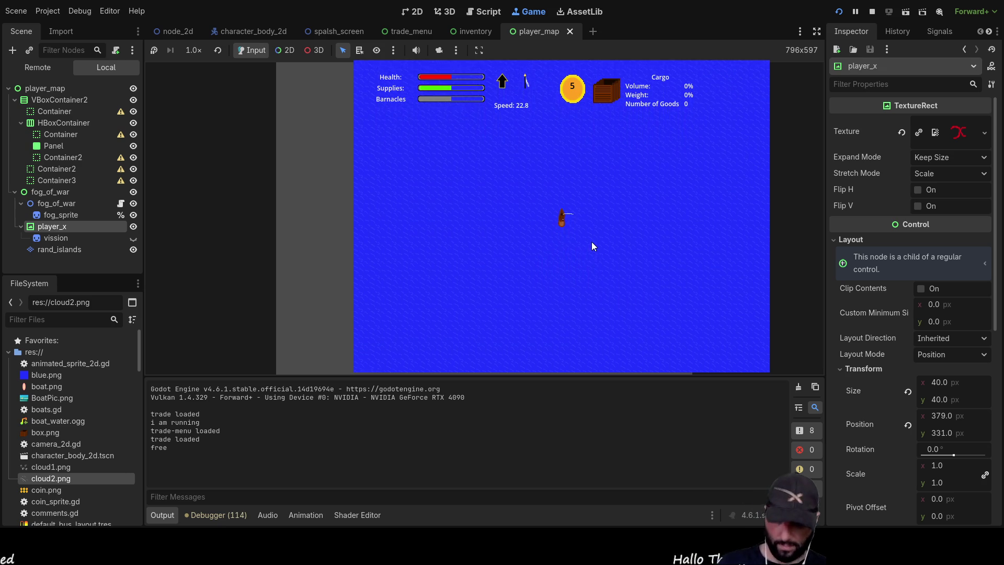
key("m")
key("Down")
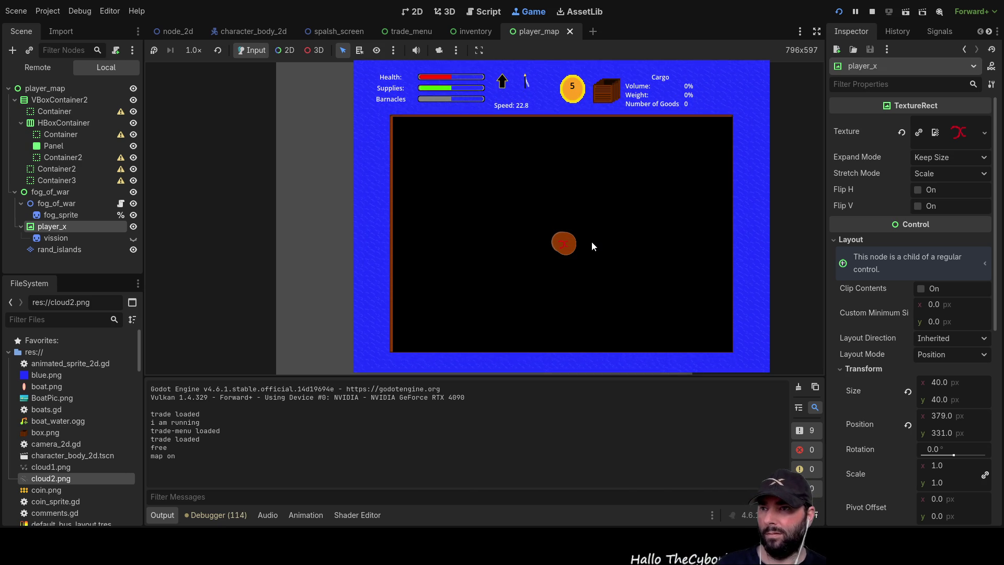
key("Right")
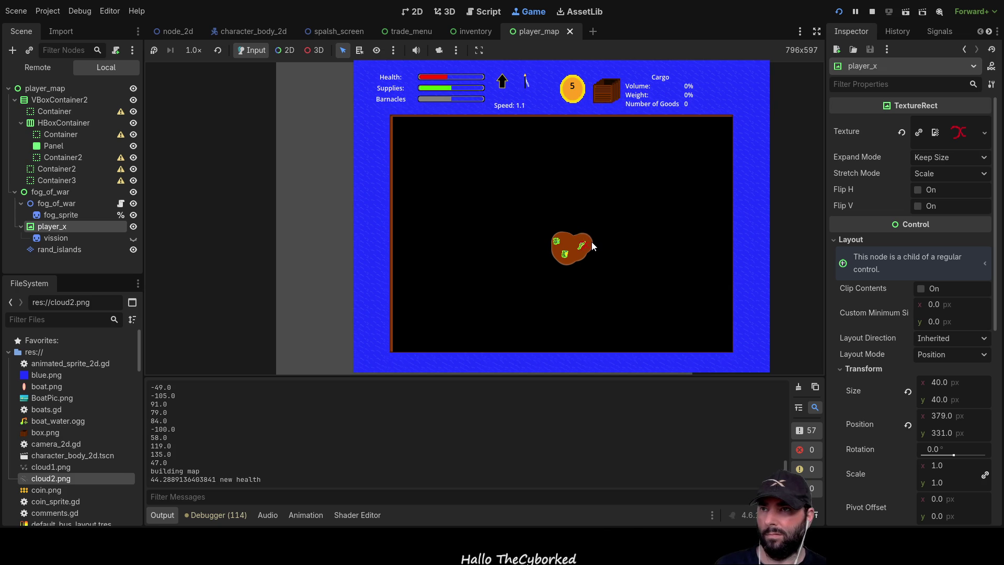
key("m")
key("m")
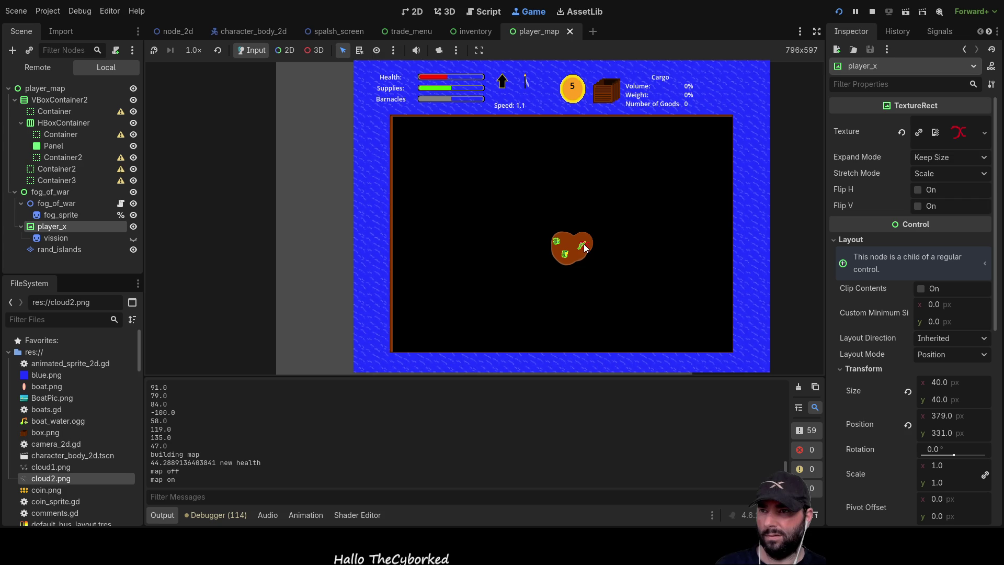
key("m")
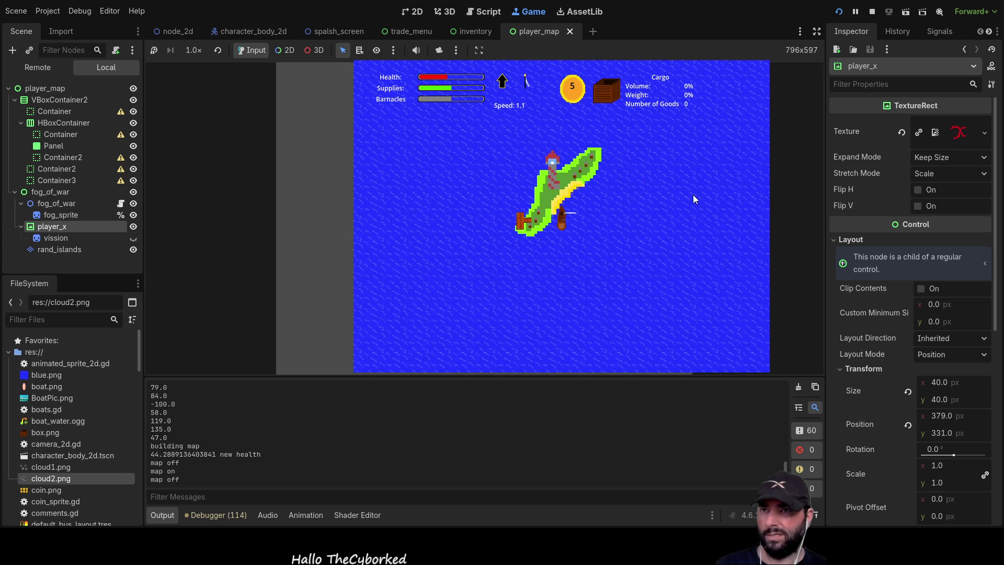
key("F8")
scroll(494, 218, "up", 10)
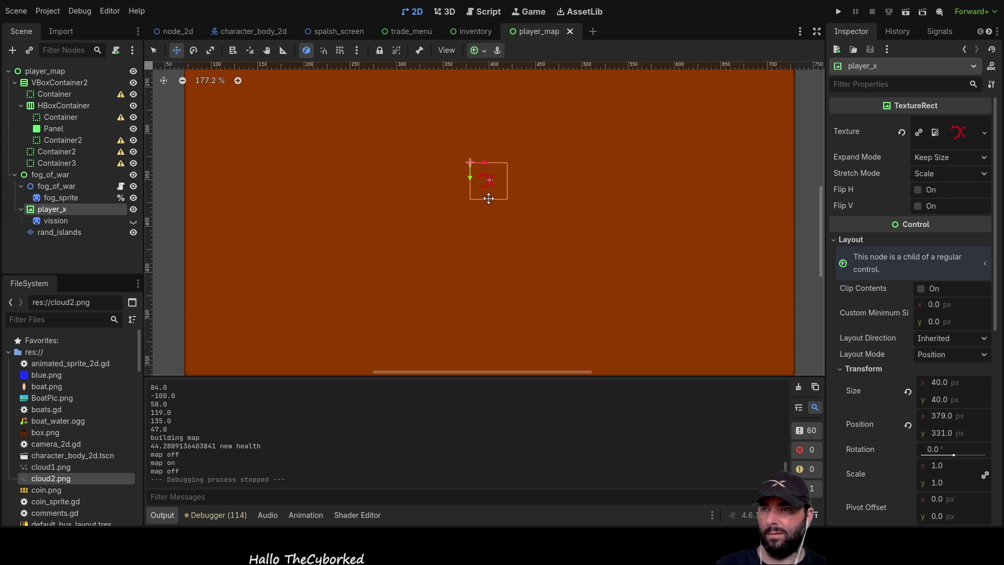
Move player_x to (360, 350) and run the game to its main menu
left_click_drag(478, 185, 422, 243)
left_click(837, 13)
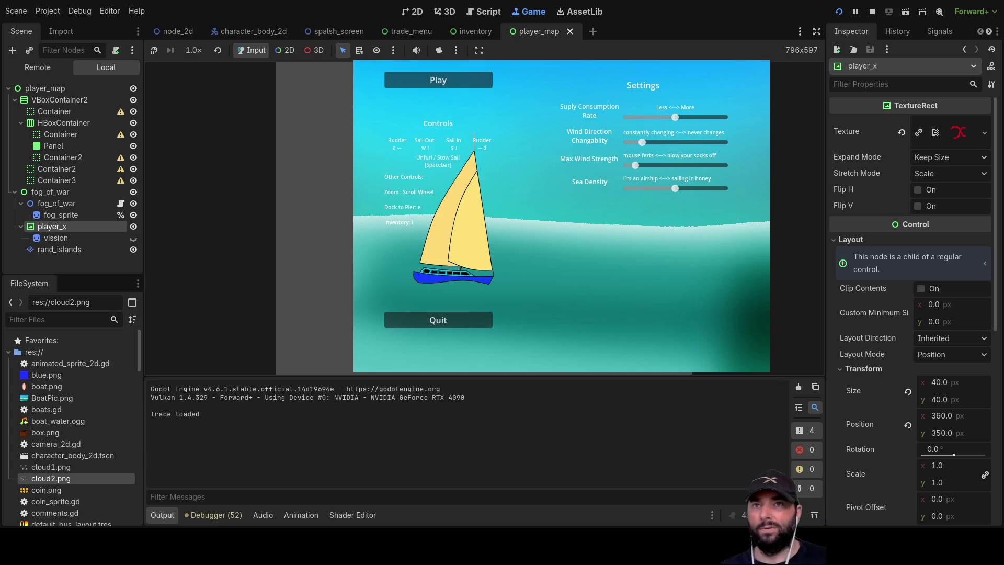
Start a new game, toggle the fog-of-war map with M several times while sailing, then stop with F8
left_click(434, 79)
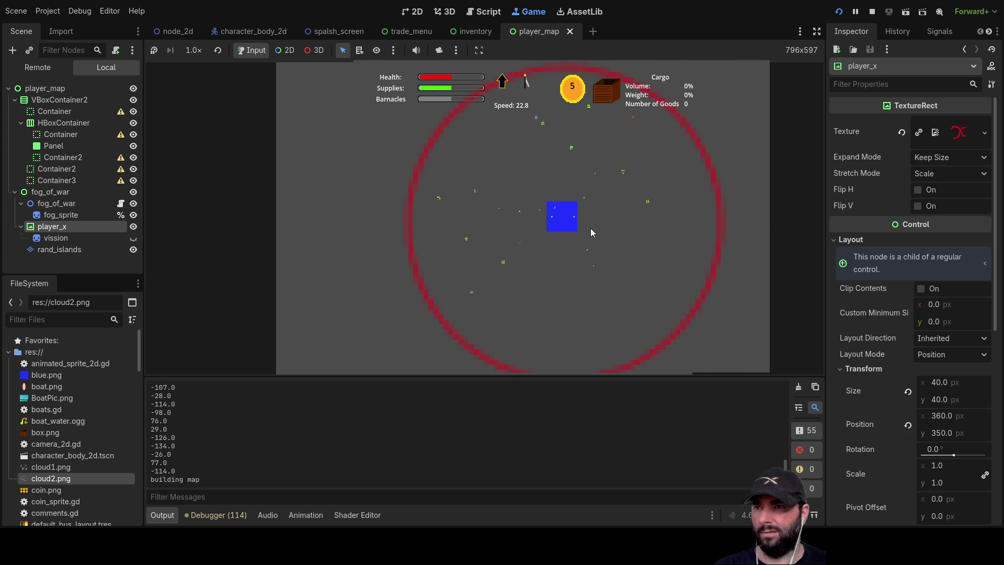
key("m")
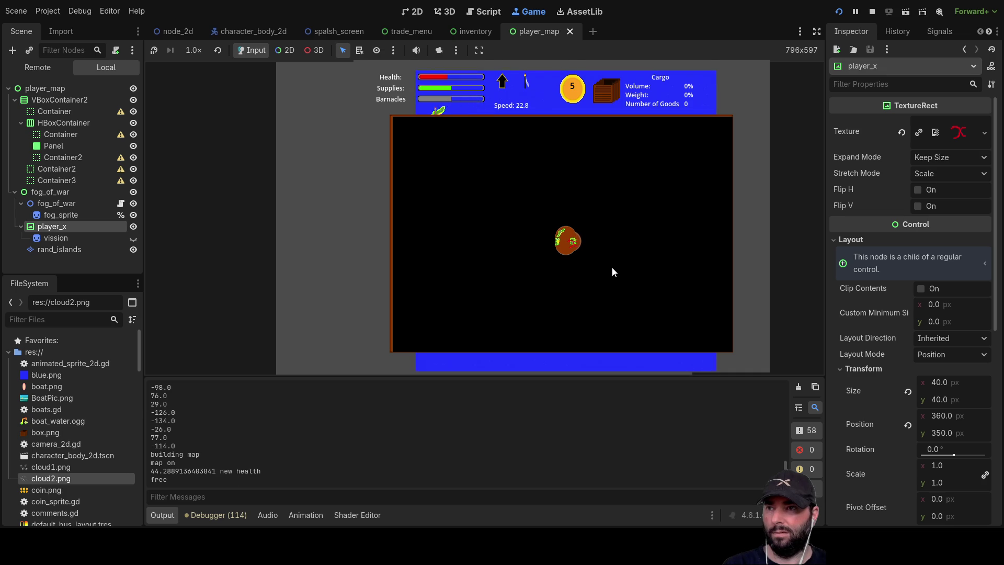
key("m")
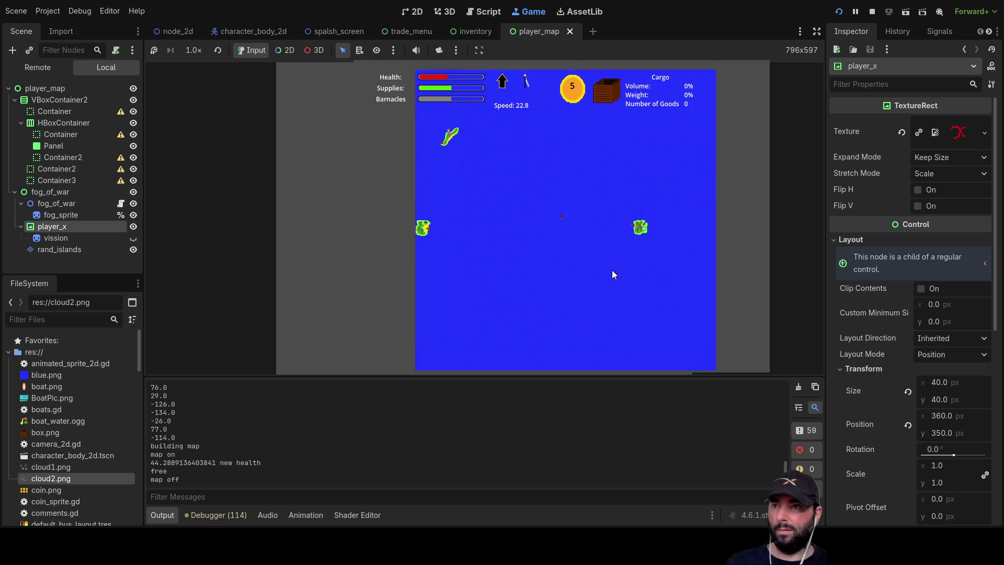
key("m")
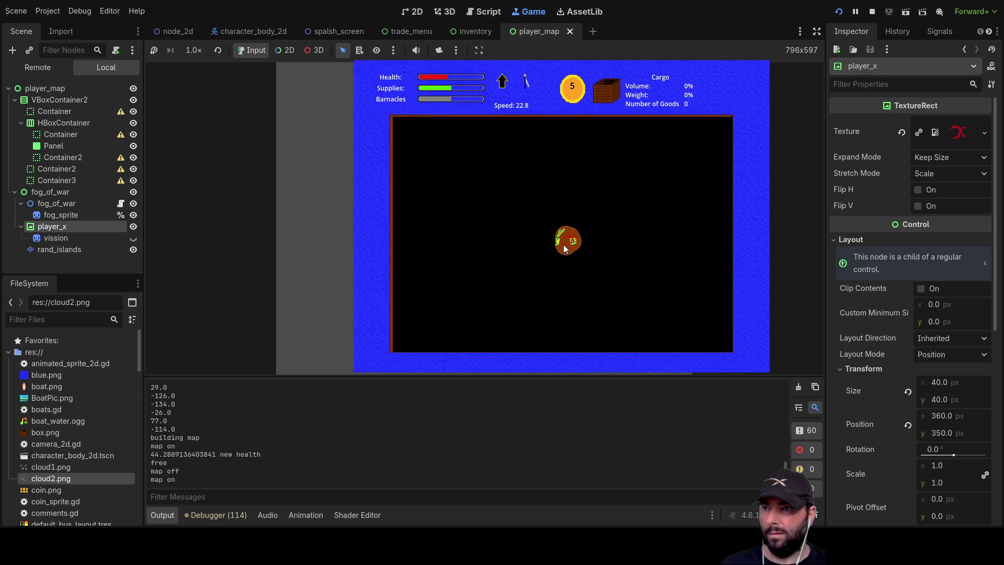
key("m")
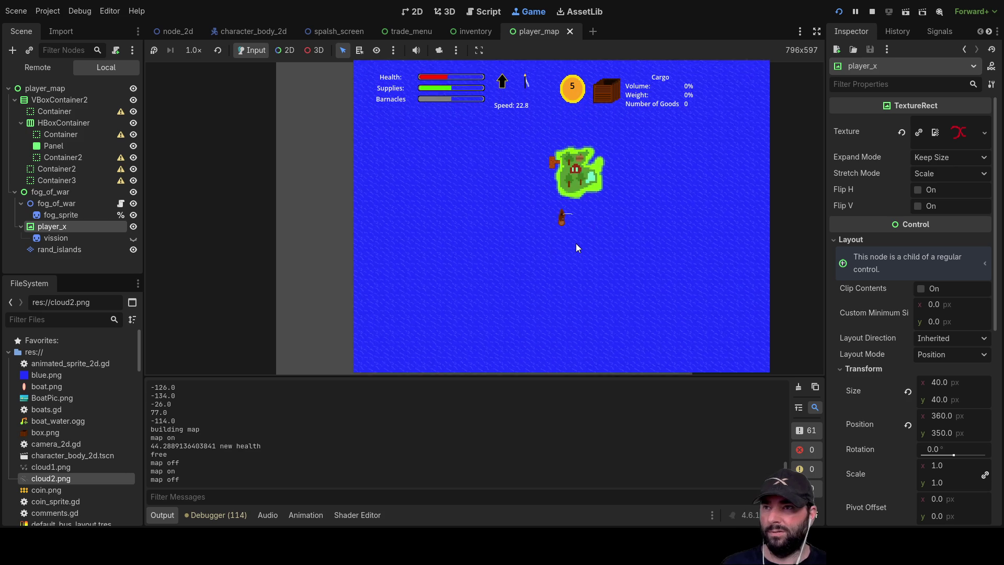
key("m")
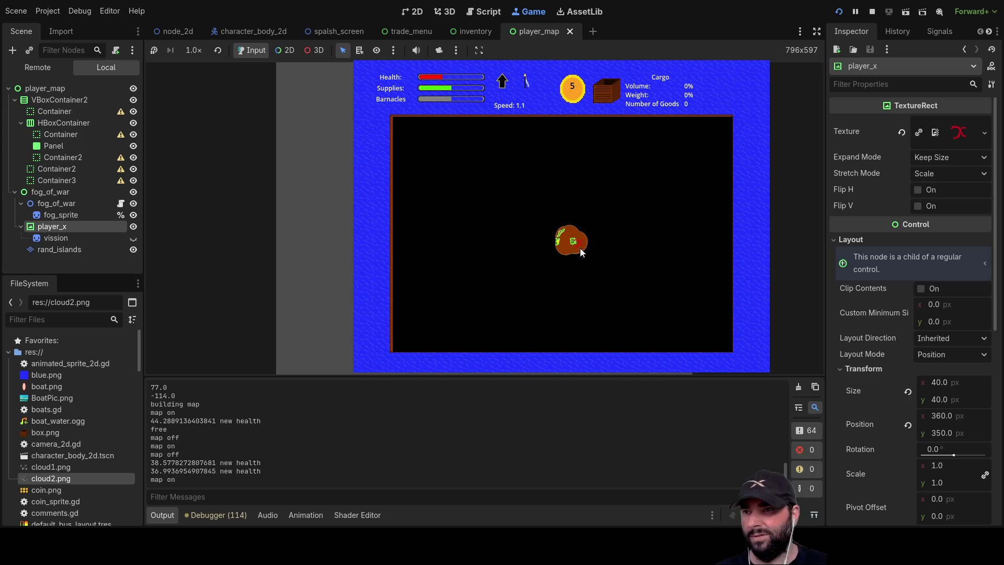
key("F8")
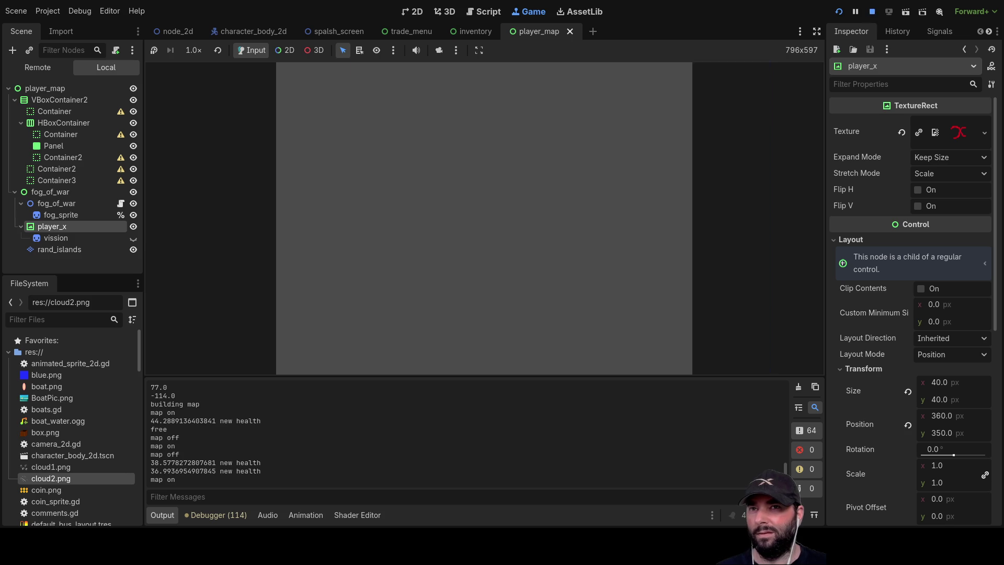
Drag the player_x marker from (288, 351) to (379, 332) on the map
scroll(455, 248, "down", 7)
scroll(453, 249, "up", 5)
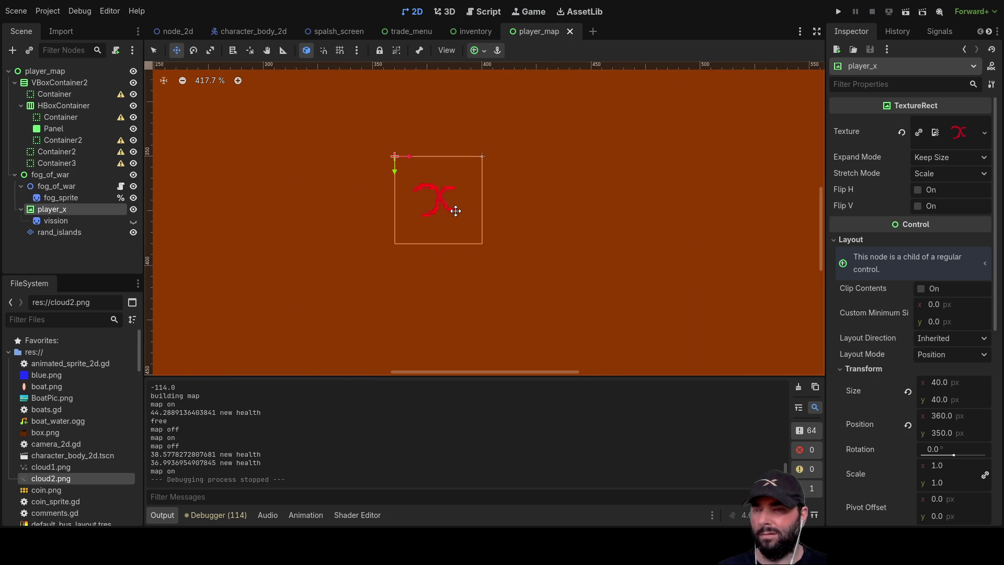
mouse_move(450, 209)
left_mouse_down()
mouse_move(201, 211)
mouse_move(318, 213)
mouse_move(401, 196)
mouse_move(388, 193)
left_mouse_up()
scroll(306, 219, "down", 4)
scroll(390, 199, "up", 6)
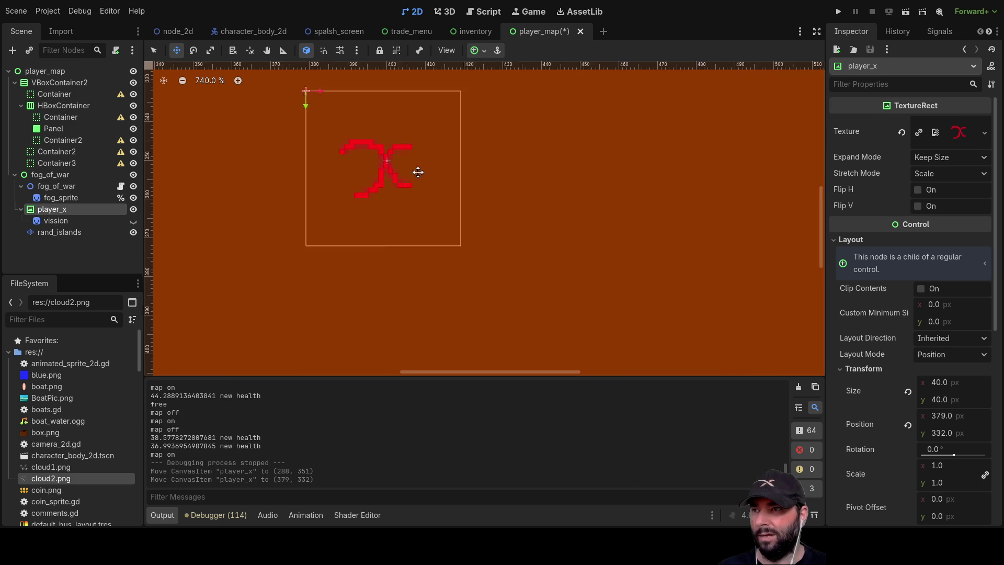
left_click_drag(423, 251, 424, 250)
scroll(524, 285, "down", 5)
scroll(465, 258, "down", 1)
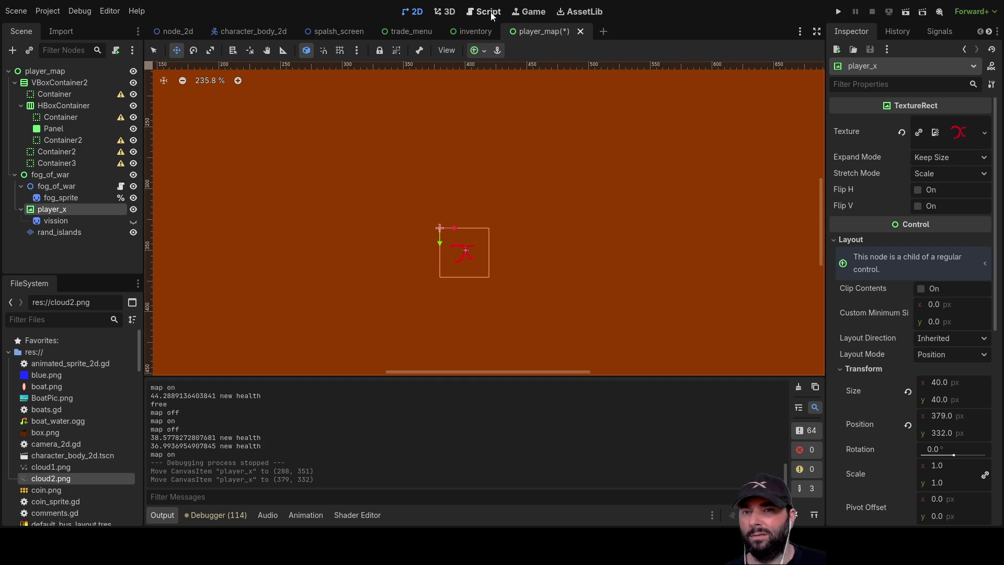
scroll(542, 222, "down", 7)
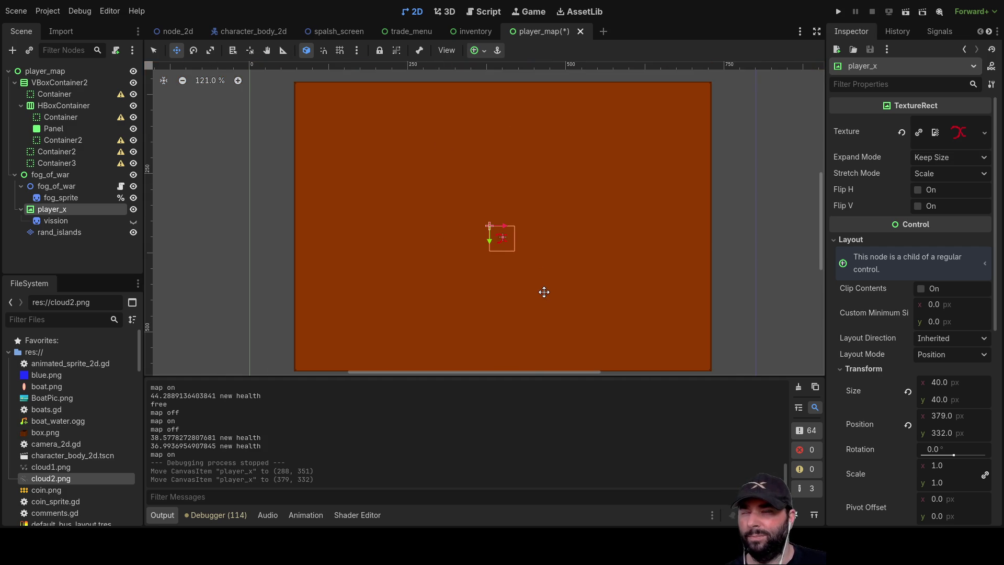
Open fog_of_war.gd from the child fog_of_war node in the Script workspace, then launch the game
left_click(490, 15)
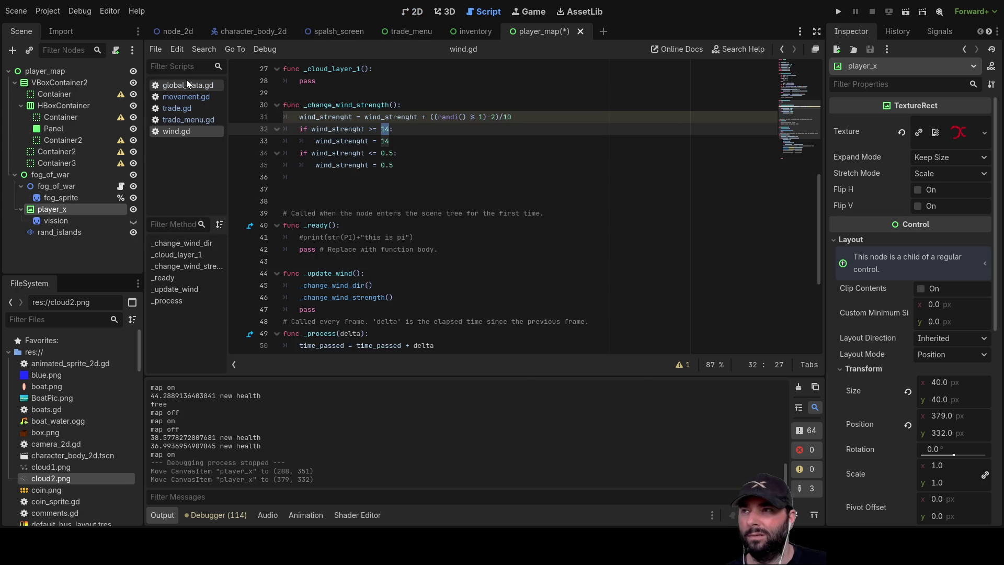
scroll(871, 410, "down", 5)
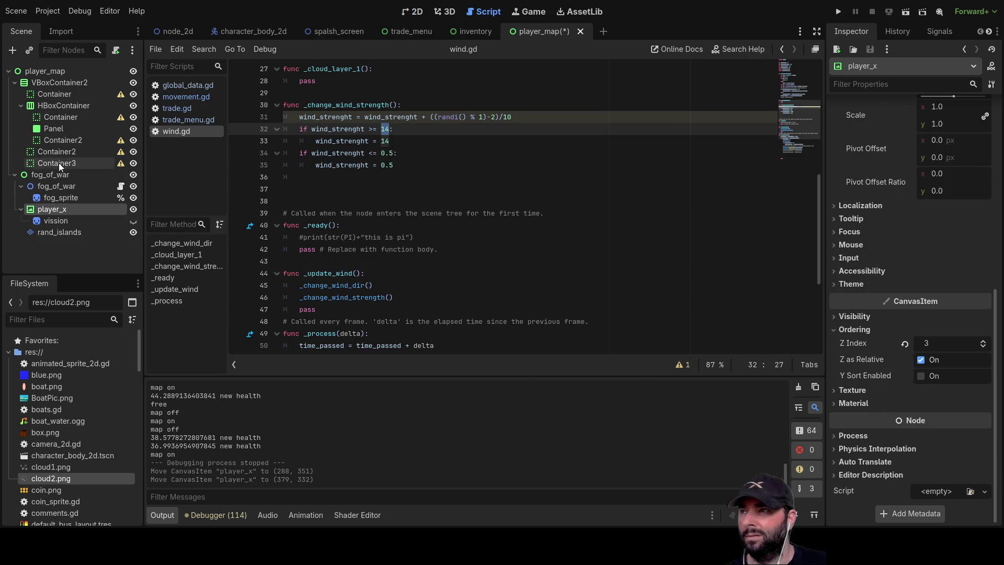
left_click(52, 176)
scroll(864, 456, "down", 5)
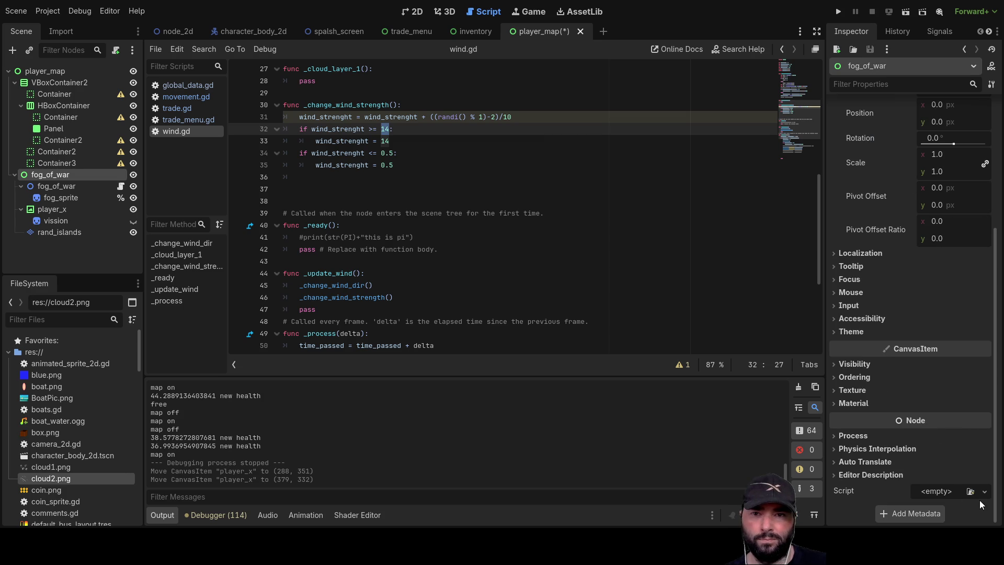
left_click(35, 184)
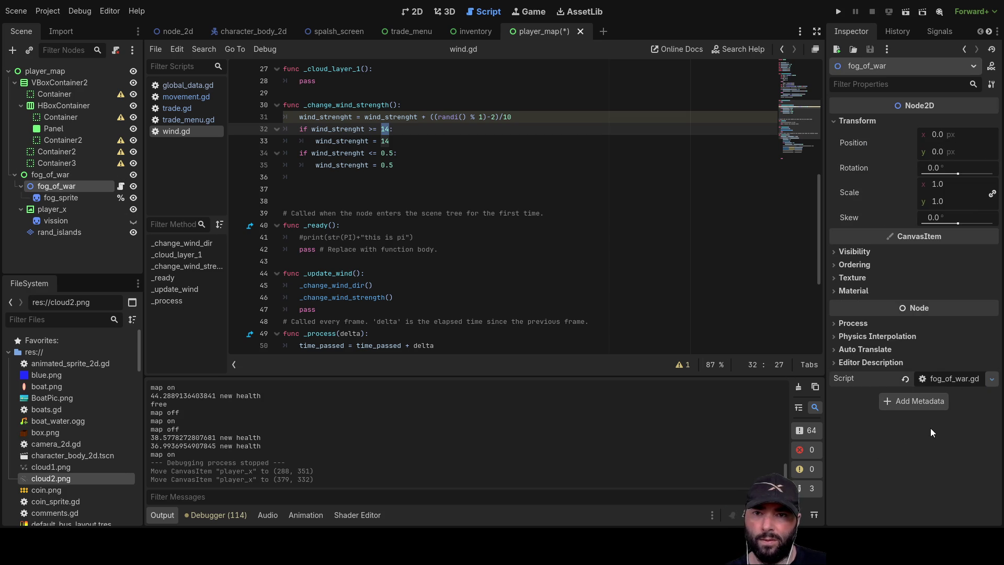
left_click(951, 378)
scroll(525, 261, "down", 1)
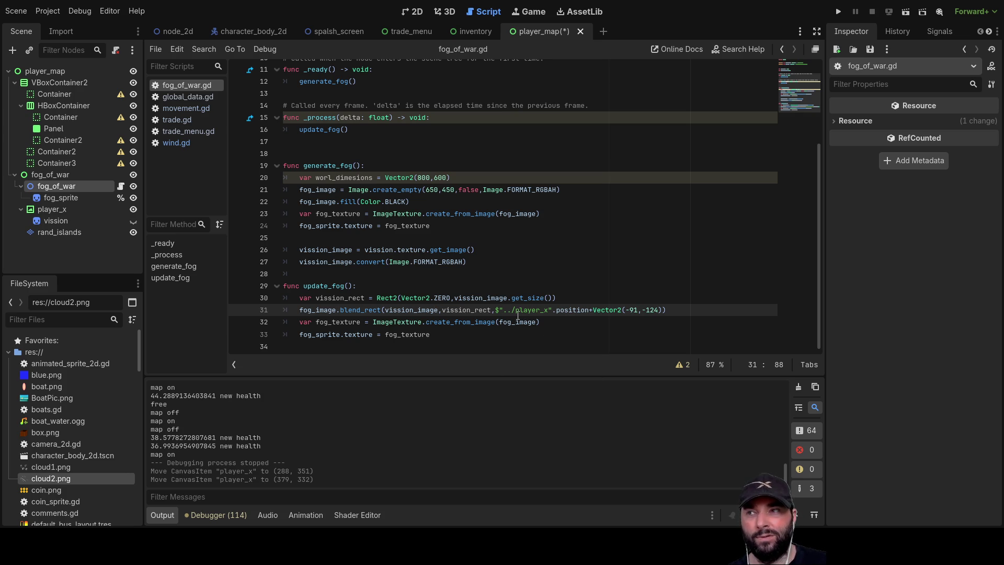
left_click(840, 11)
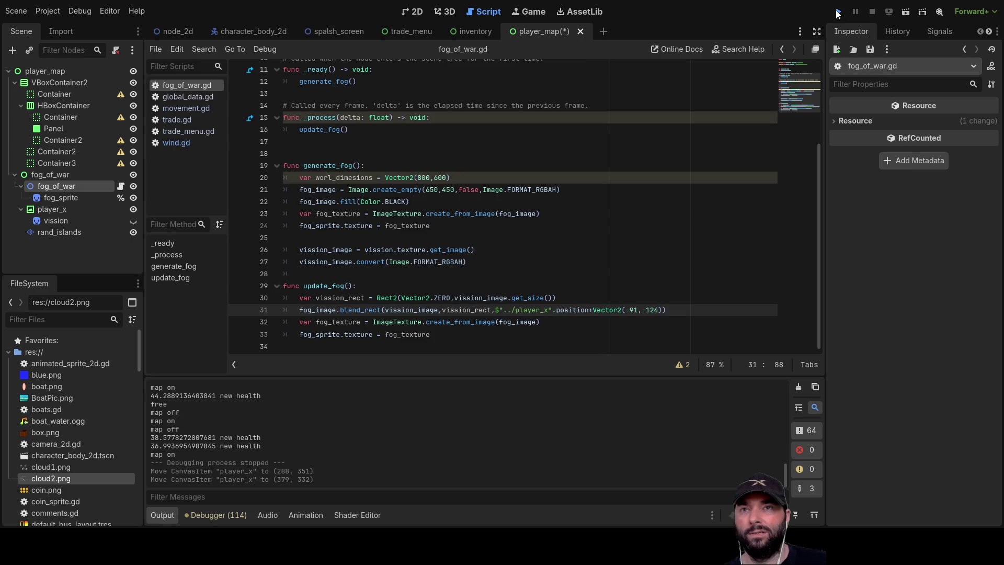
Start sailing from the menu and toggle the in-game map with M to inspect the fog overlay
key("Return")
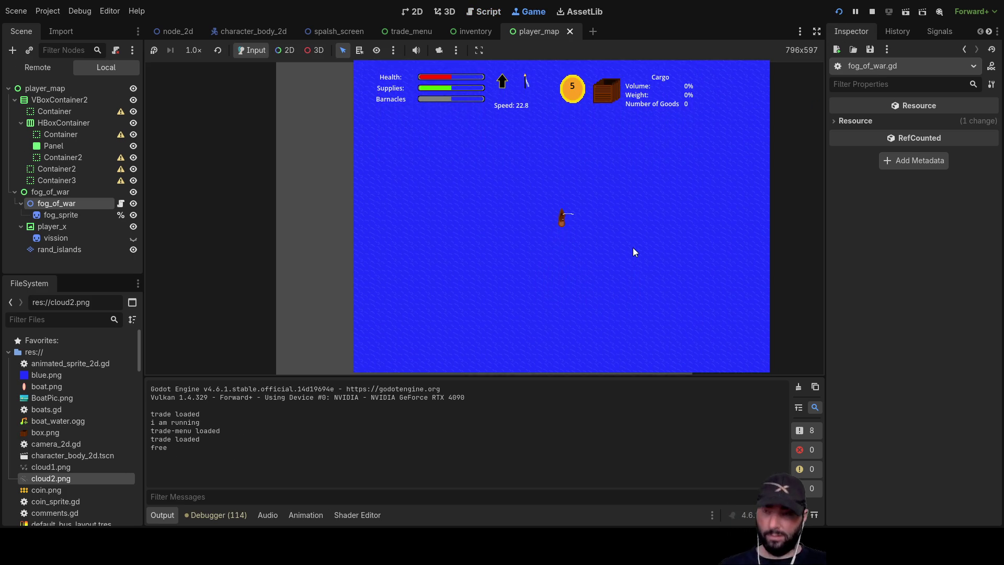
key("m")
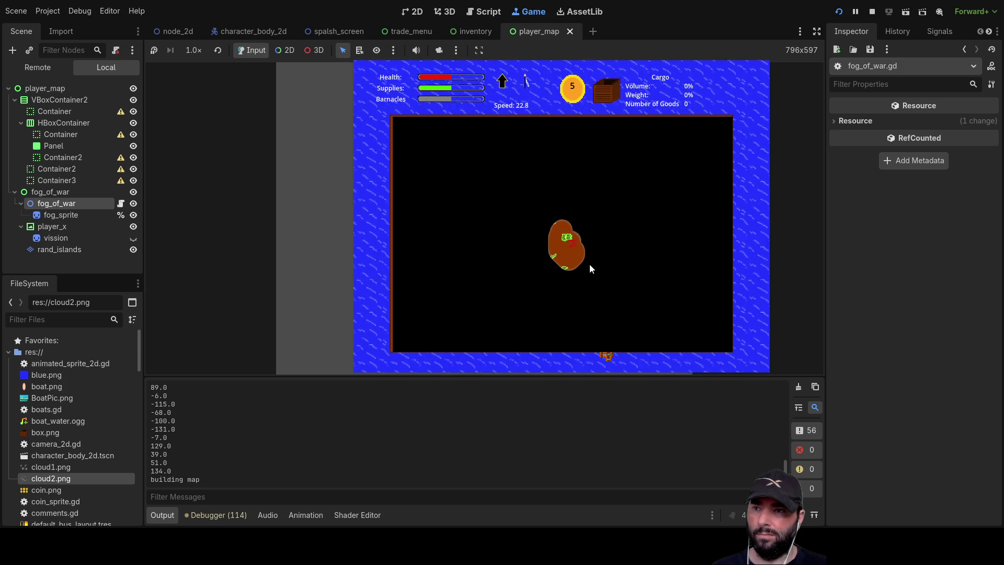
key("m")
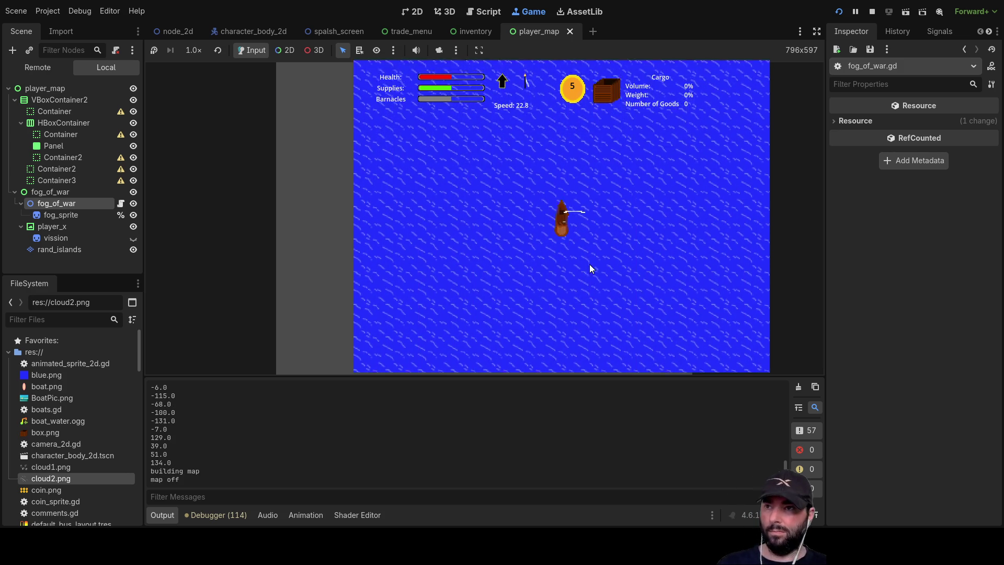
scroll(564, 262, "down", 3)
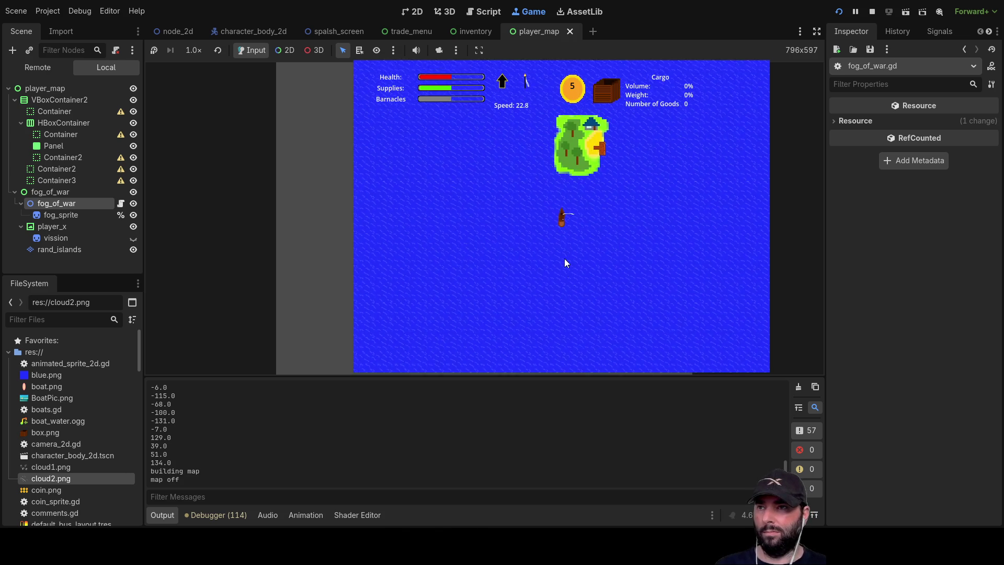
key("m")
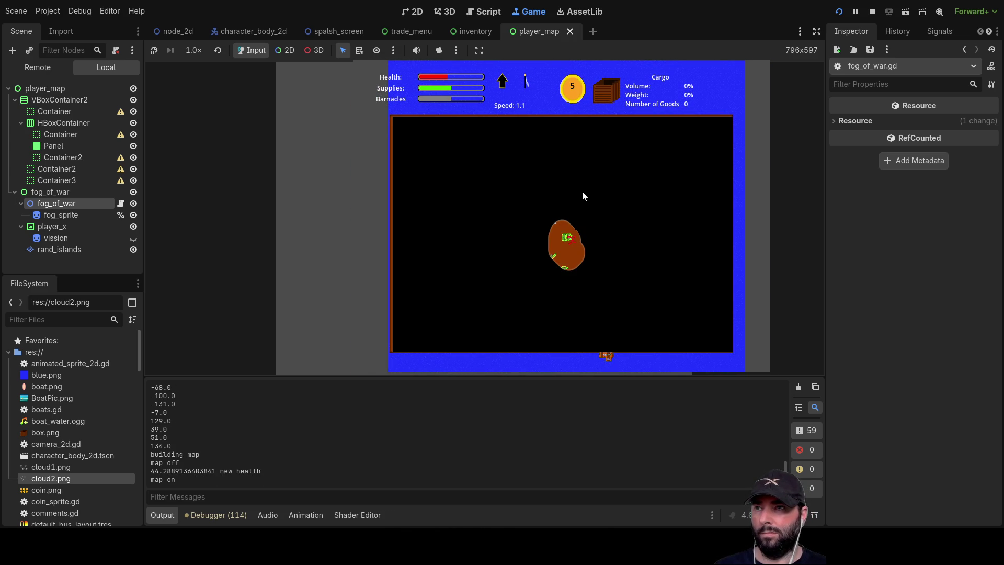
key("m")
scroll(575, 239, "up", 3)
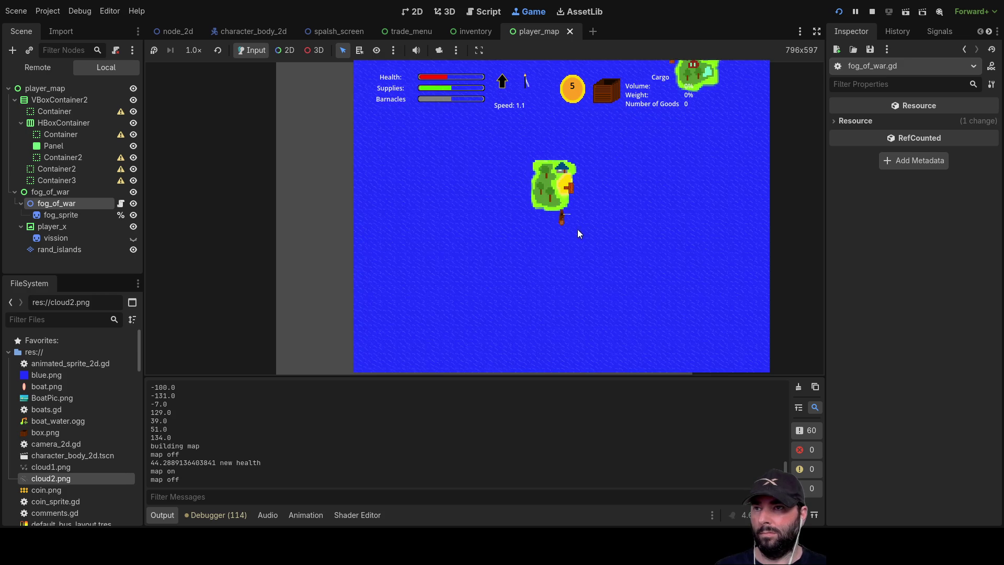
key("m")
scroll(565, 251, "up", 3)
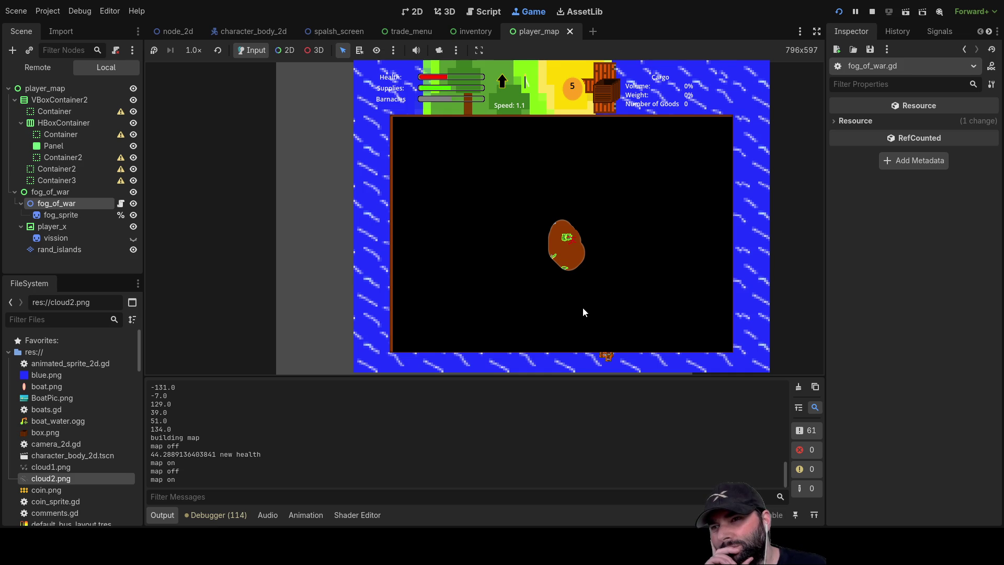
key("m")
key("m")
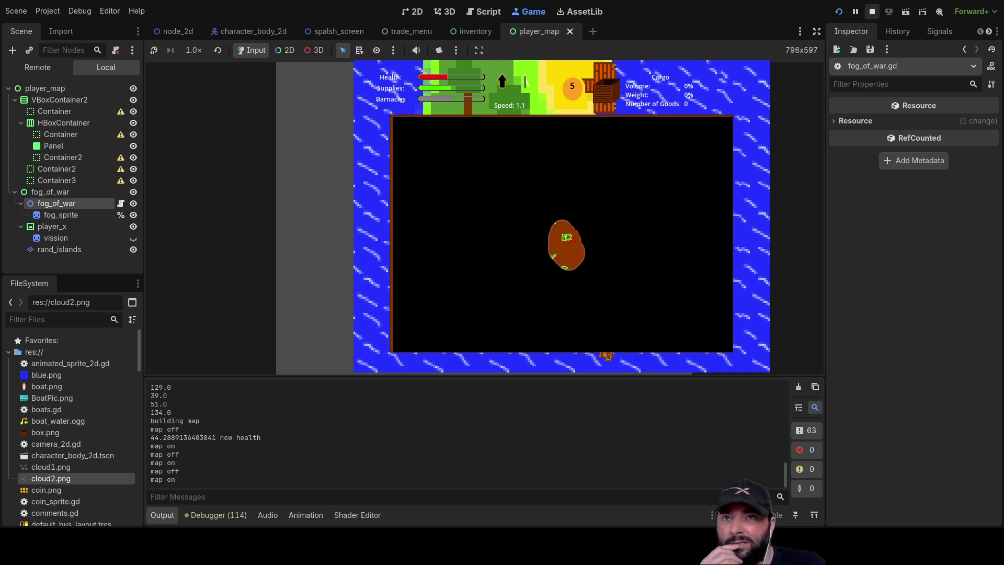
Stop the game, inspect player_x and movement.gd, then return to the fog_of_war.gd script
left_click(872, 11)
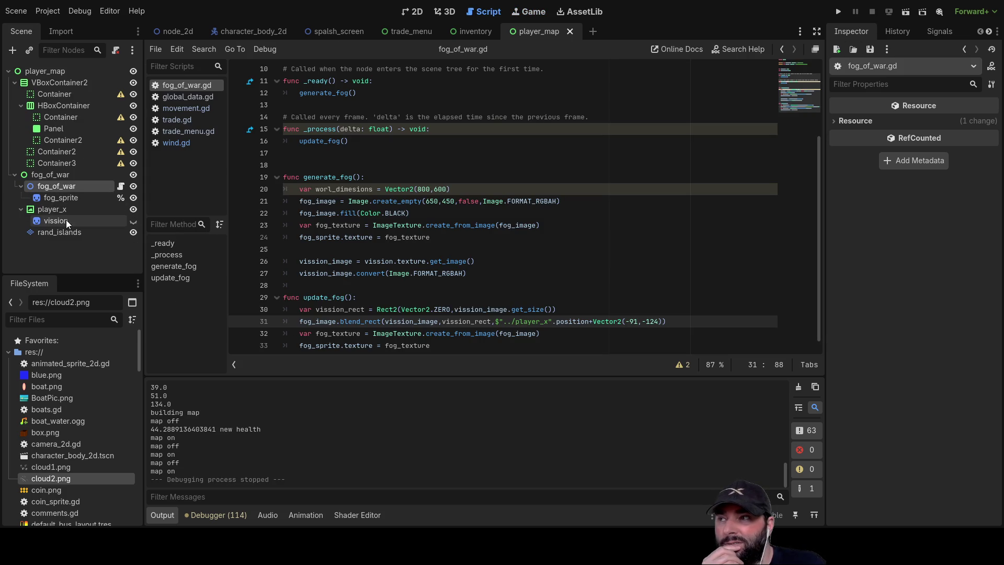
left_click(52, 205)
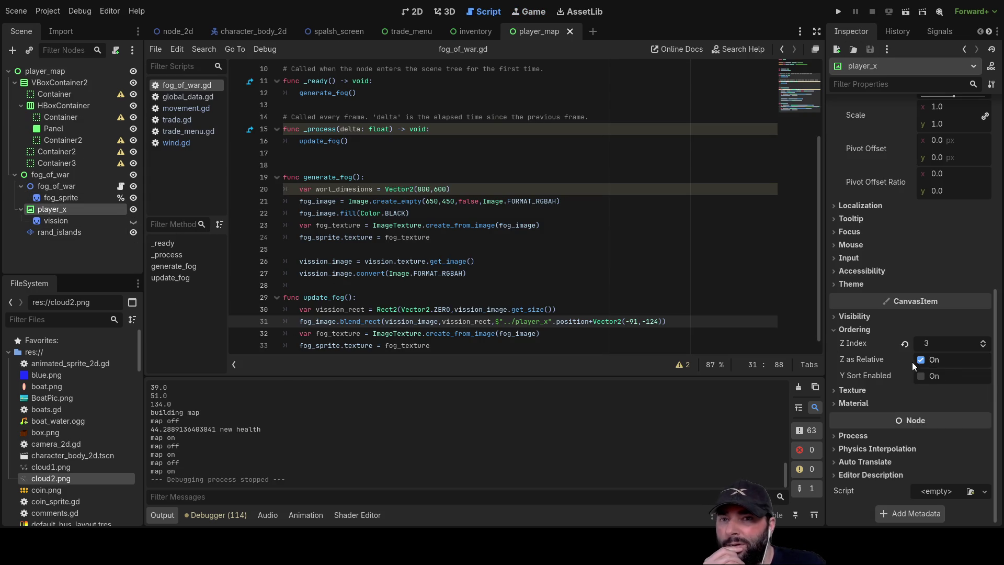
scroll(903, 241, "up", 5)
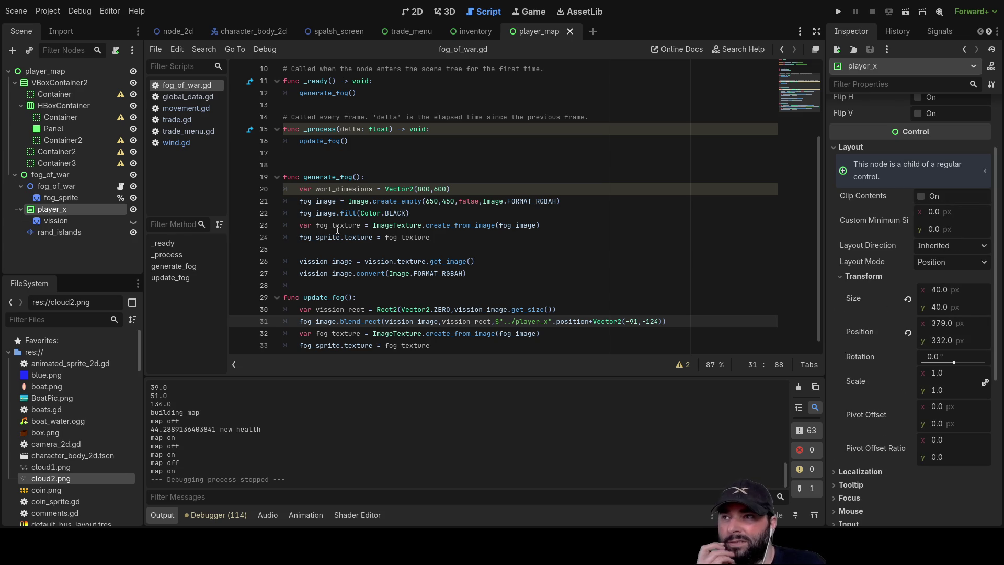
scroll(447, 277, "up", 3)
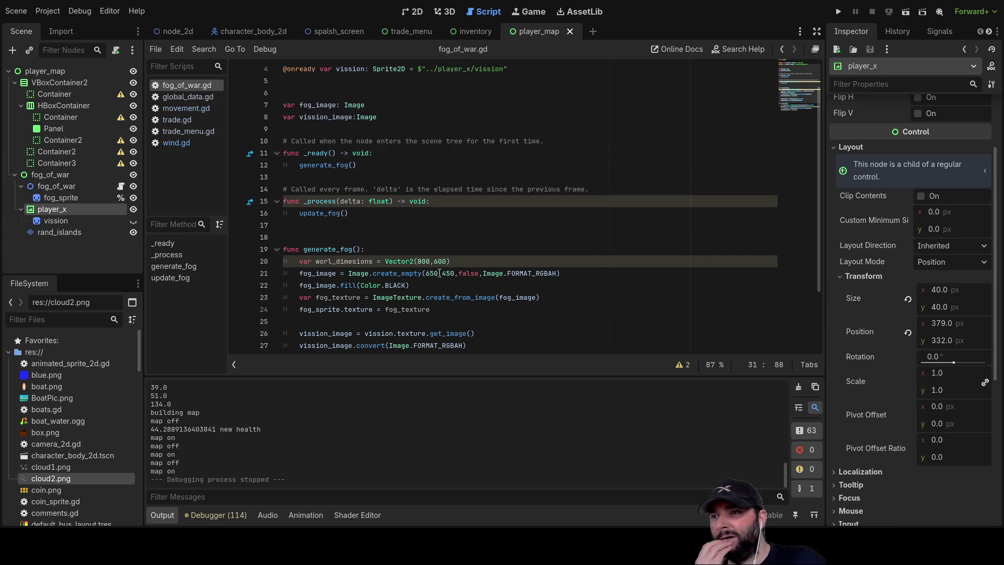
left_click(184, 111)
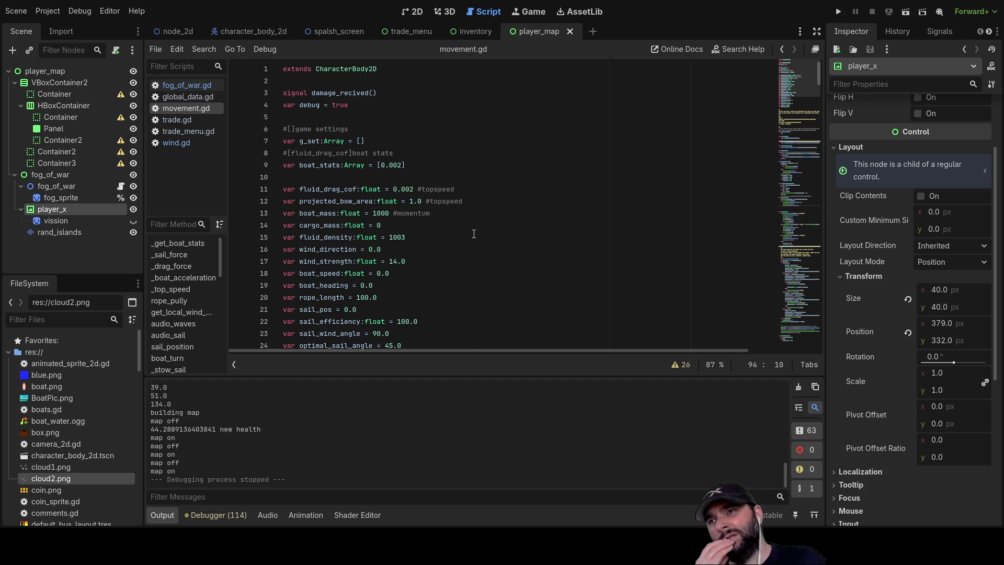
left_click(49, 72)
scroll(857, 325, "down", 10)
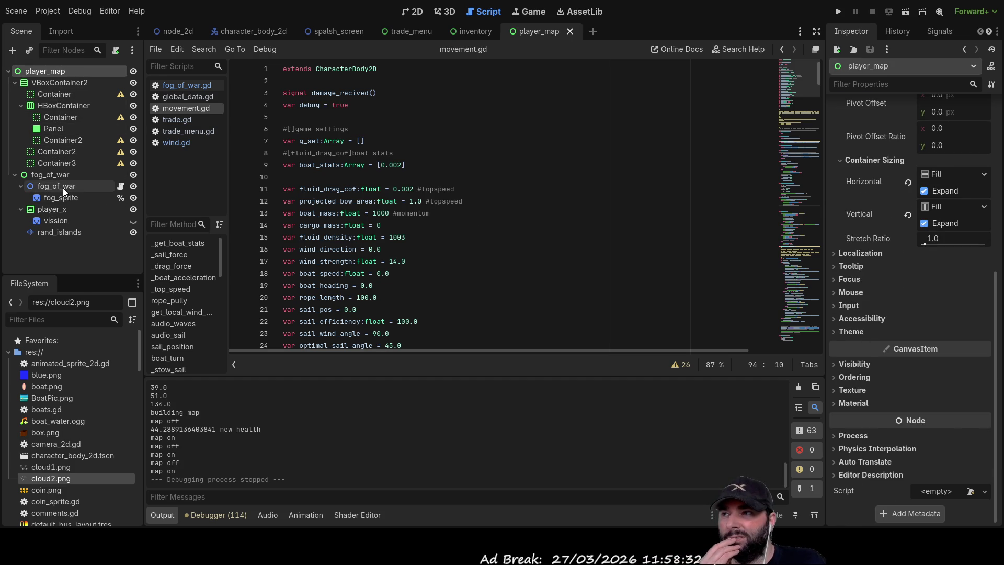
left_click(93, 187)
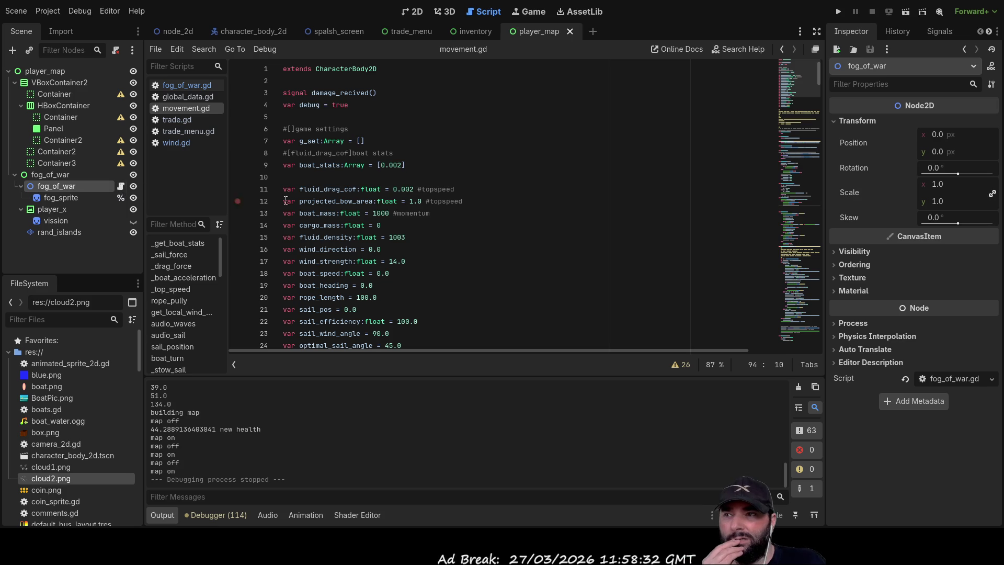
key("alt+Left")
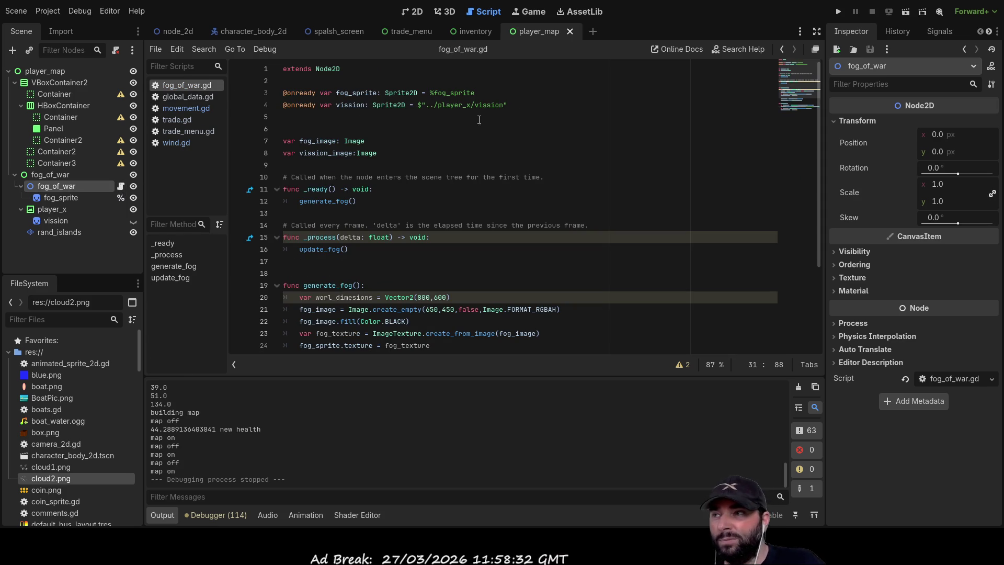
scroll(455, 261, "down", 5)
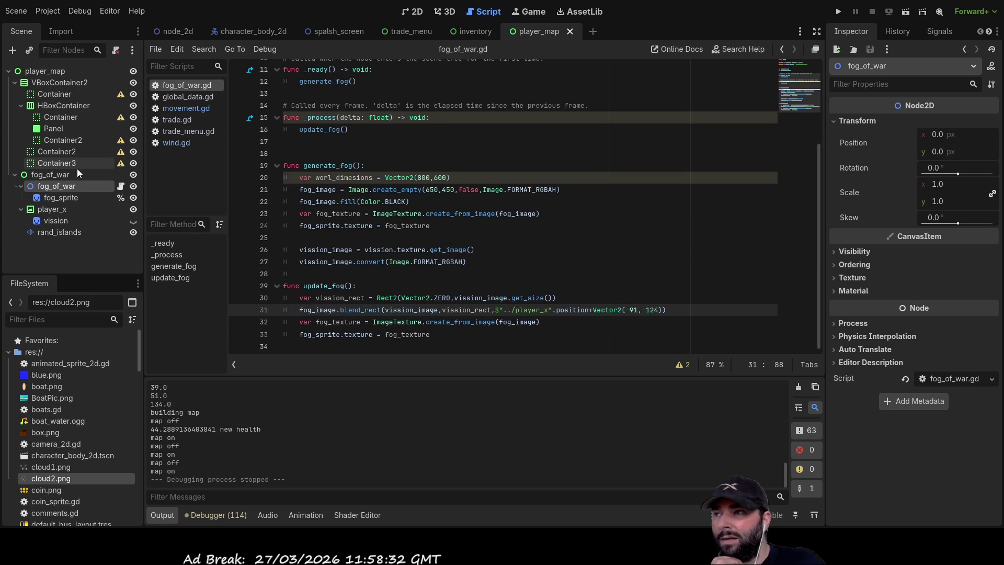
Open the node_2d main scene in 2D and inspect its player_map instance
left_click(417, 13)
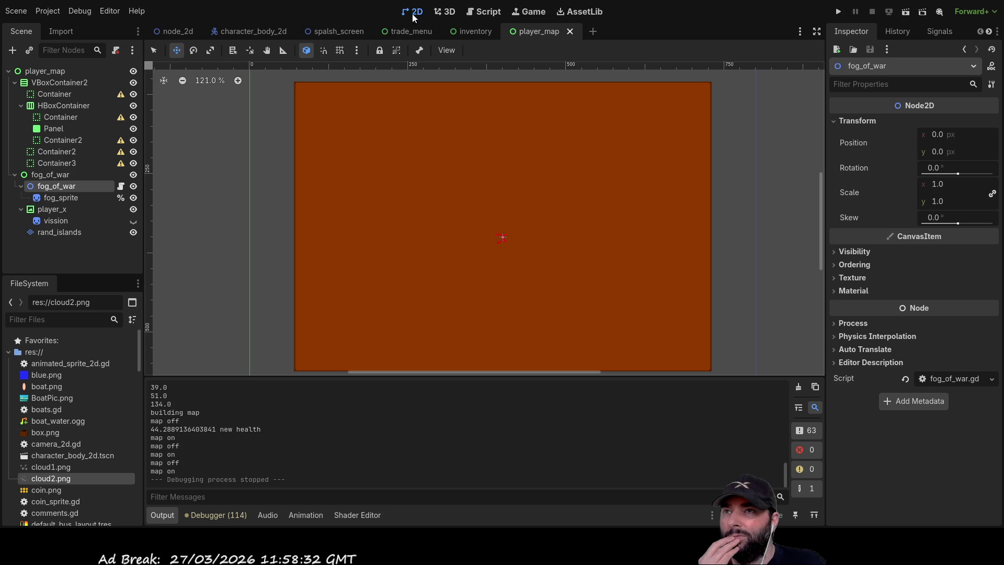
left_click(187, 30)
scroll(84, 182, "down", 1)
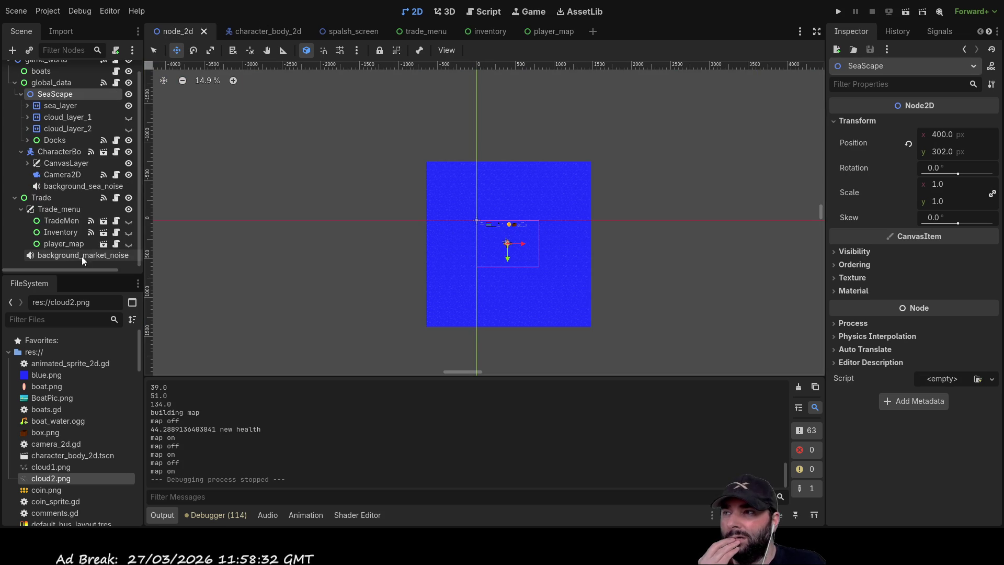
left_click(72, 243)
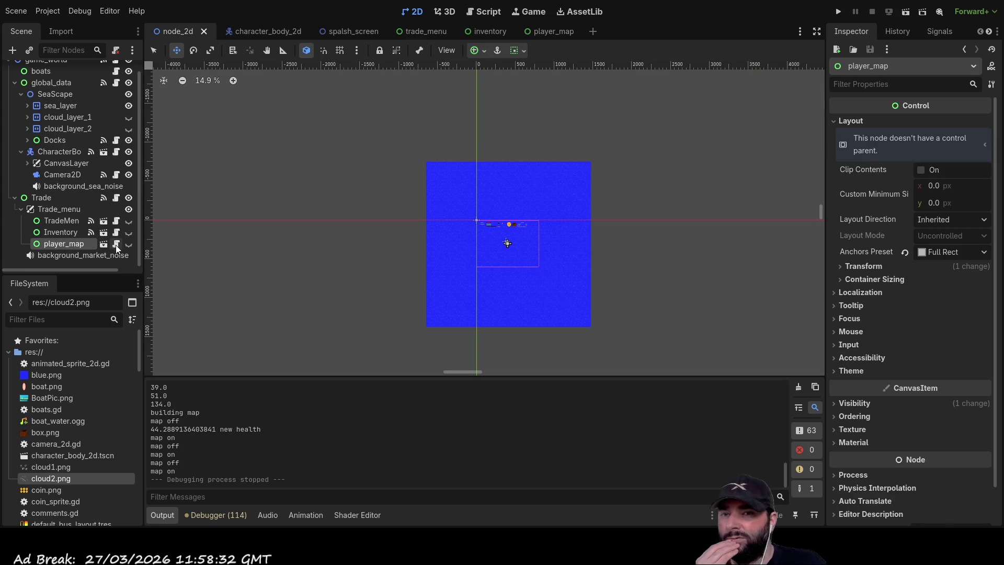
scroll(896, 339, "down", 3)
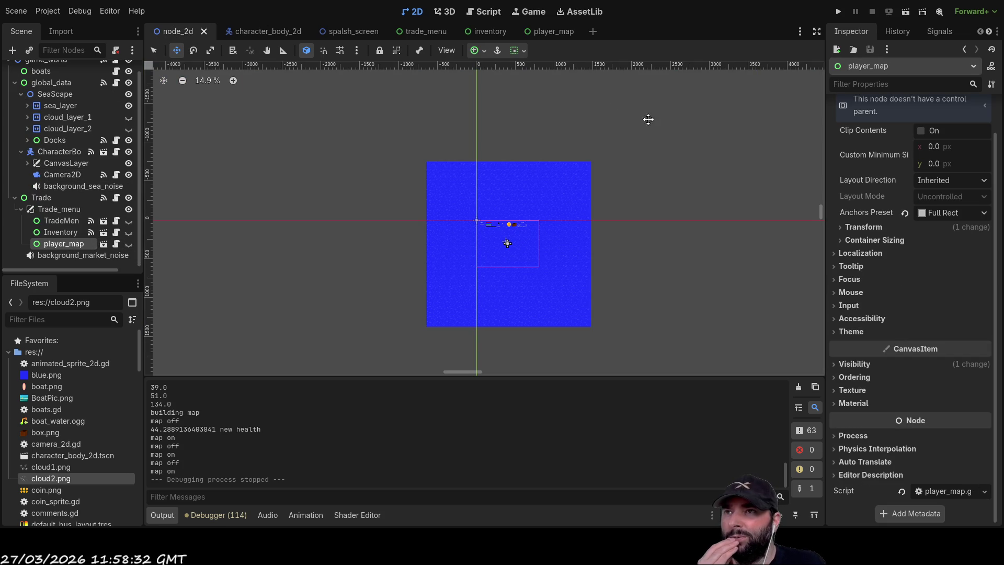
Review player_map.gd's 380 x offset on line 15, then reopen the player_map scene in 2D
left_click(485, 11)
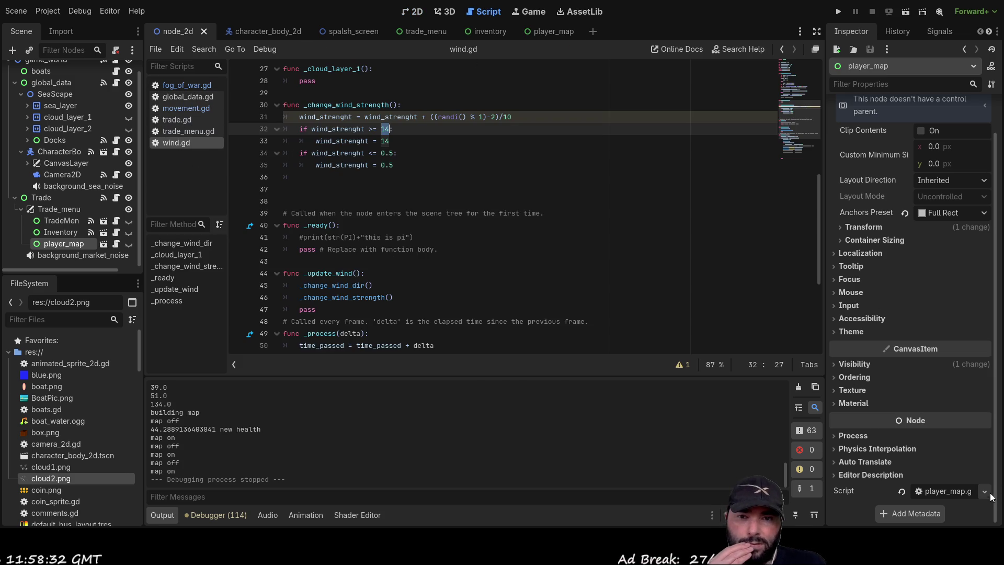
left_click(946, 491)
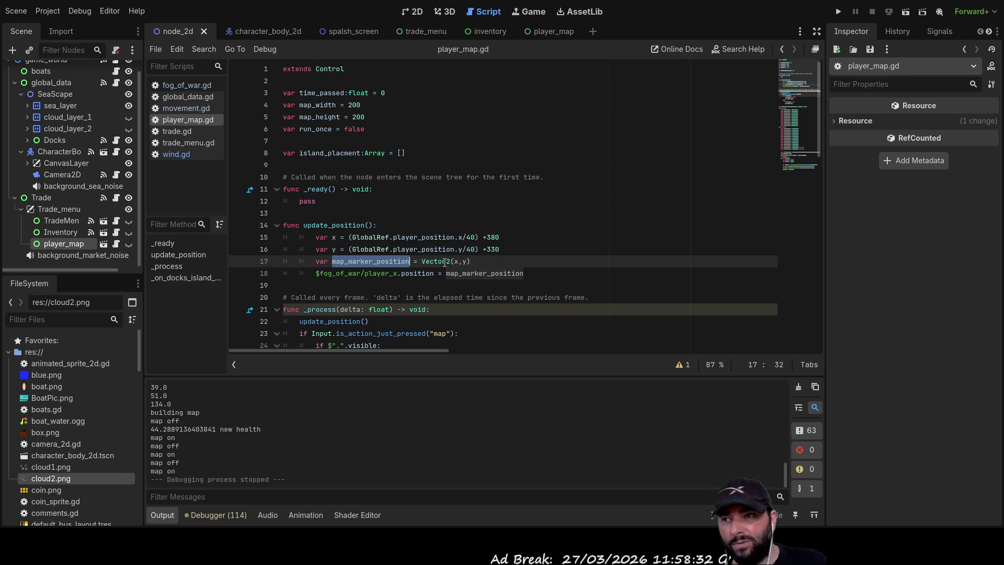
scroll(425, 309, "down", 1)
left_click(592, 230)
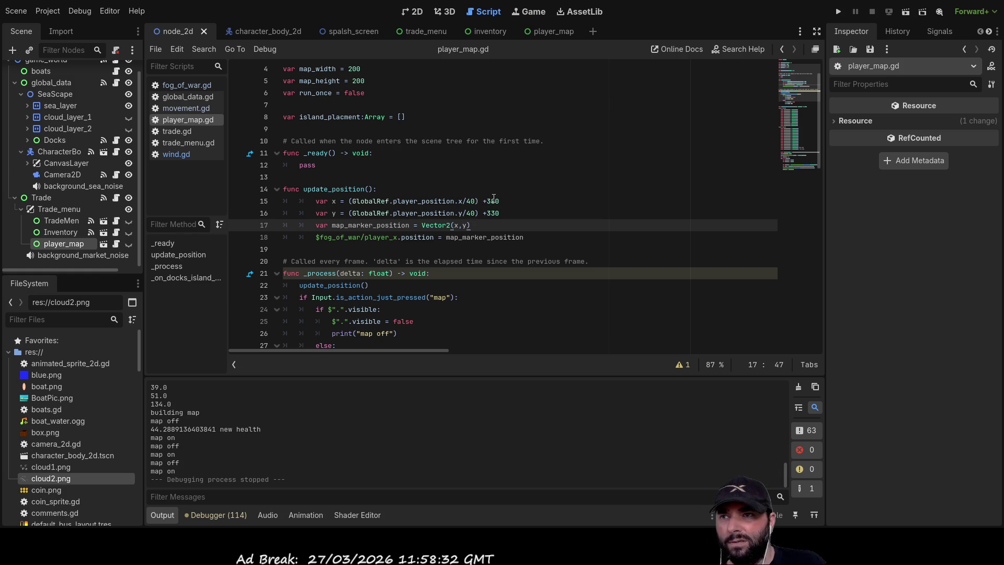
double_click(493, 202)
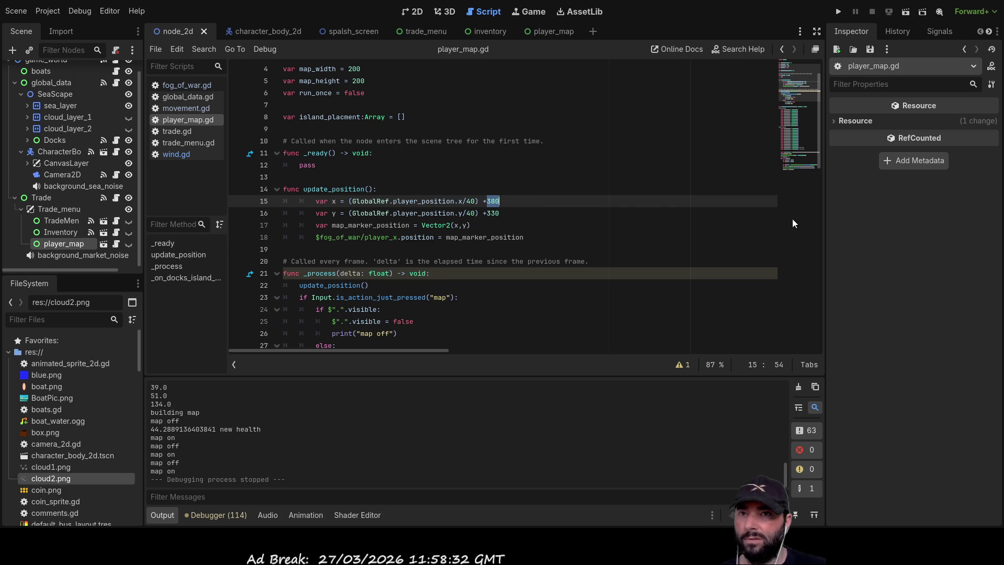
left_click(412, 11)
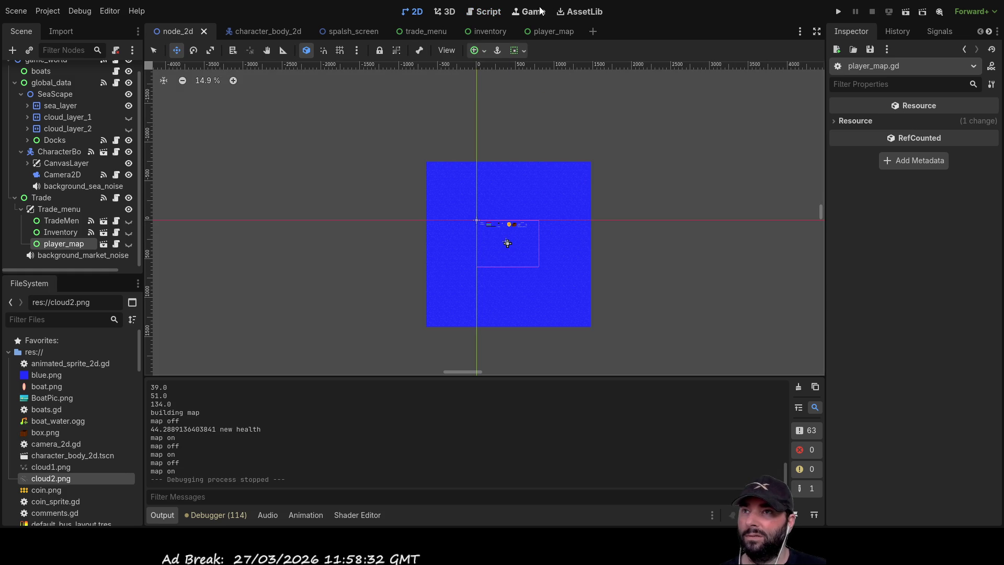
left_click(551, 32)
Select the player_x map marker and fine-tune its position with small drags
scroll(506, 235, "up", 8)
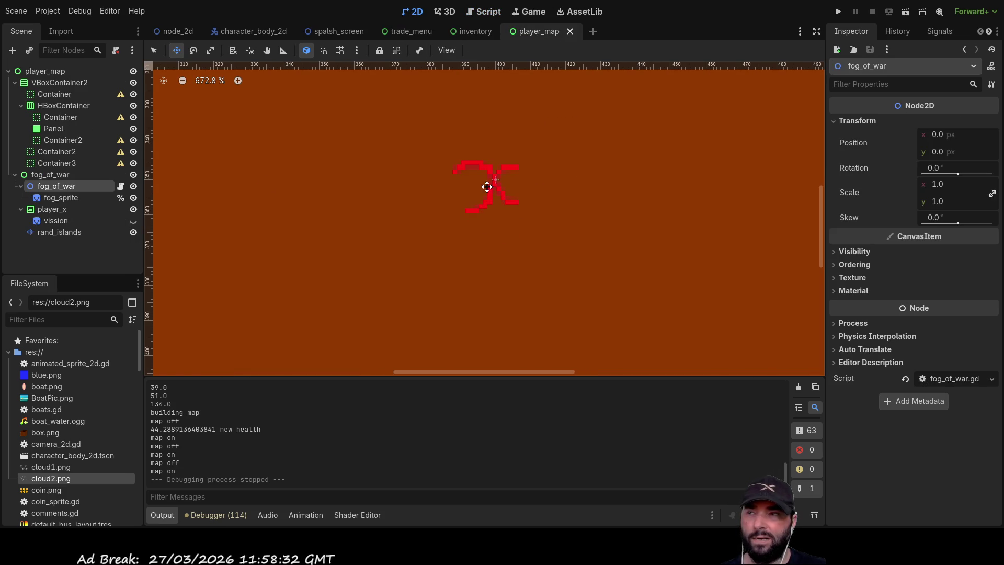
left_click(58, 208)
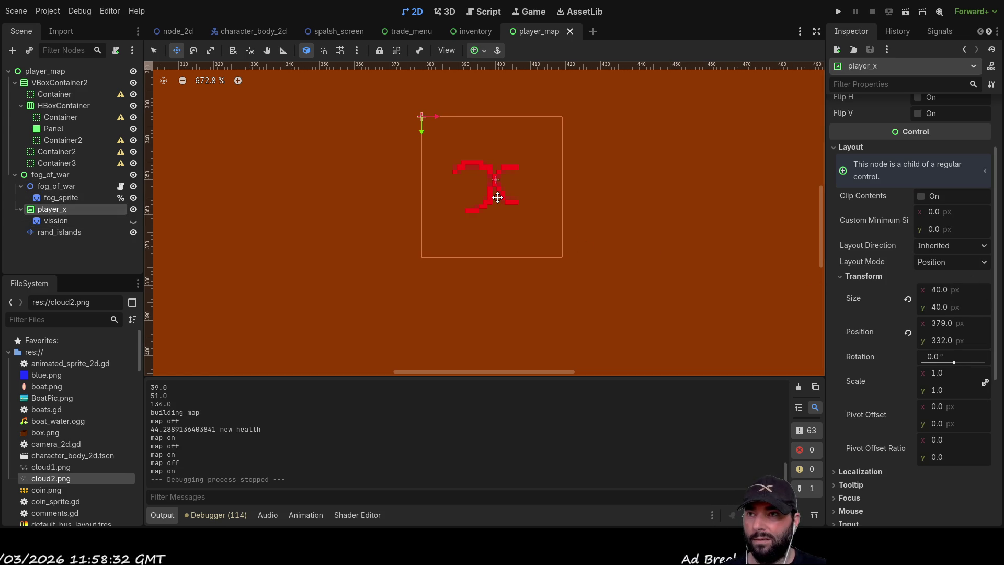
left_click_drag(495, 197, 496, 195)
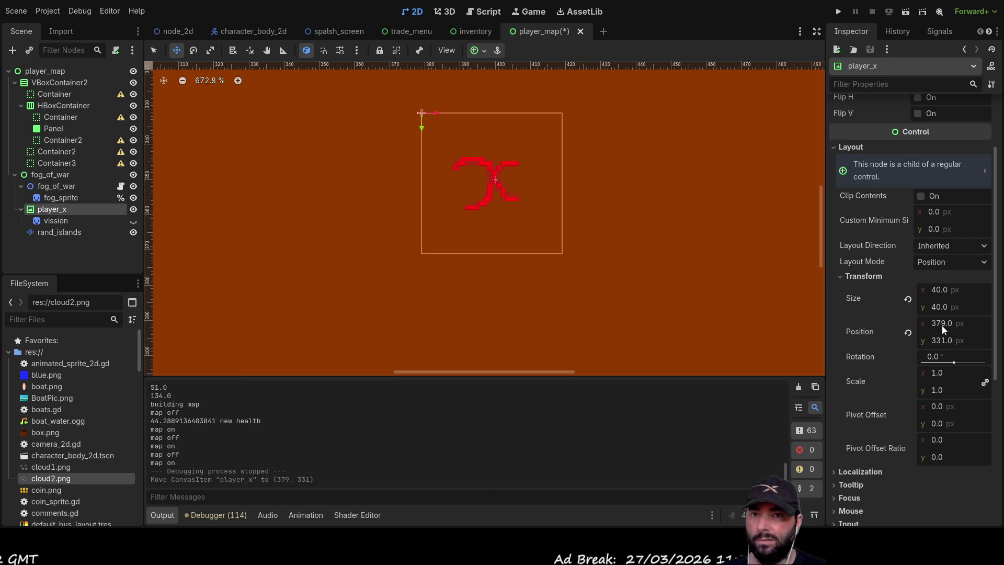
left_click_drag(499, 197, 501, 197)
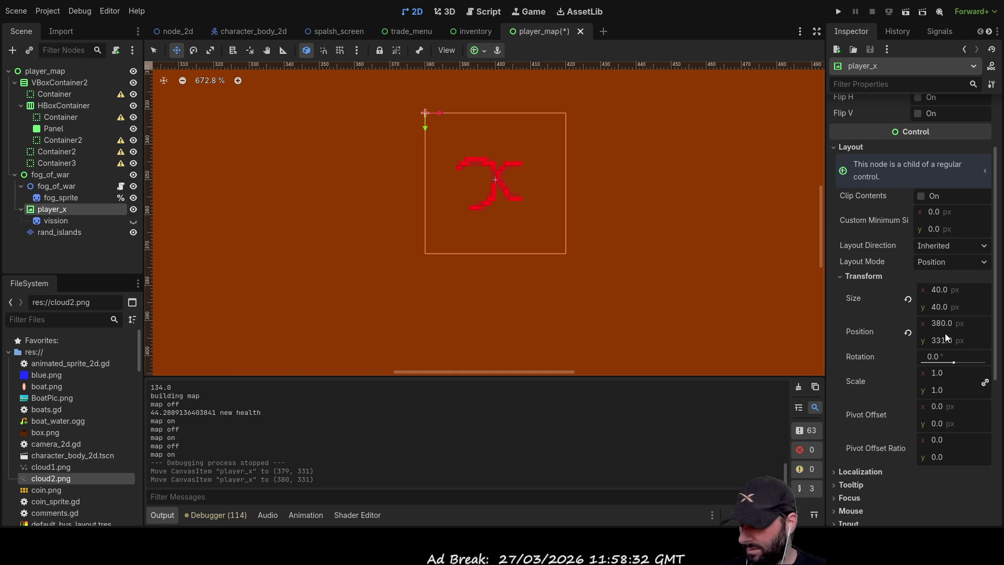
left_click_drag(493, 203, 493, 202)
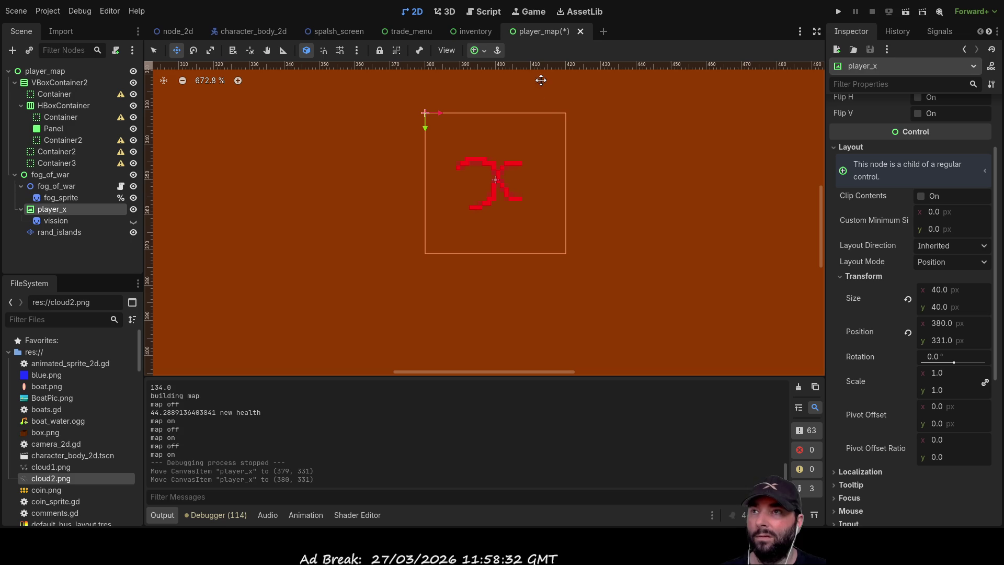
Nudge player_x up one pixel so it sits at (380, 330), then view player_map.gd
left_click(477, 12)
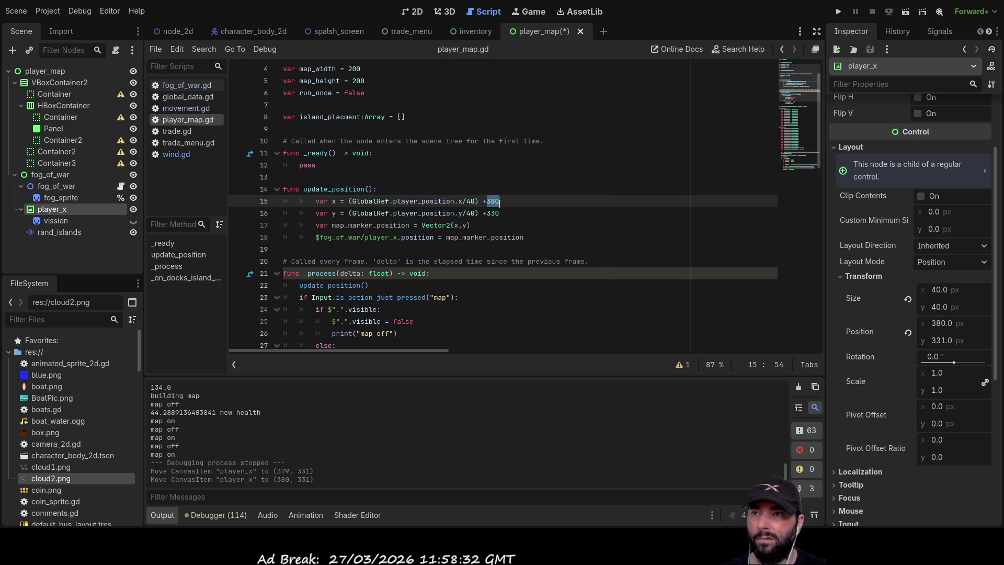
left_click(417, 12)
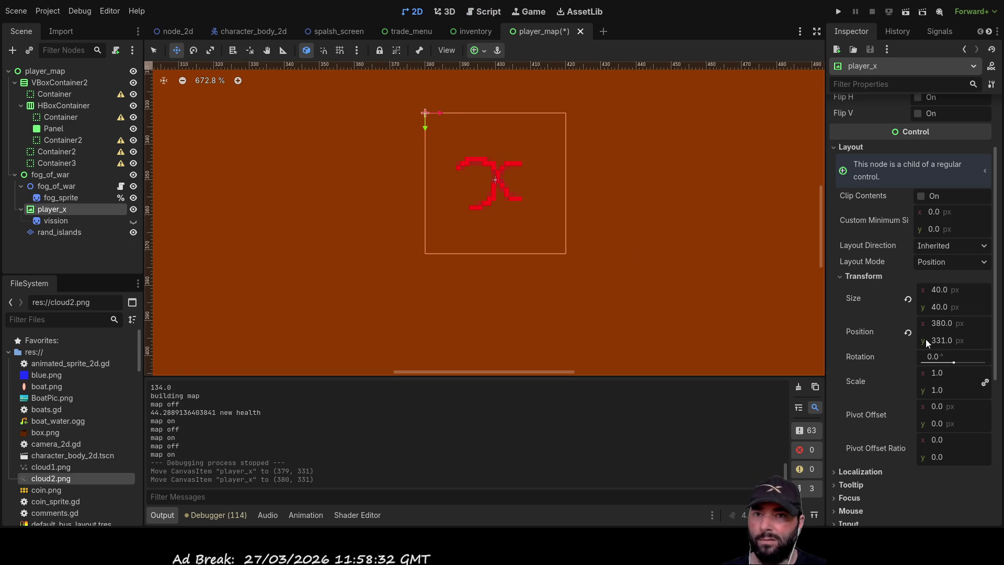
key("Up")
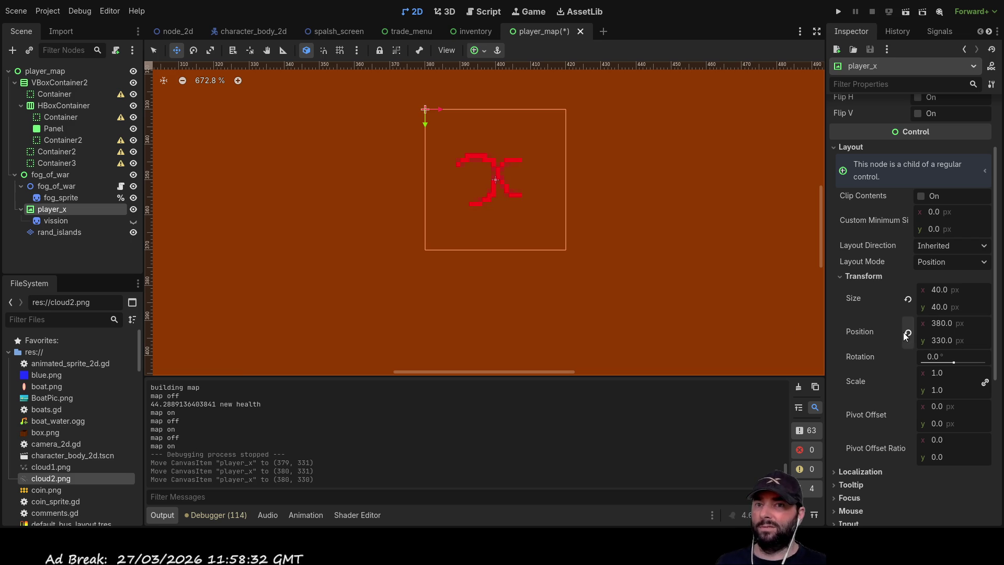
scroll(573, 271, "down", 9)
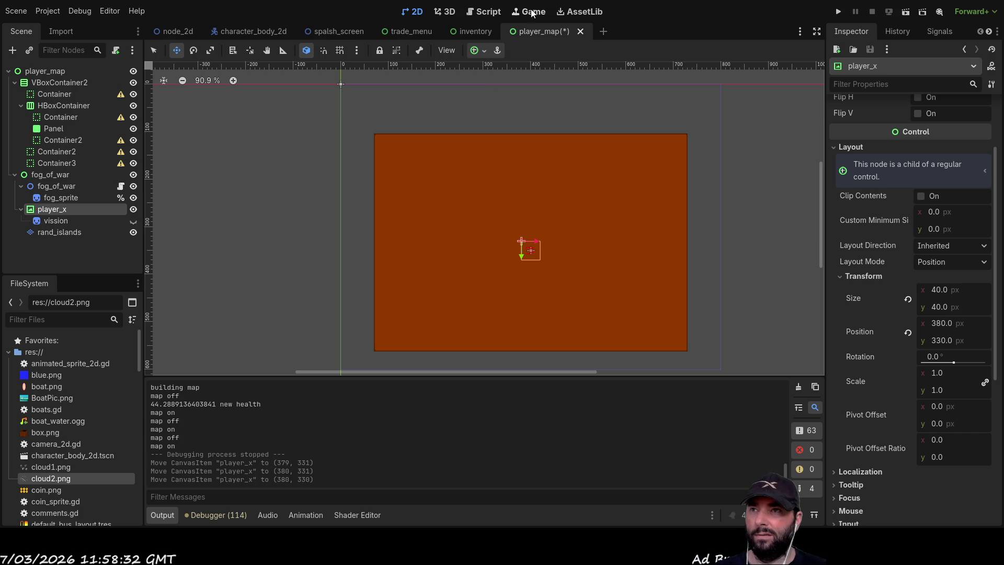
left_click(485, 13)
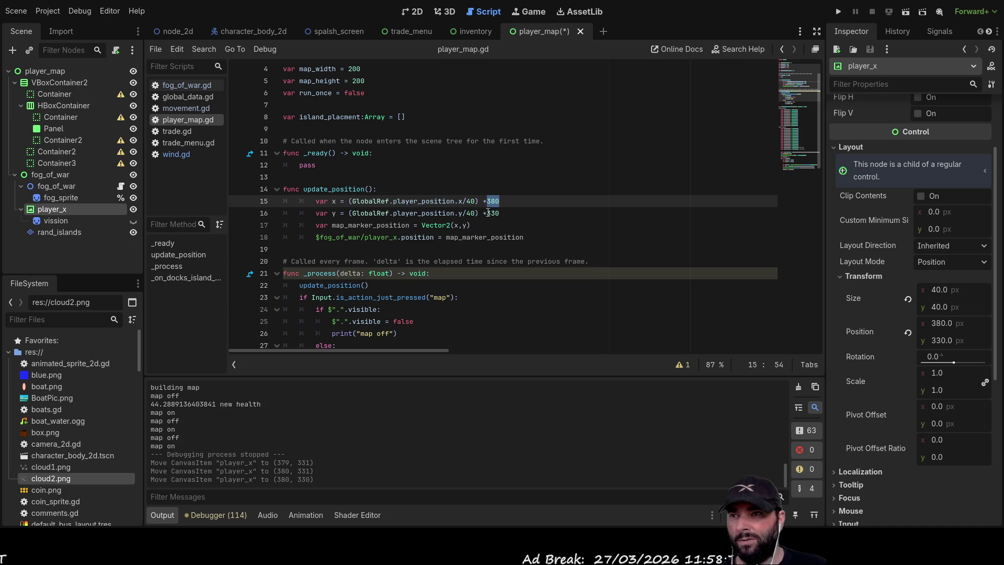
Scroll through player_map.gd to review the map-marker offset code
scroll(498, 210, "down", 14)
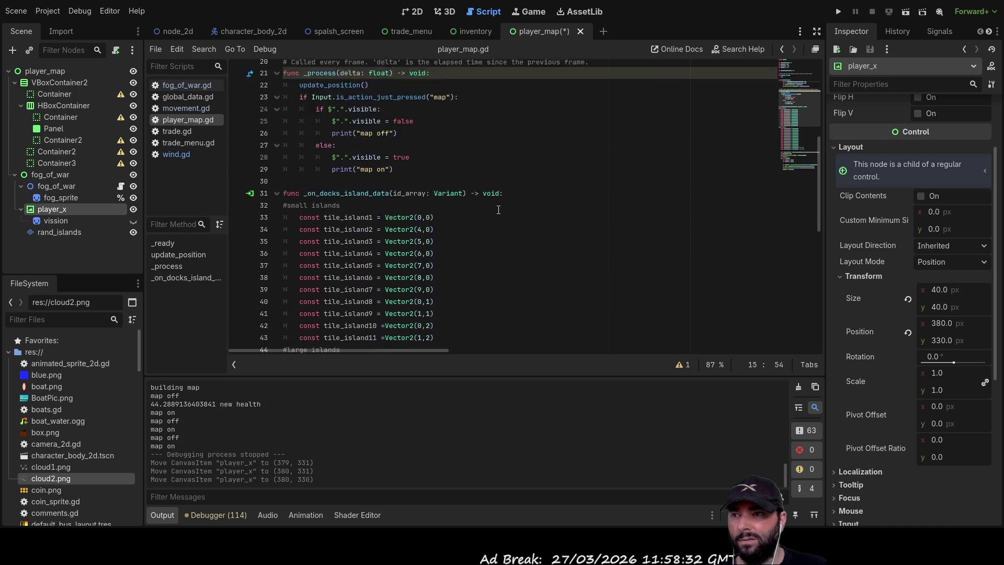
scroll(500, 212, "down", 2)
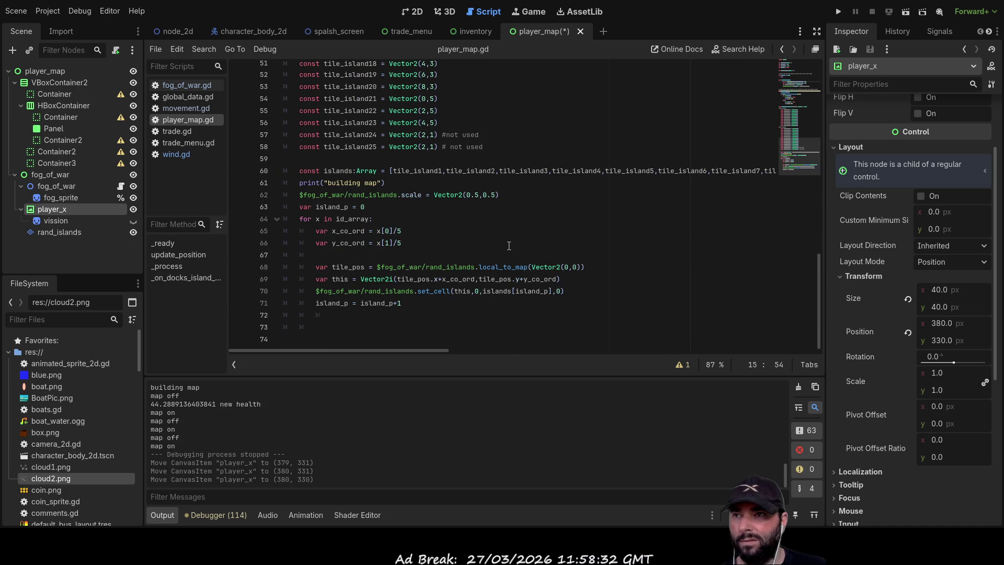
scroll(495, 248, "up", 7)
scroll(495, 248, "up", 10)
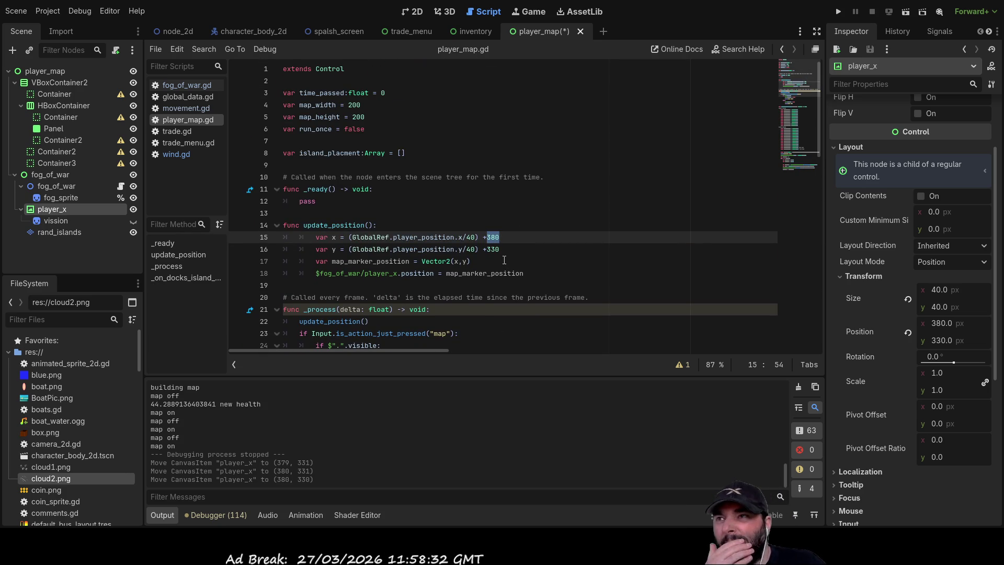
scroll(557, 229, "down", 1)
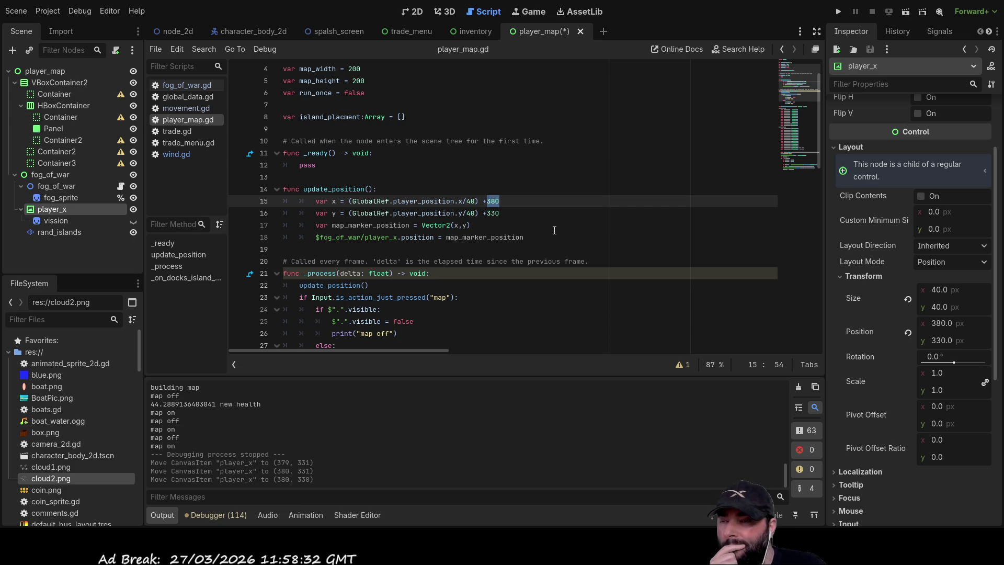
scroll(555, 230, "down", 3)
scroll(554, 230, "down", 13)
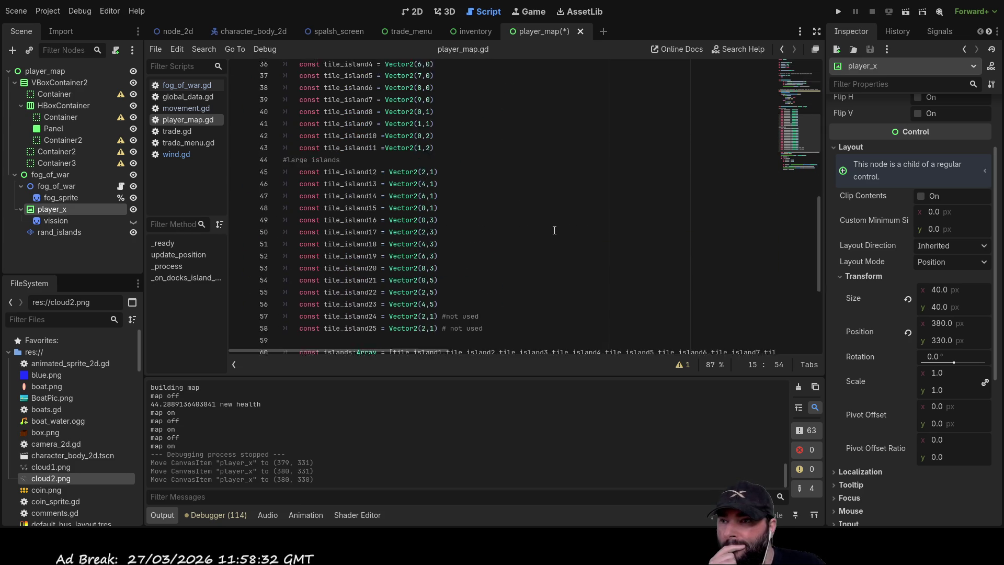
Select map_marker_position on line 18 and launch the game
scroll(555, 230, "up", 13)
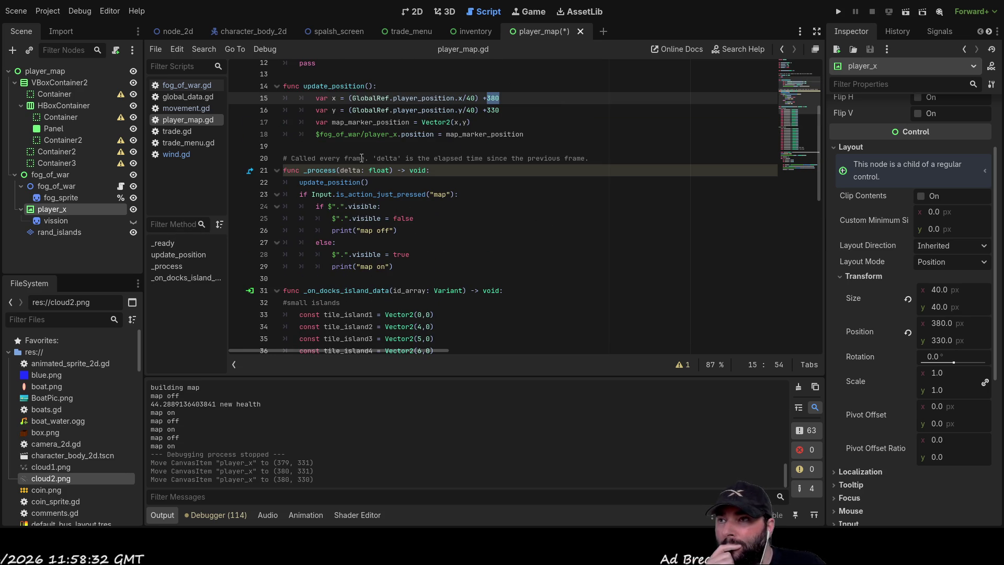
double_click(495, 135)
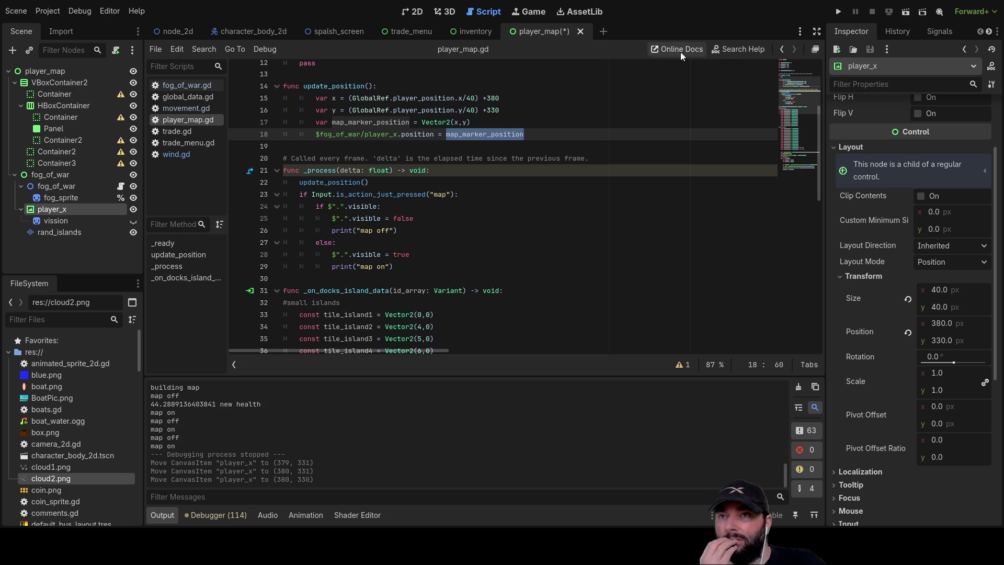
left_click(839, 12)
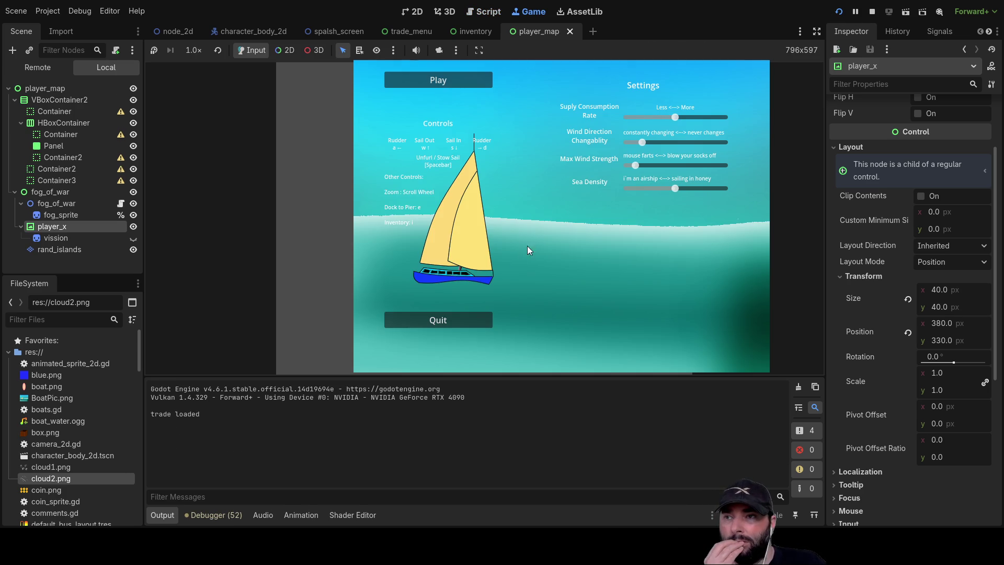
Start a game from the title screen and toggle the in-game map with M to check the marker
left_click(461, 80)
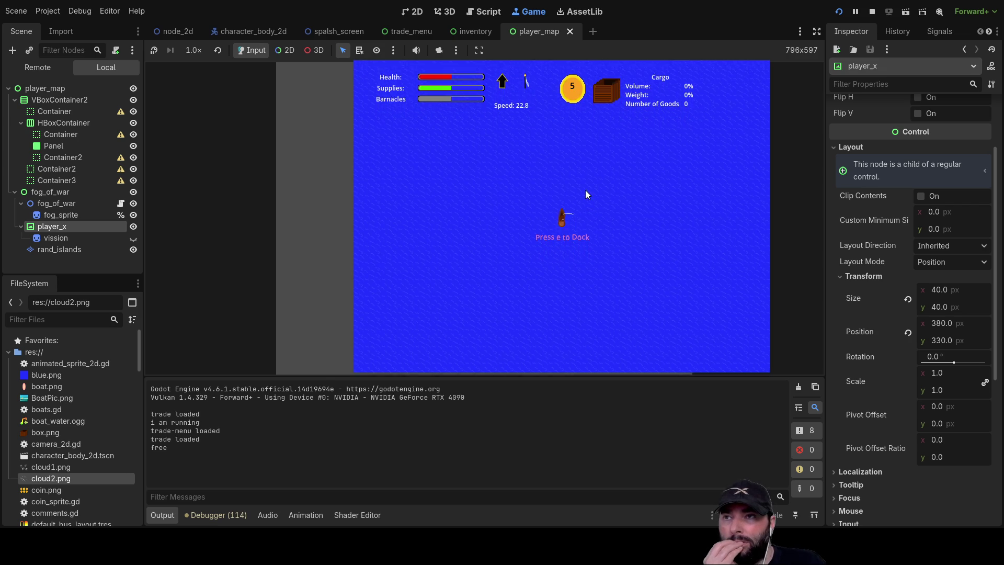
key("m")
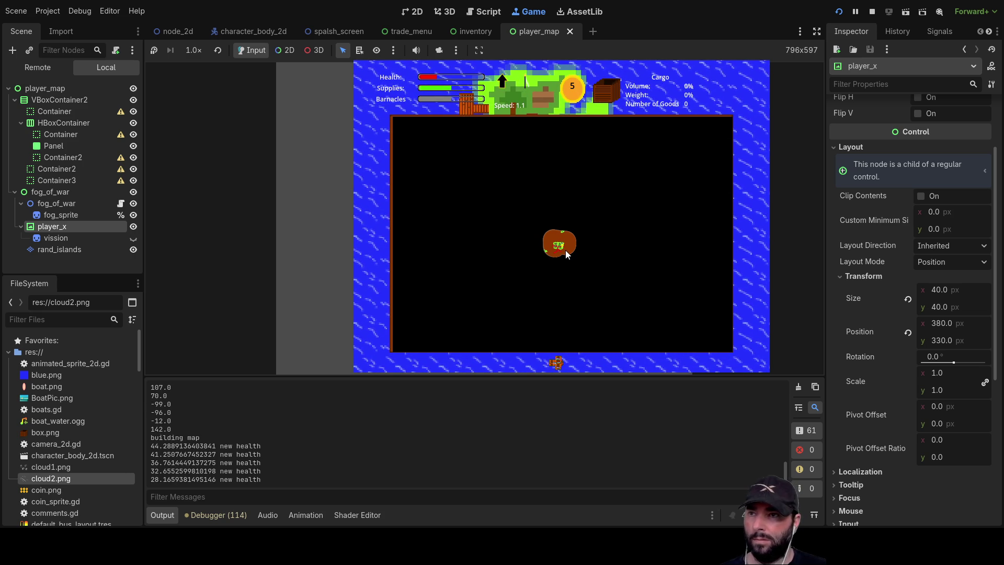
key("m")
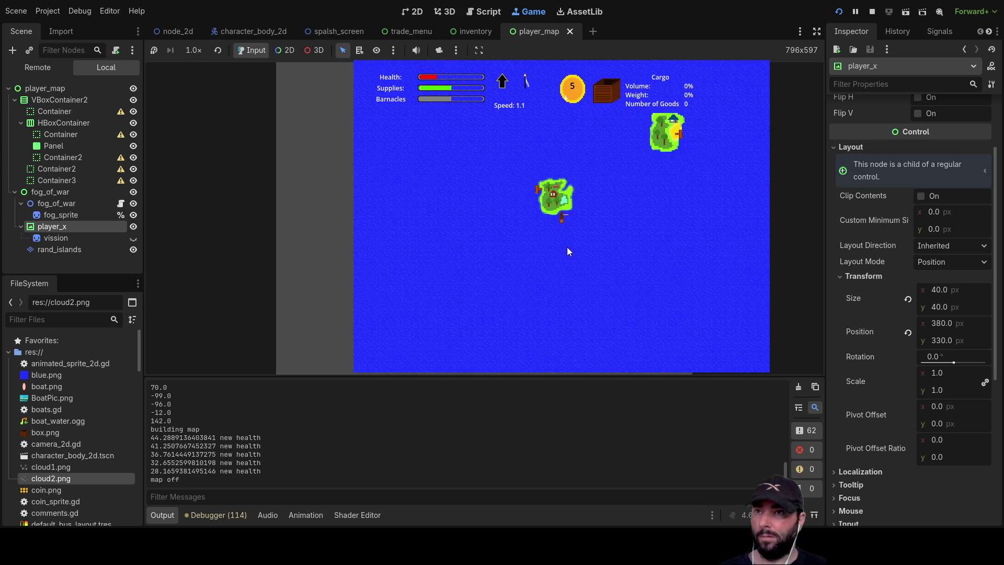
key("m")
key("m")
key("m")
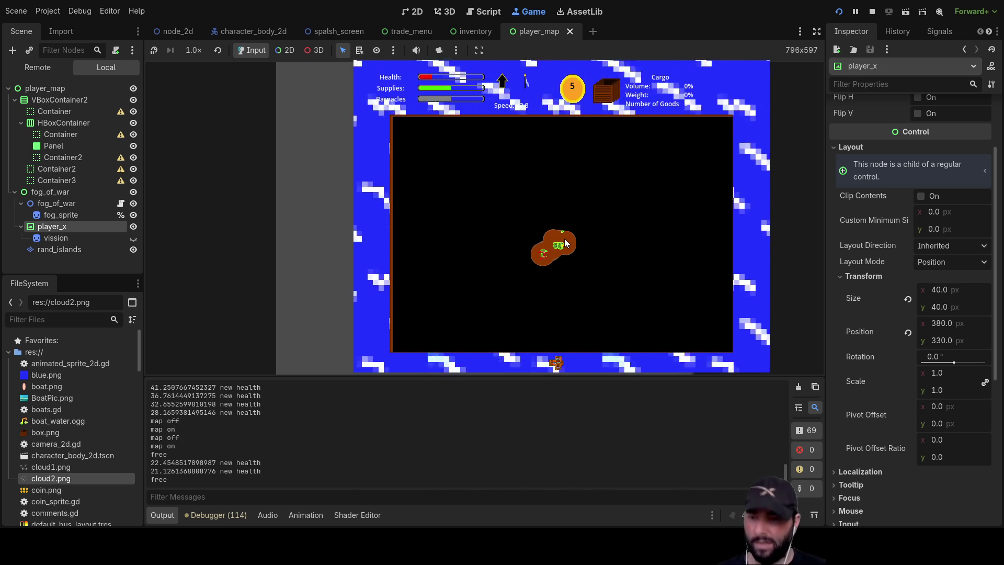
Reopen the map once more, stop the game with F8, and return to the 2D view
key("m")
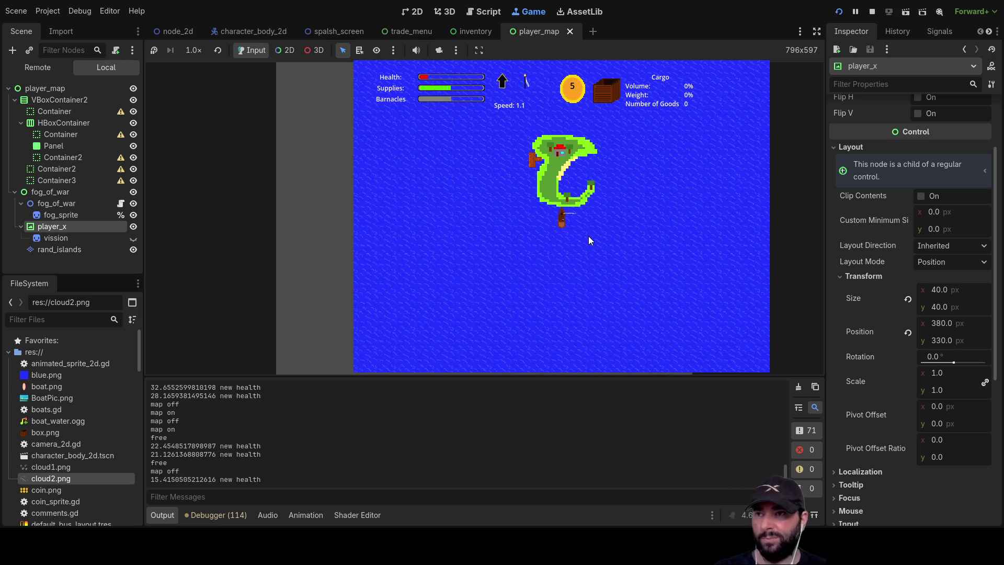
key("m")
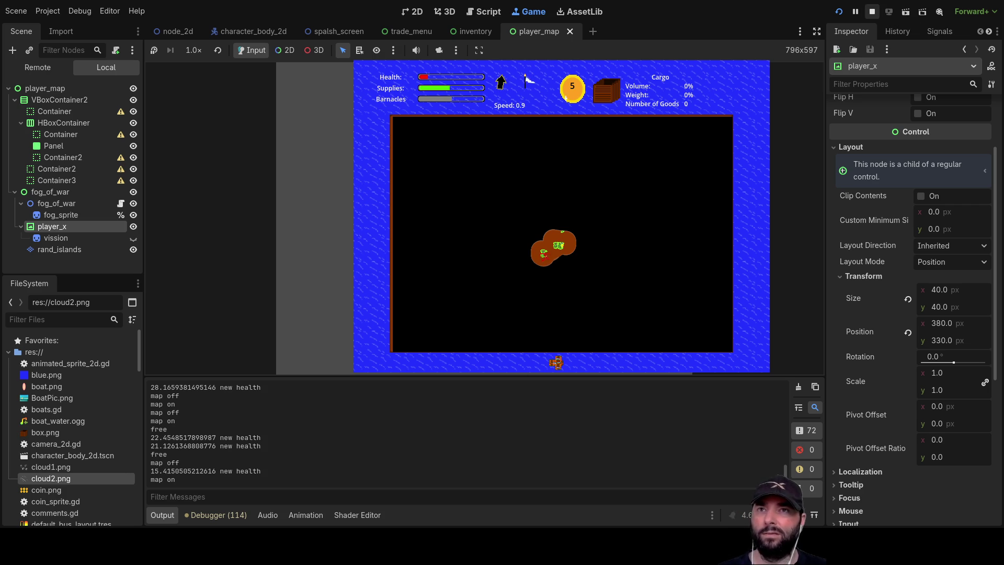
key("F8")
left_click(417, 12)
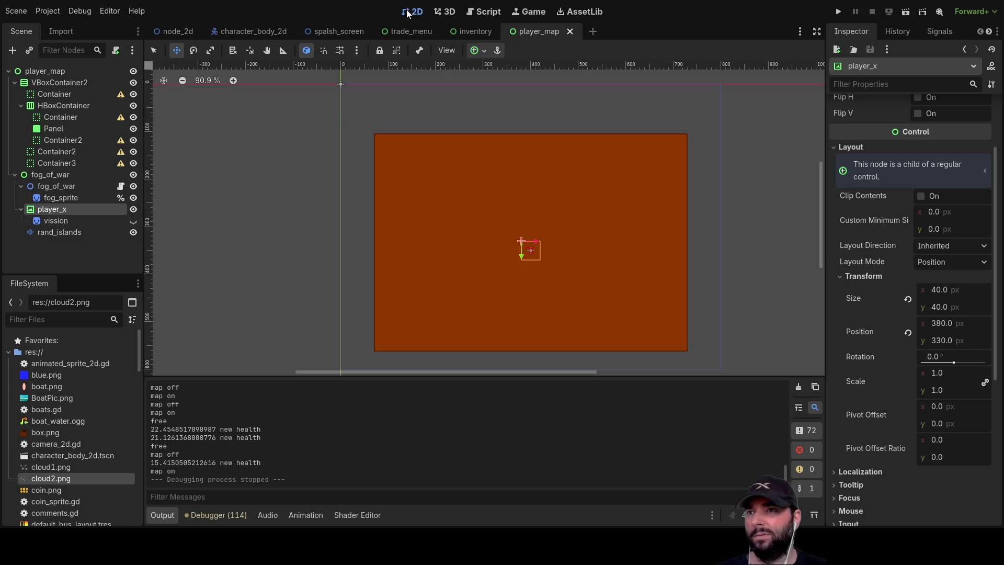
Zoom and pan around the player_x X sprite's pixels, then return to player_map.gd
scroll(552, 235, "up", 5)
scroll(554, 216, "up", 7)
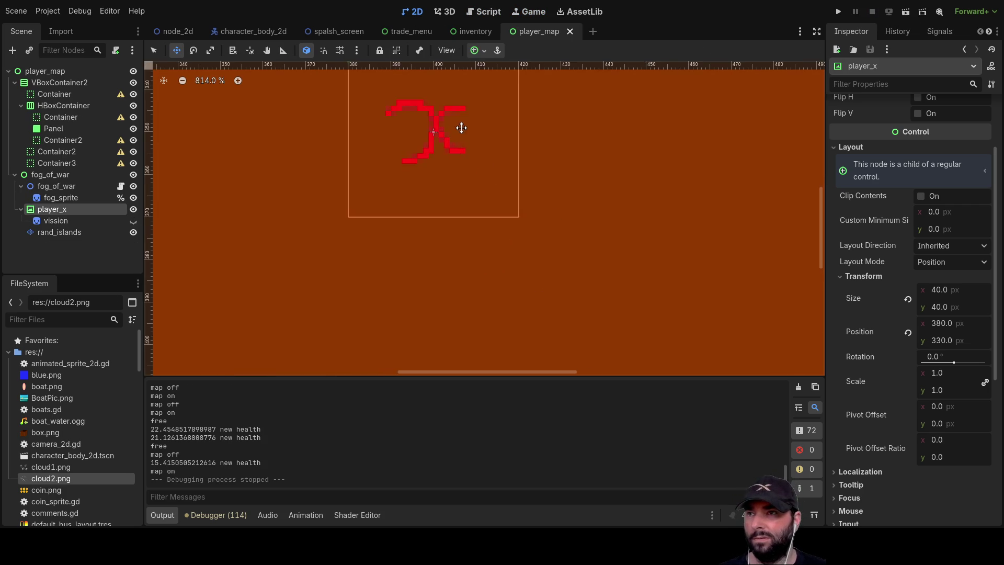
left_click_drag(486, 155, 602, 255)
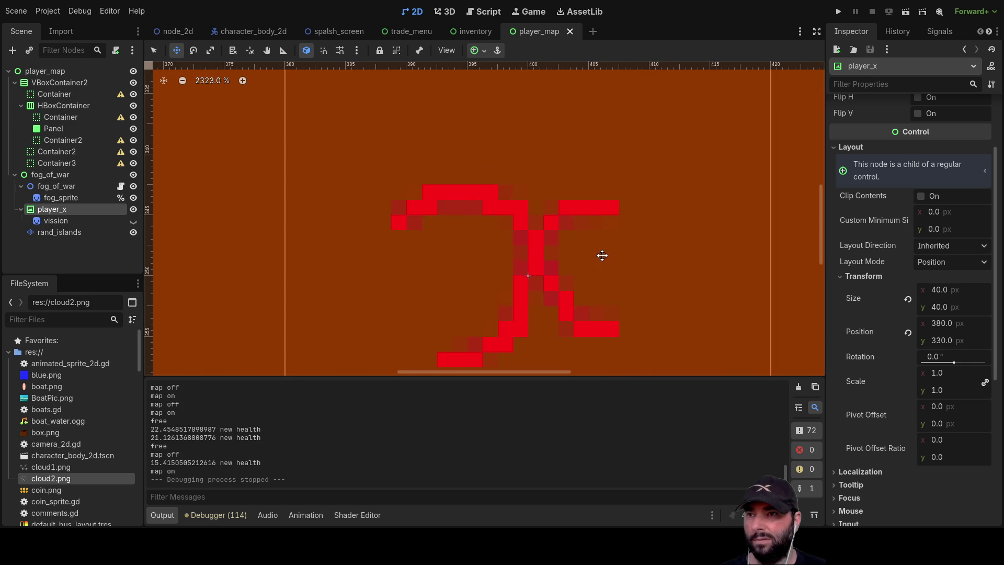
scroll(526, 288, "down", 12)
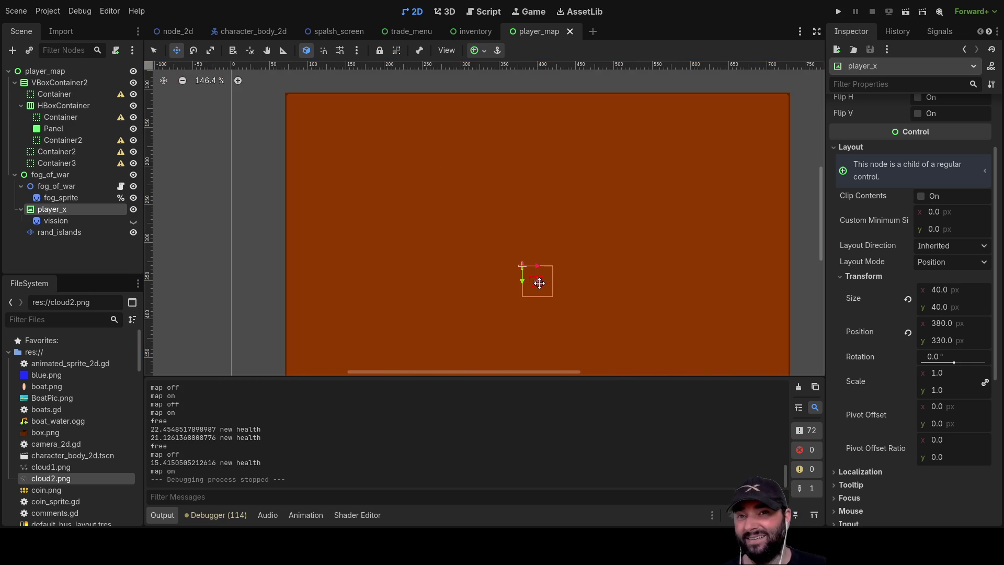
scroll(538, 291, "up", 9)
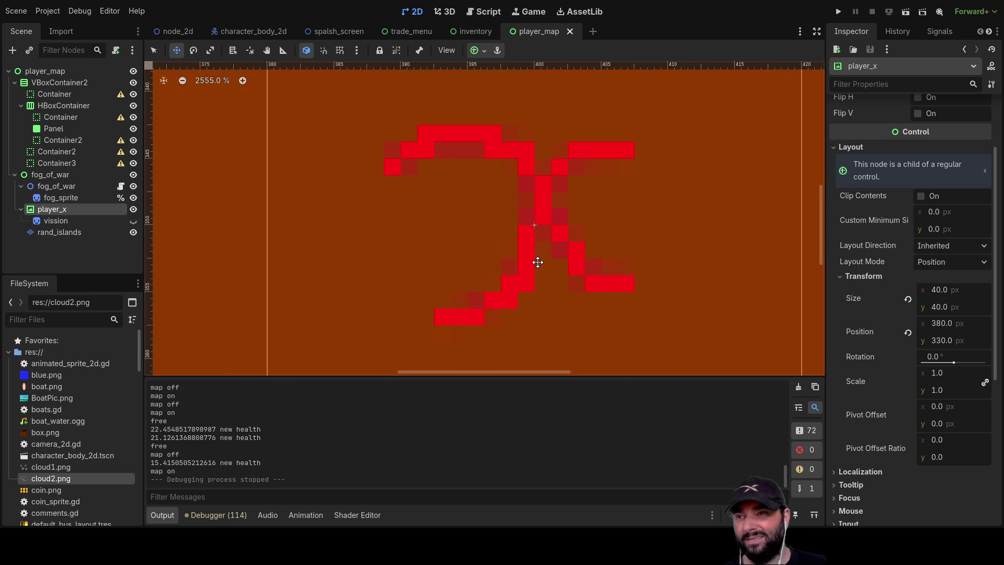
scroll(537, 264, "down", 12)
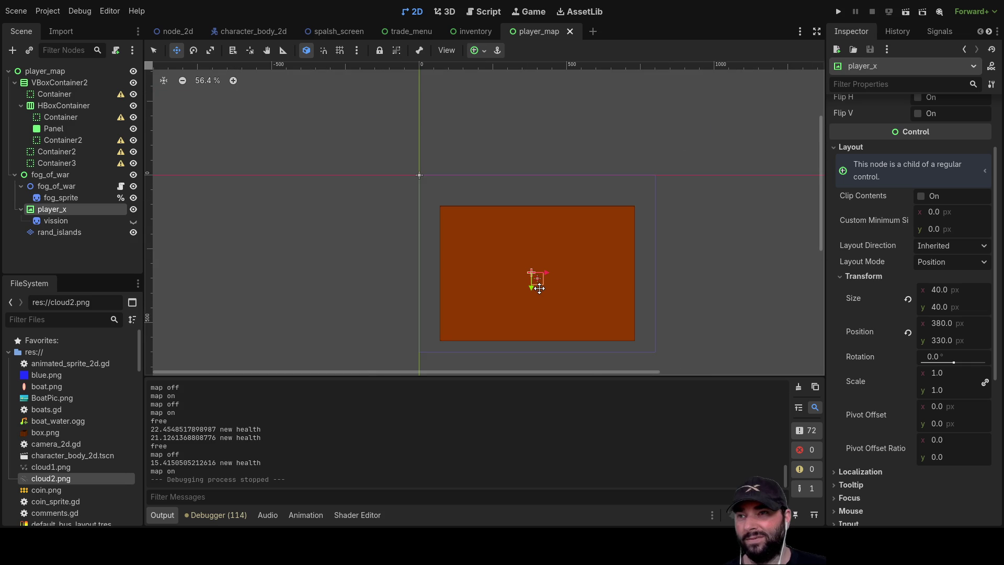
scroll(539, 288, "up", 13)
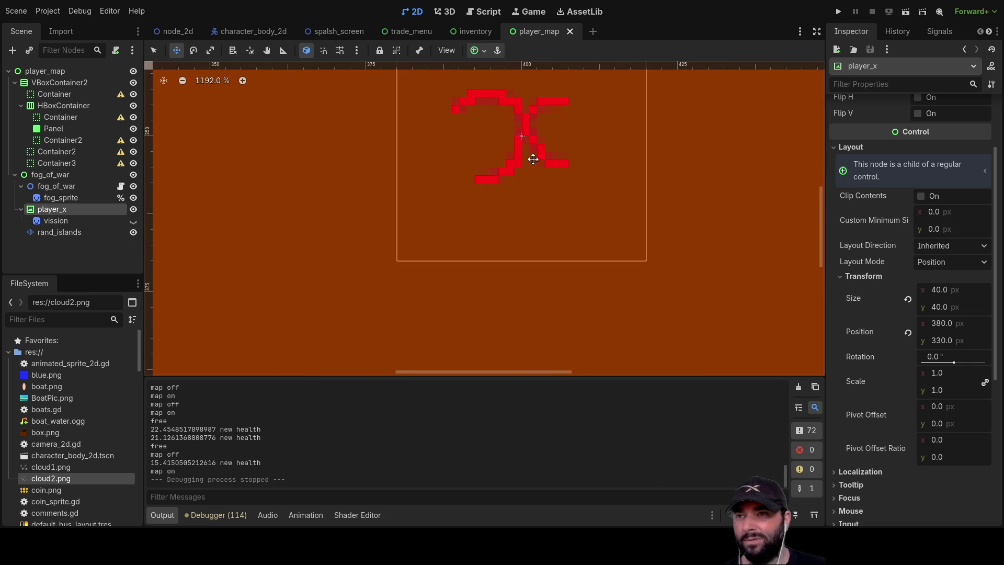
scroll(520, 261, "up", 3)
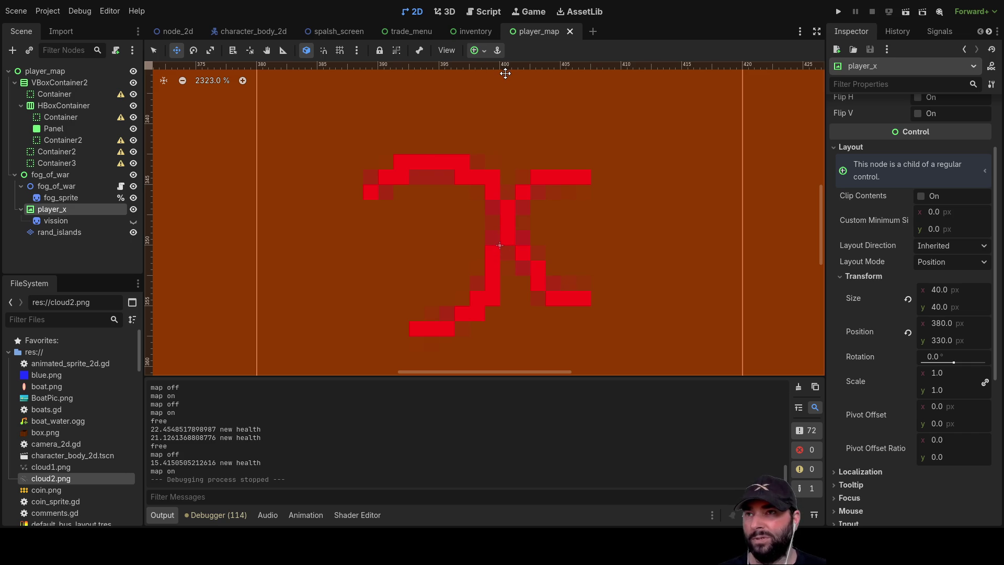
scroll(504, 89, "up", 6)
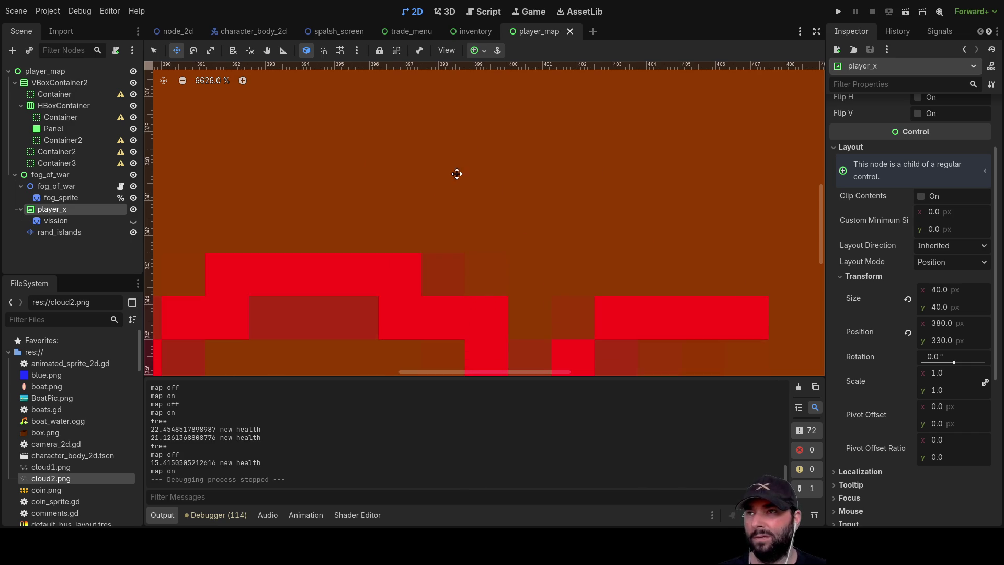
scroll(440, 223, "down", 5)
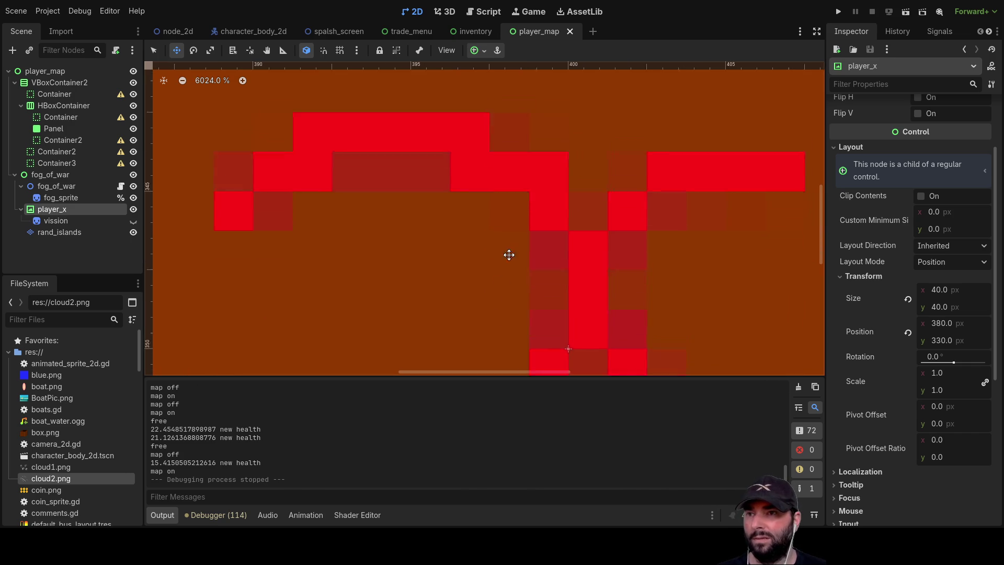
left_click_drag(533, 182, 536, 237)
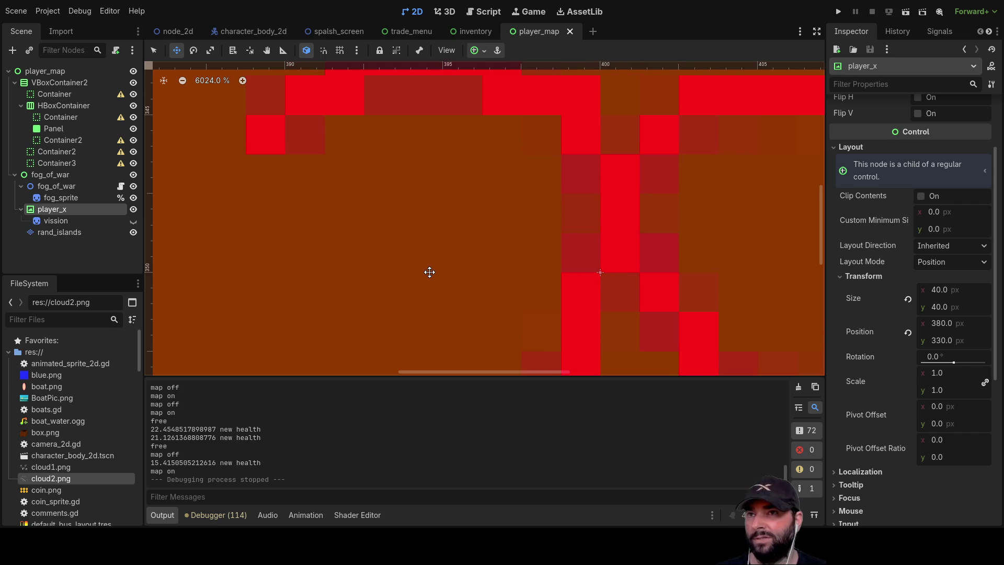
scroll(460, 330, "down", 10)
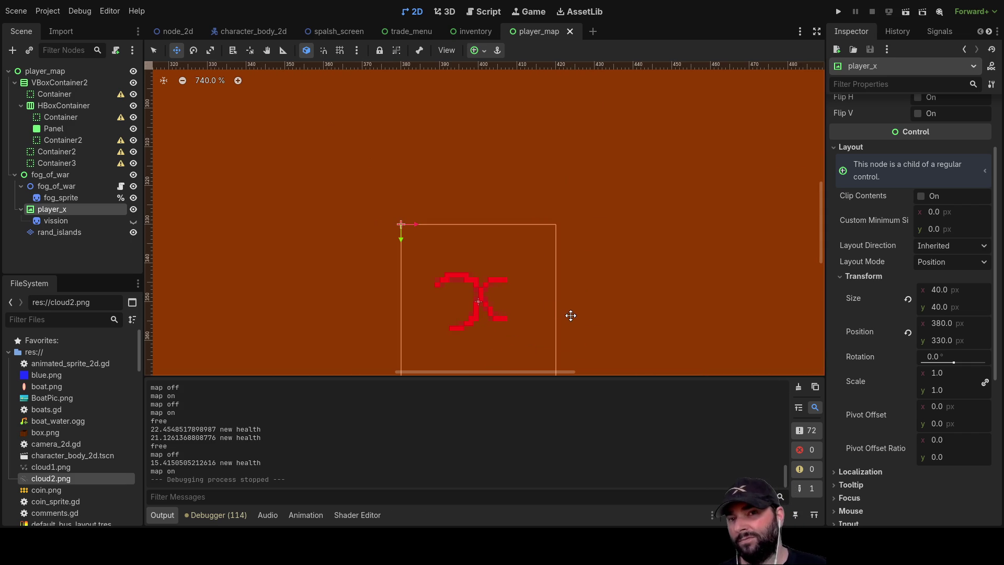
left_click(487, 13)
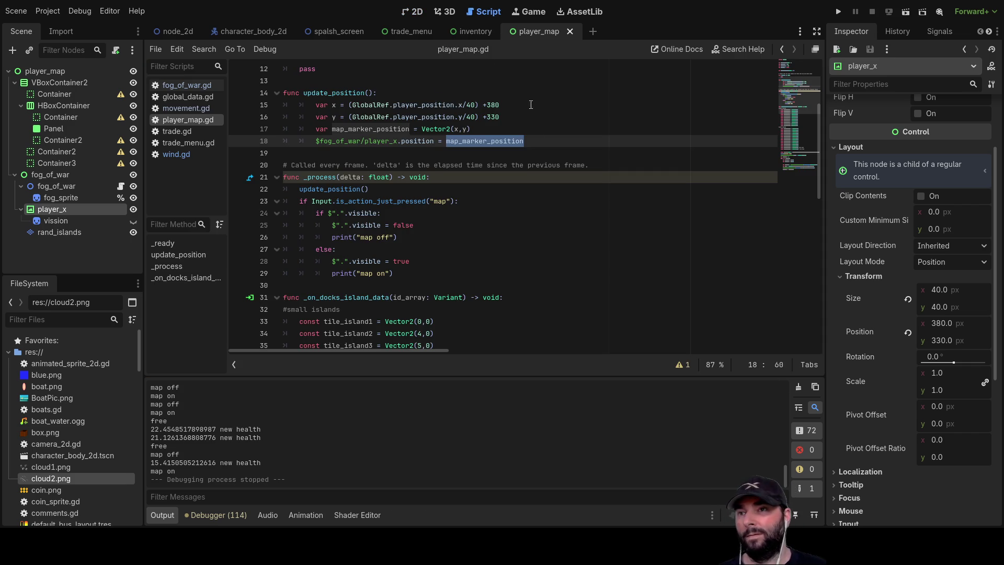
Change the marker's y offset in player_map.gd to +325 and run the project
left_click(492, 106)
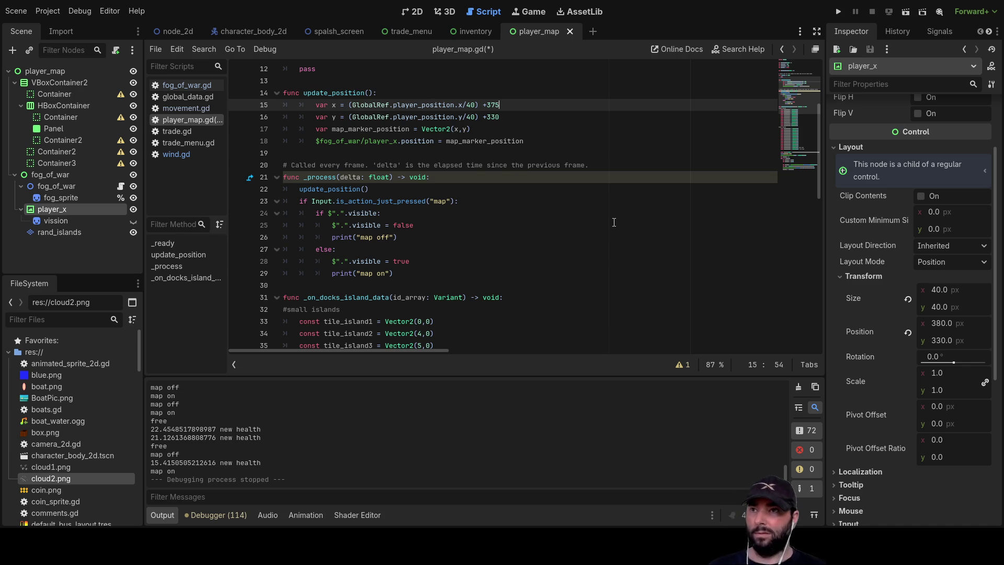
key("Down")
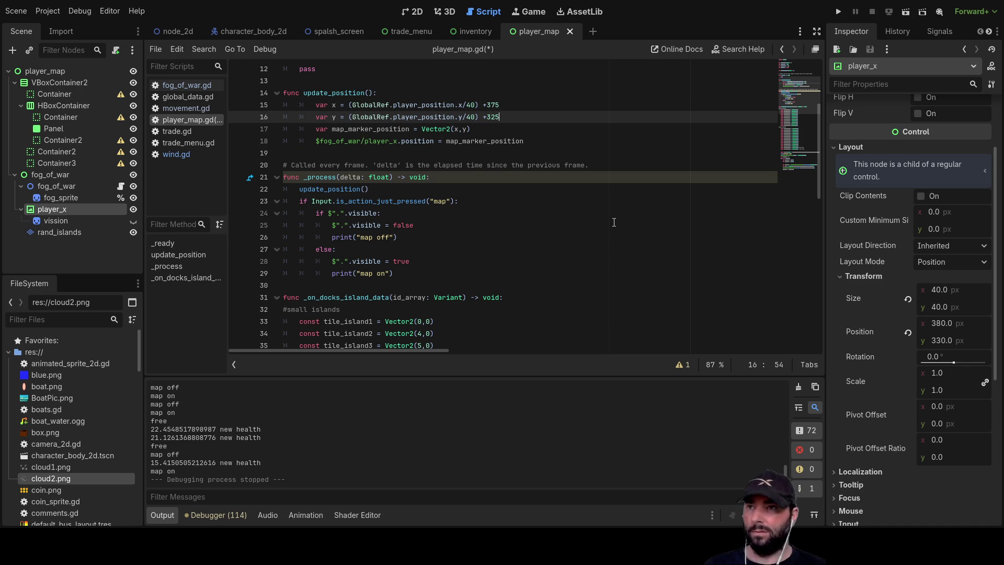
left_click(838, 11)
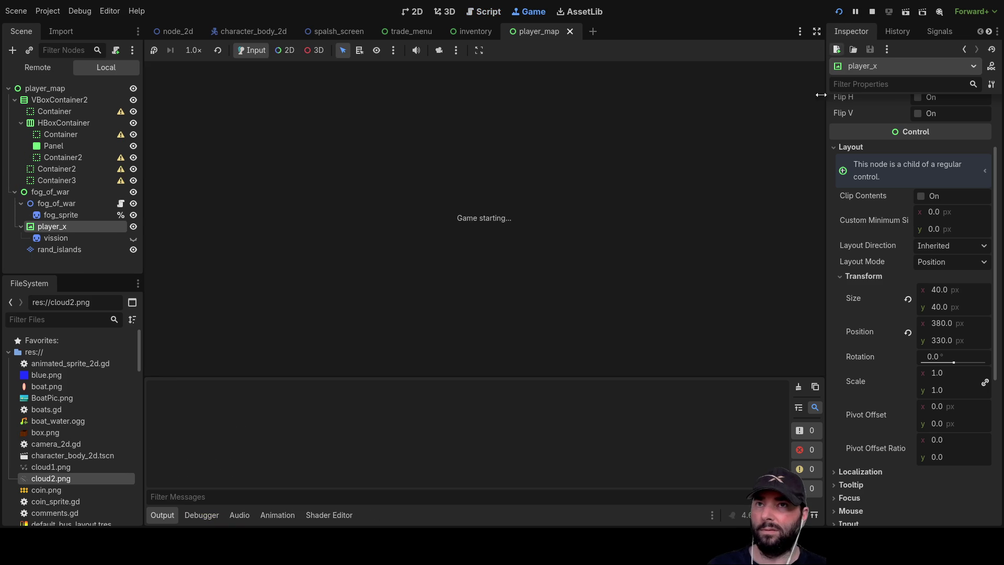
Start gameplay from the main menu and toggle the map overlay with M twice
left_click(447, 88)
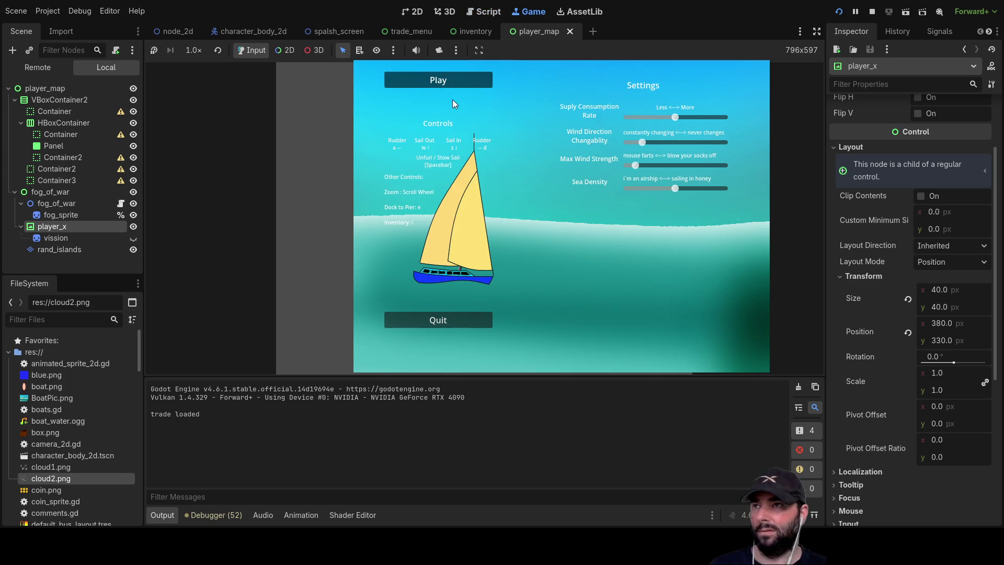
scroll(611, 232, "up", 3)
key("m")
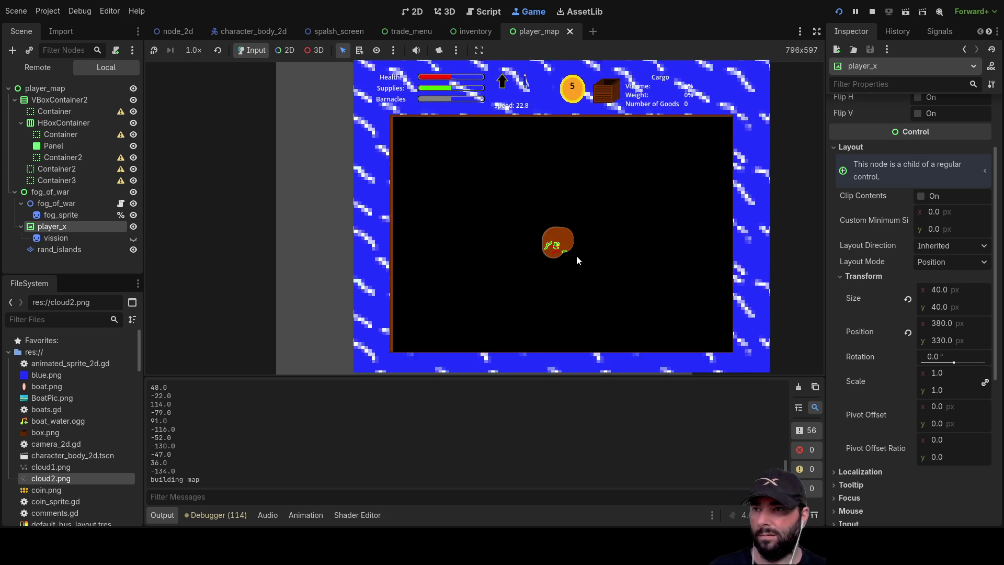
key("m")
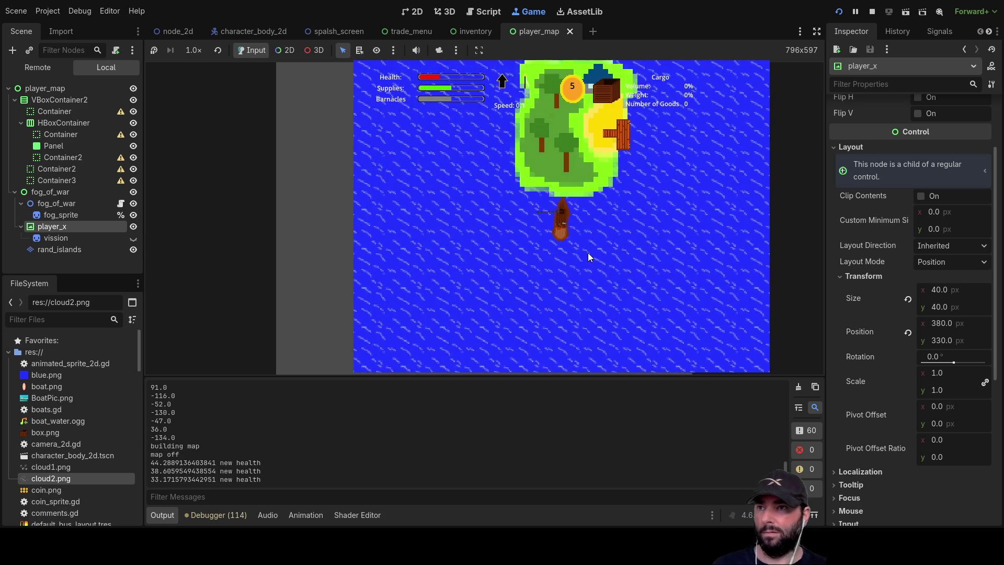
key("m")
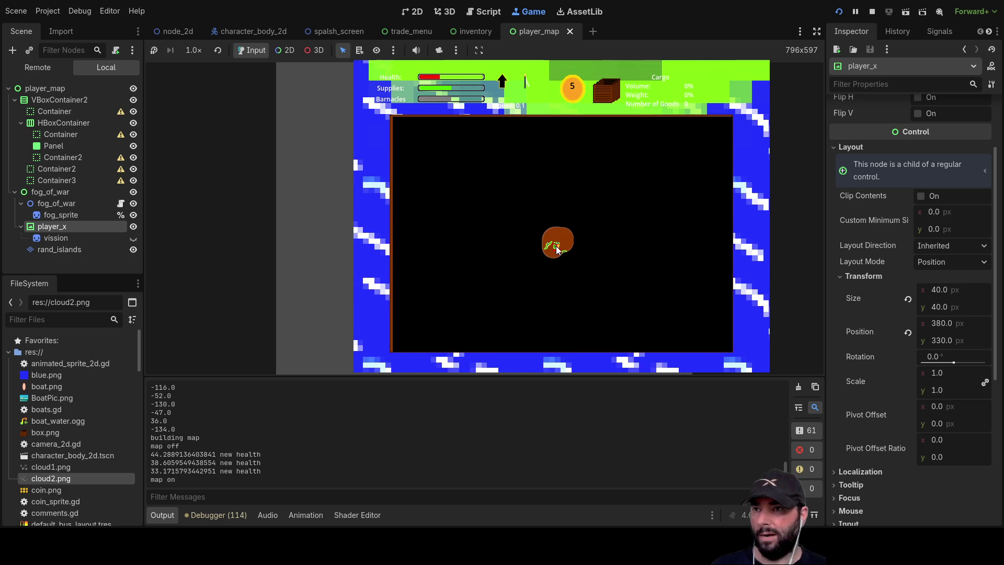
key("m")
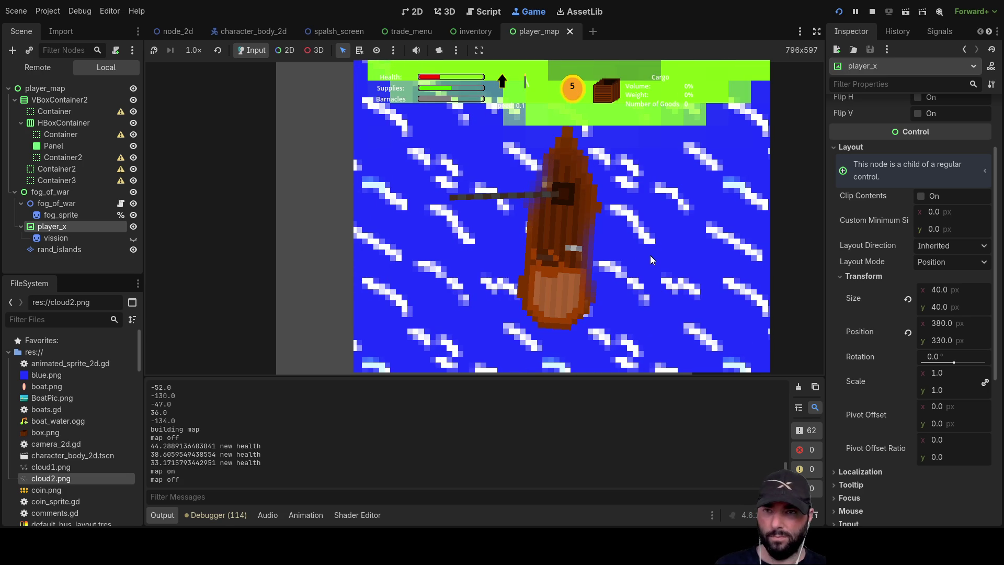
Set sail, steering the boat up and to the left
scroll(651, 256, "down", 3)
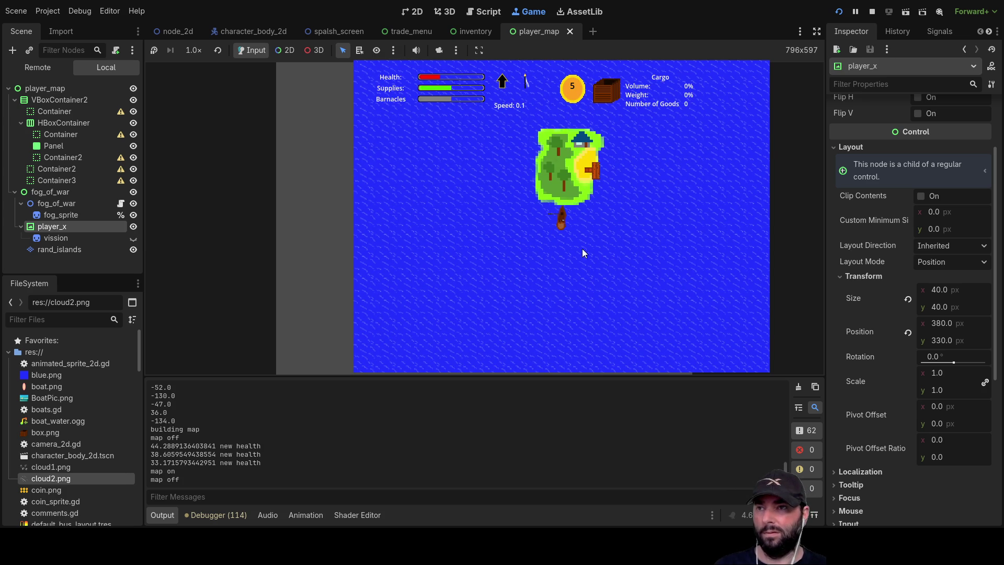
scroll(573, 240, "up", 2)
scroll(573, 240, "up", 2)
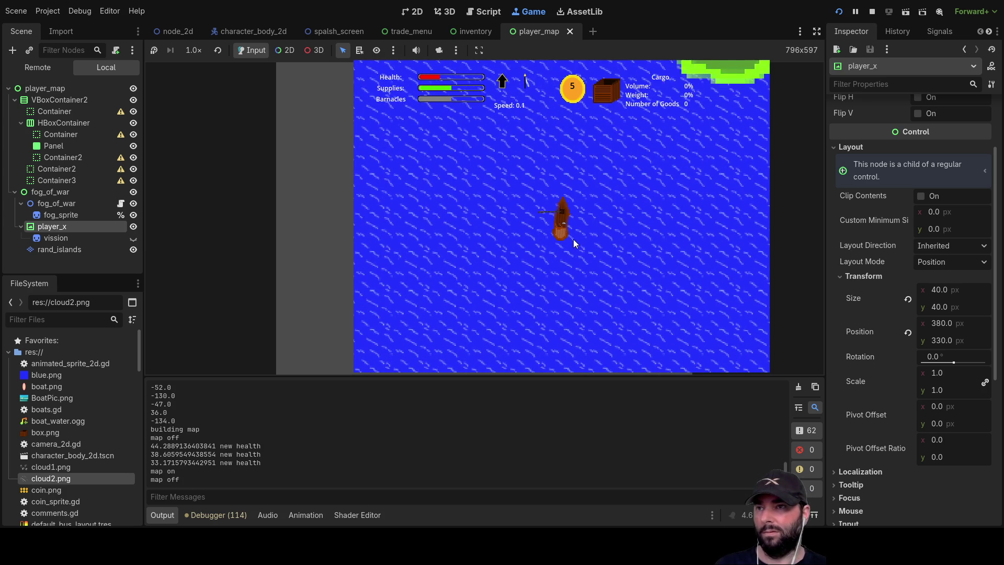
key("Up")
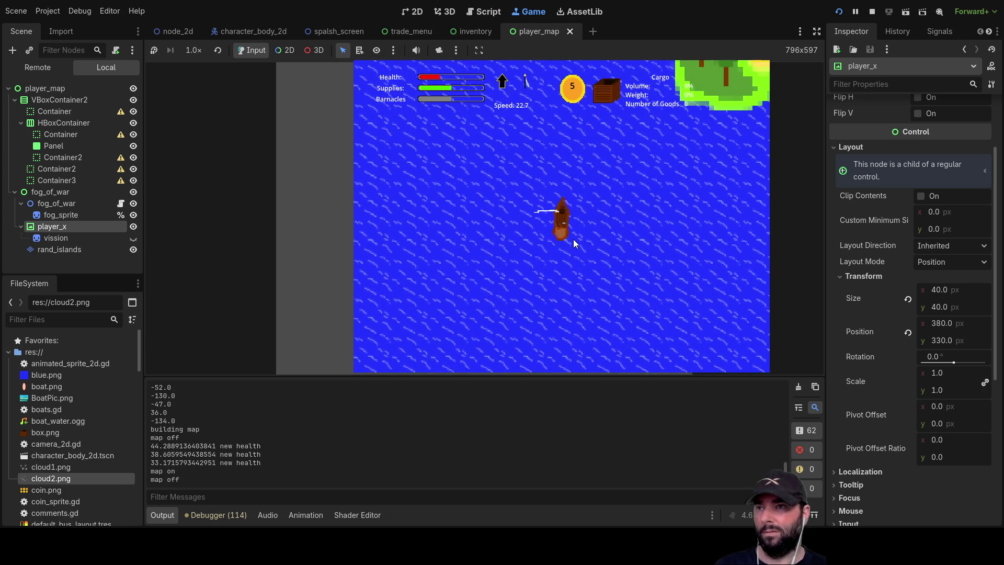
key("Left")
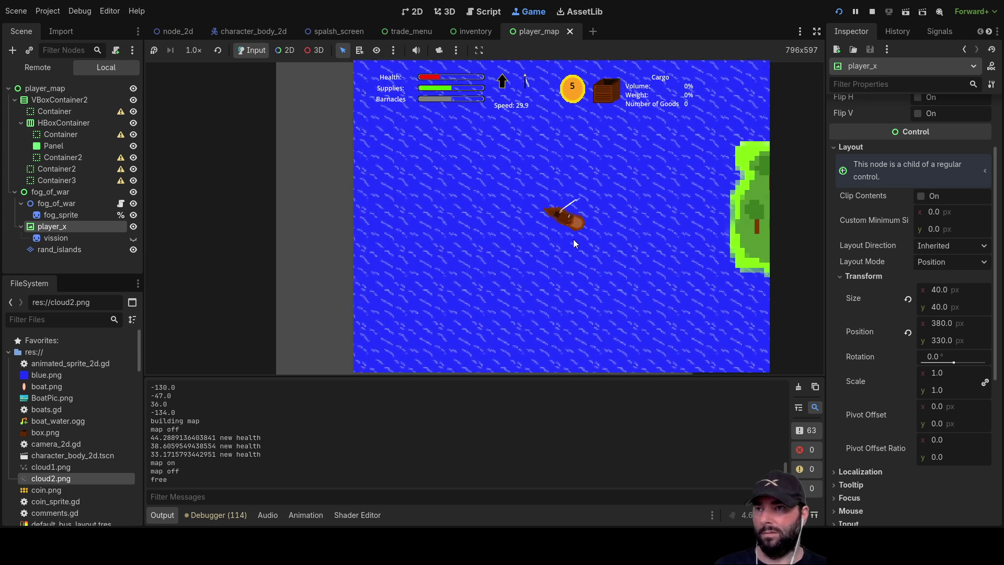
scroll(573, 244, "down", 3)
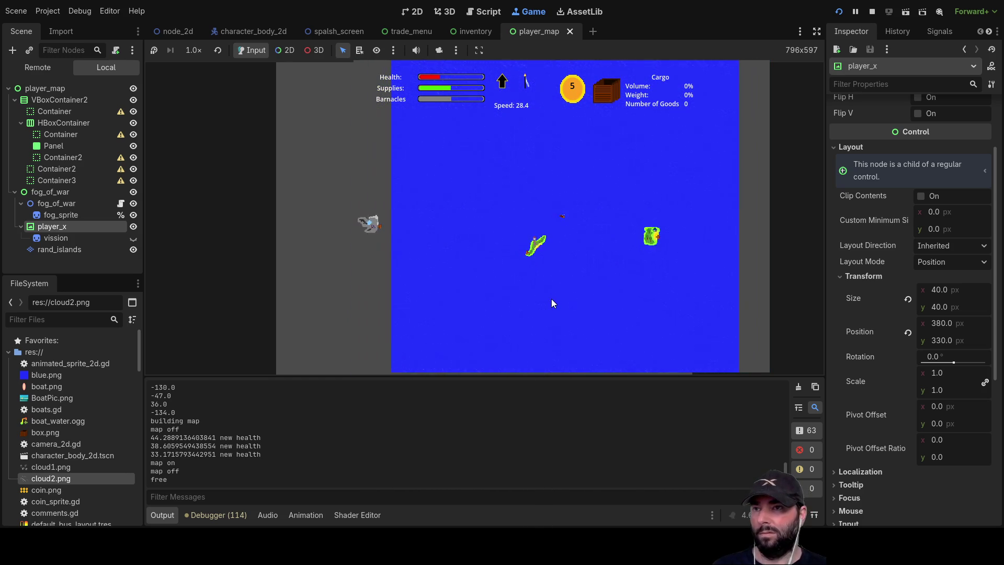
Zoom the game camera in and out with the mouse wheel, then switch to the node_2d scene
scroll(617, 257, "up", 3)
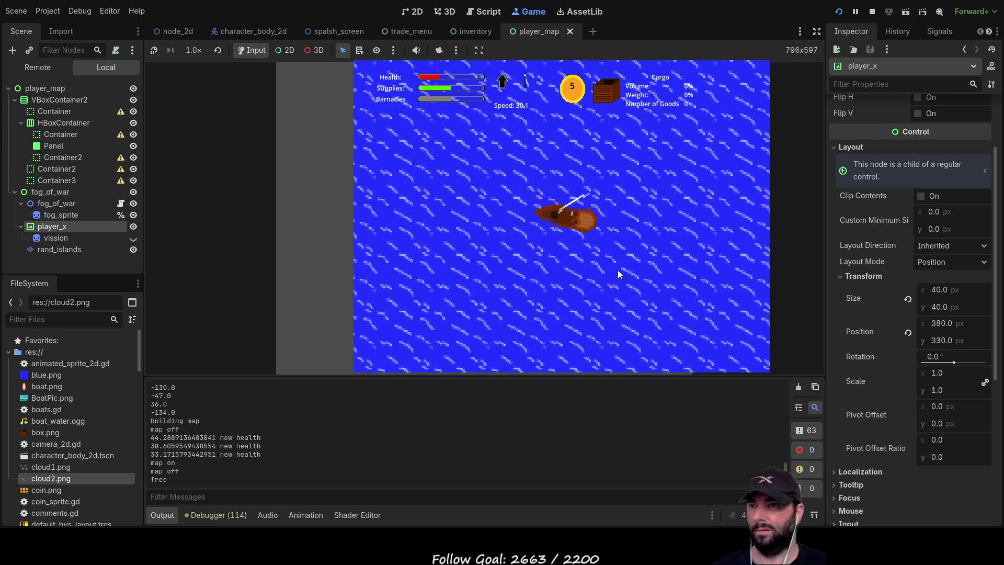
scroll(619, 259, "down", 5)
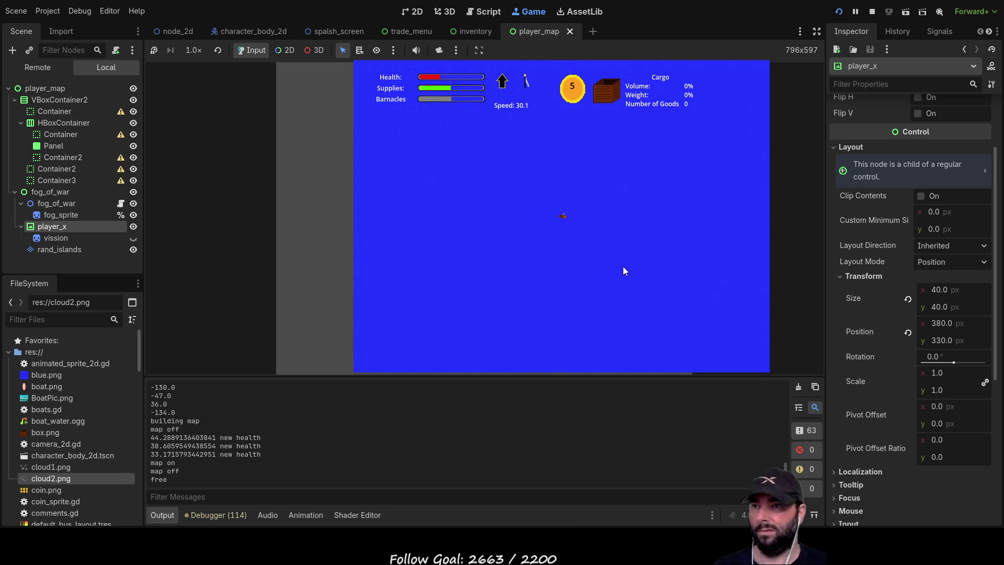
scroll(624, 266, "down", 2)
scroll(625, 268, "up", 2)
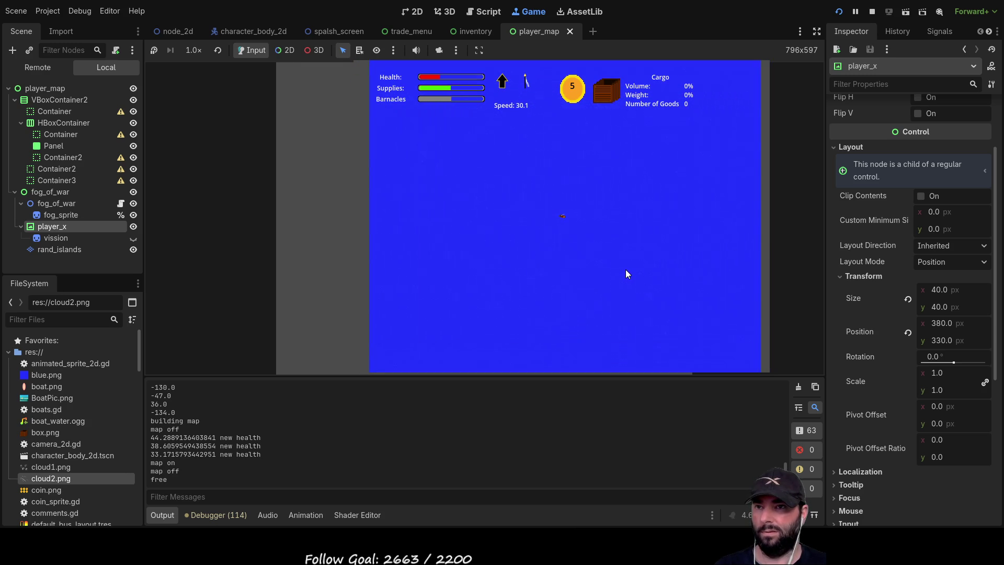
scroll(626, 268, "up", 3)
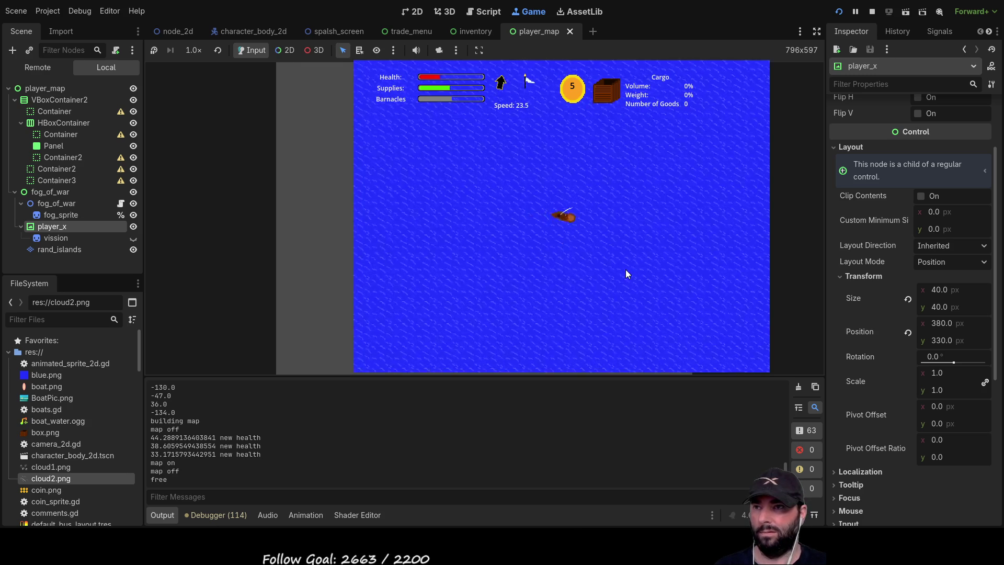
scroll(626, 267, "down", 3)
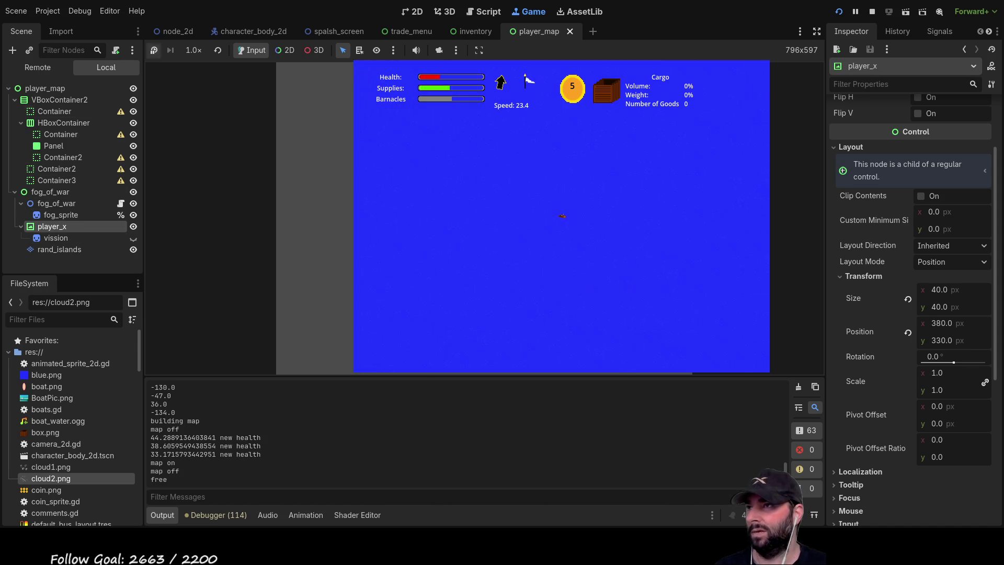
key("ctrl+Tab")
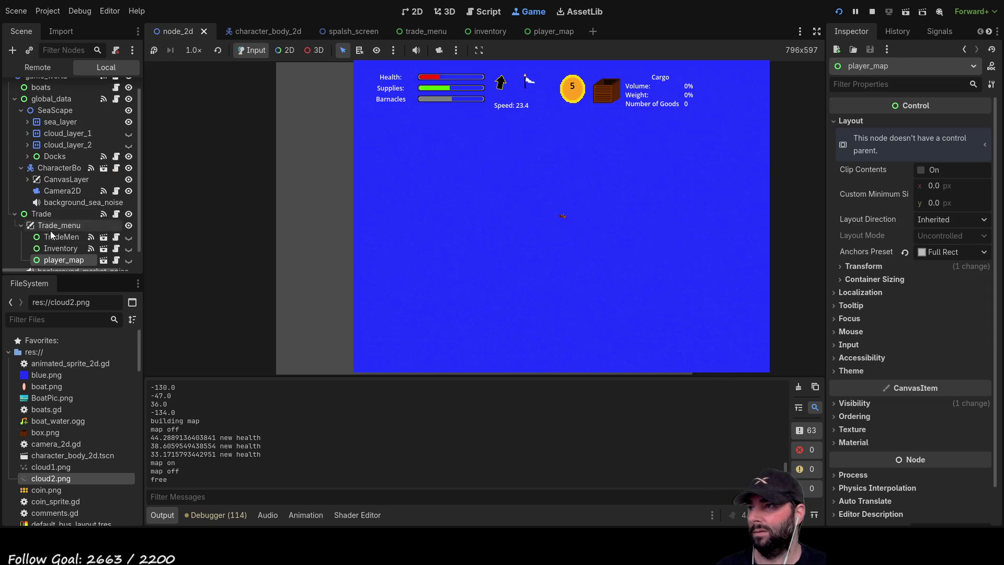
Inspect the Camera2D node's settings, then stop the running game
left_click(59, 192)
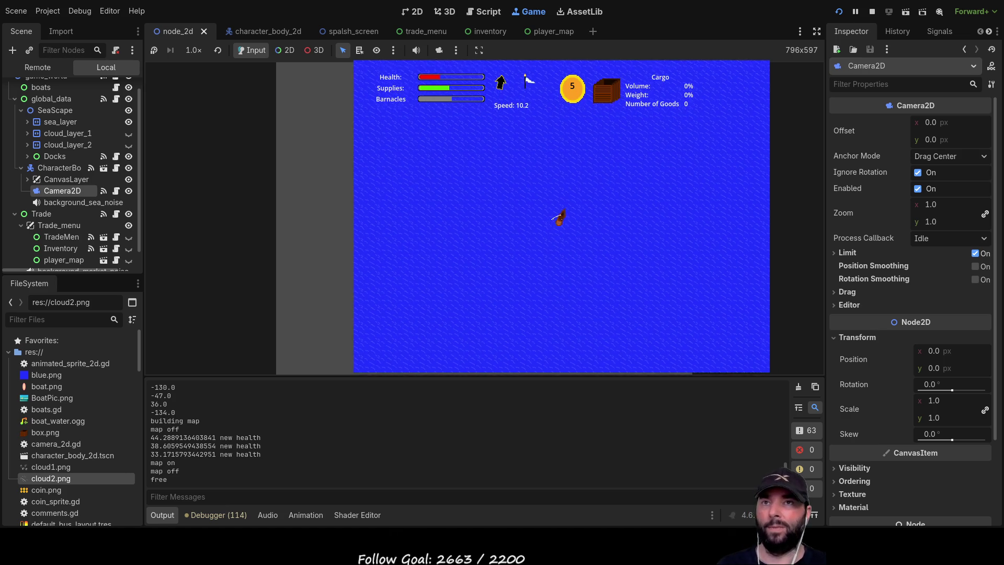
left_click(872, 11)
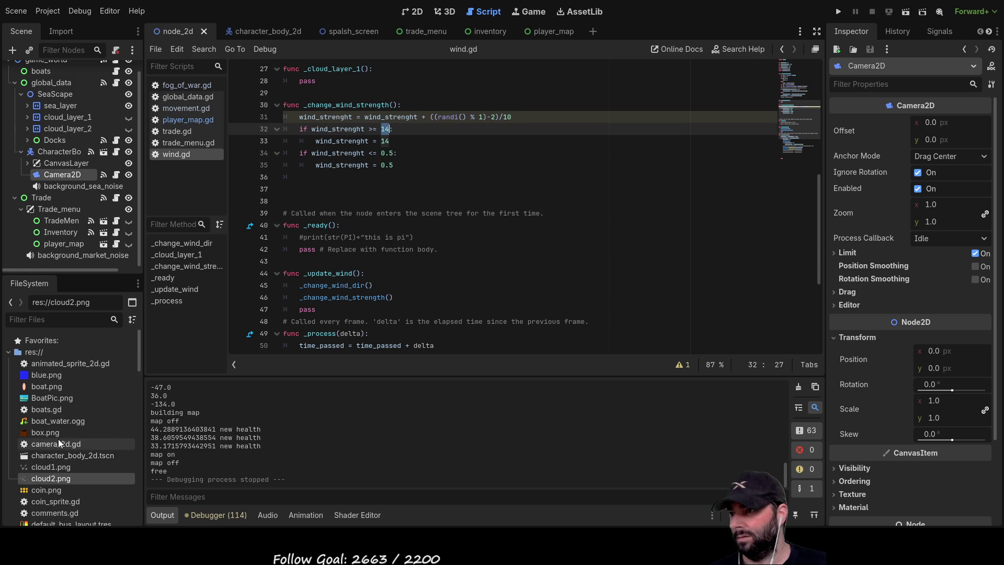
Open the comments.gd notes file from FileSystem
scroll(59, 438, "down", 5)
double_click(59, 374)
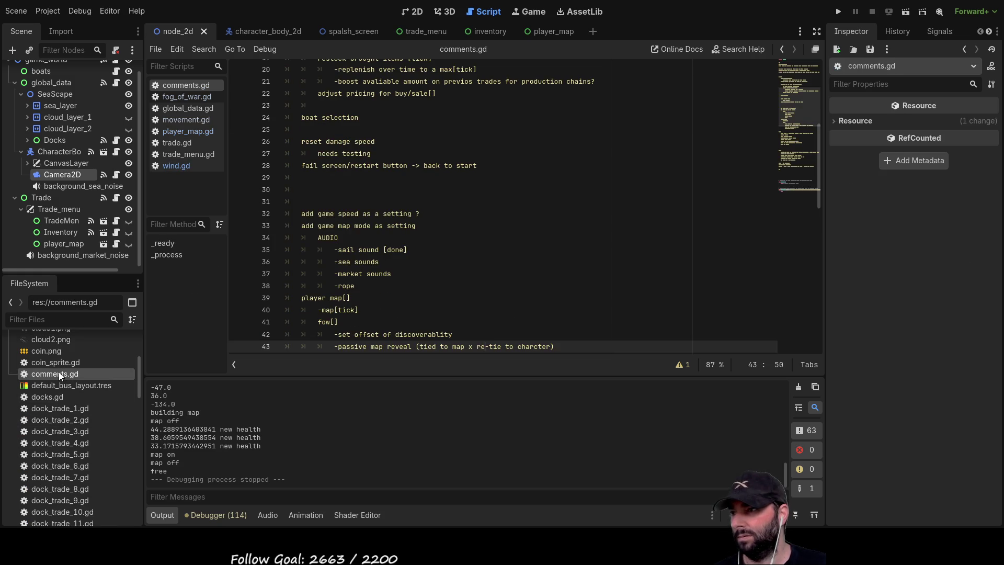
scroll(444, 222, "up", 6)
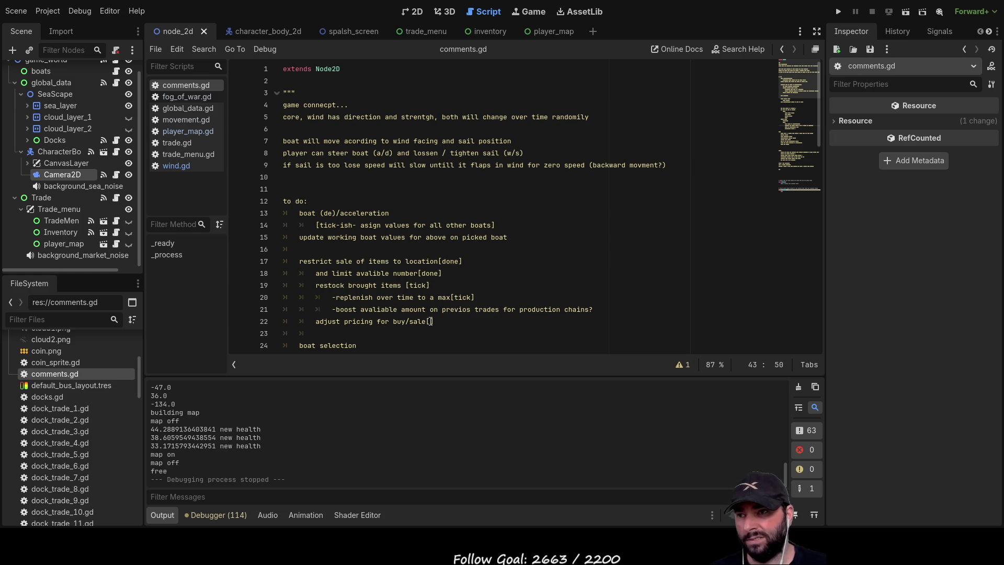
Type 'confirm but done' inside line 22's brackets for the buy/sale pricing to-do
left_click(430, 321)
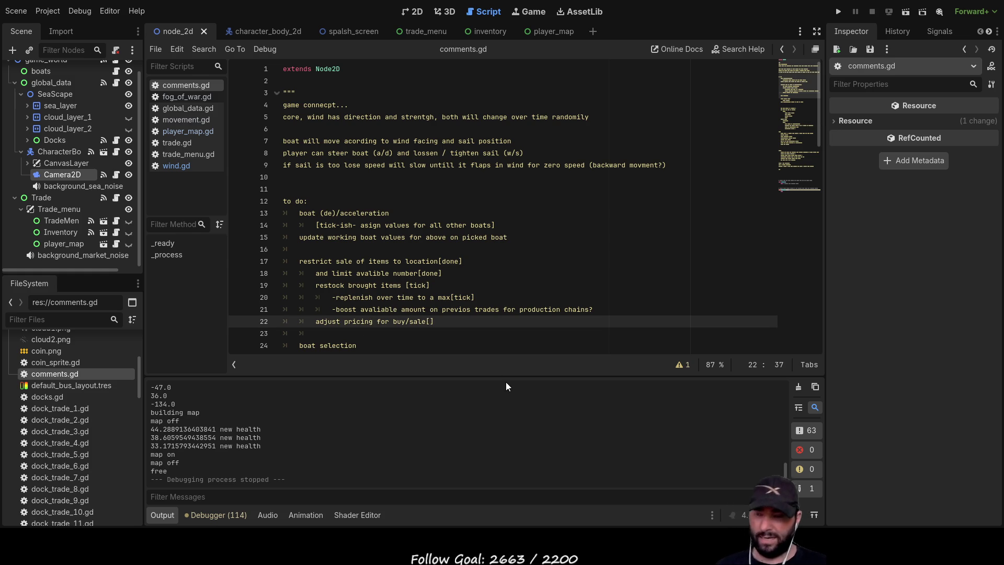
type("confirm but done")
key("Down")
scroll(363, 237, "down", 3)
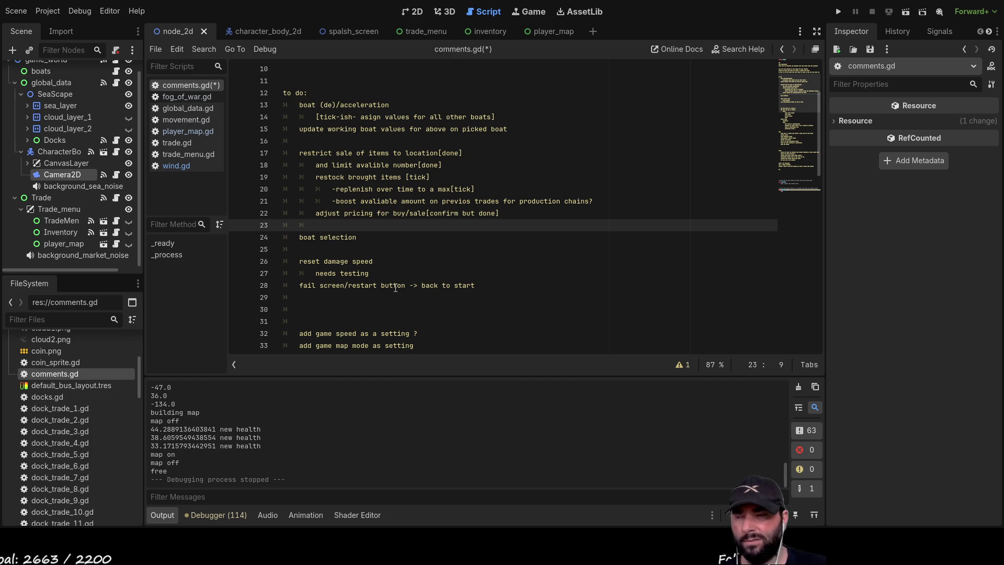
scroll(396, 287, "down", 2)
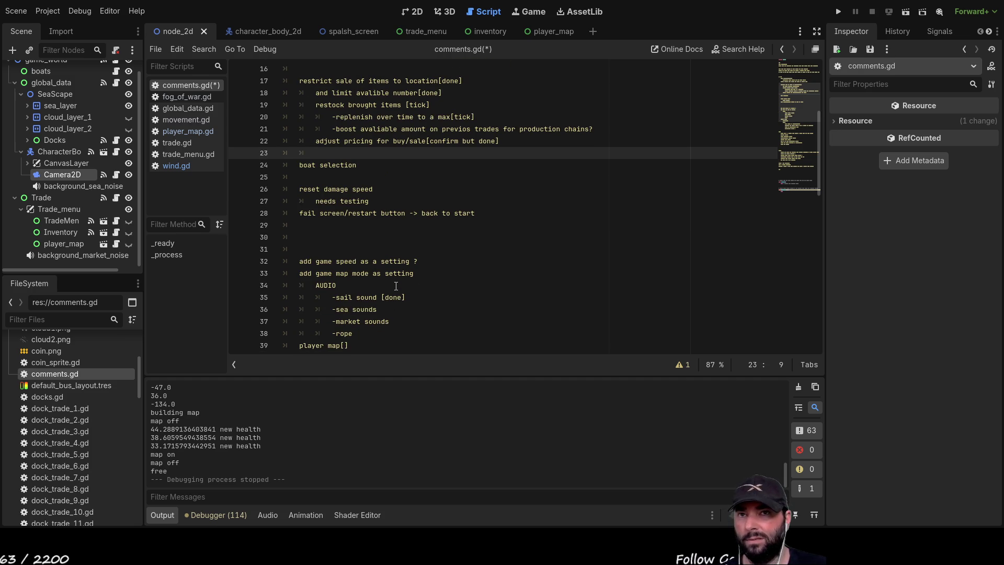
scroll(485, 70, "up", 3)
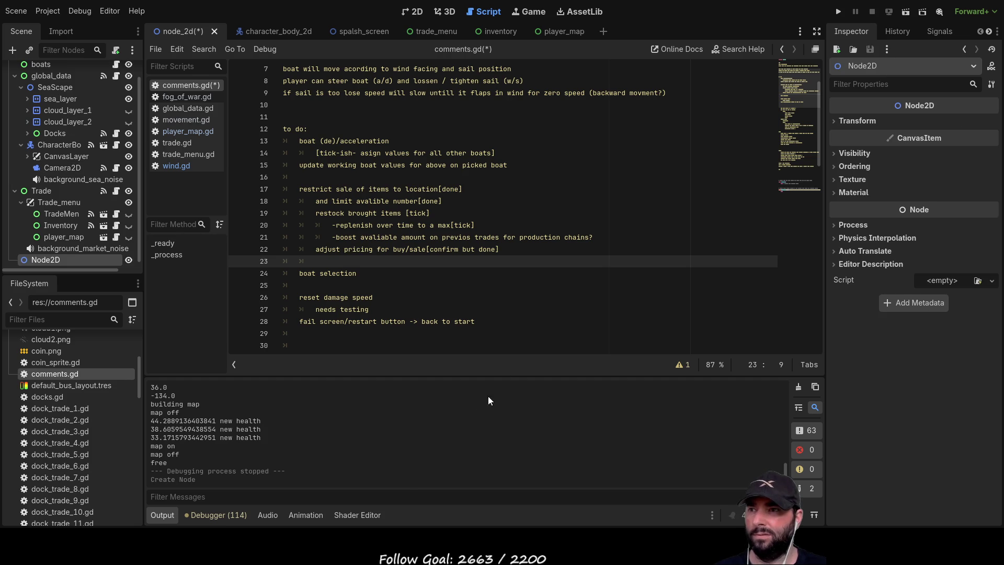
Delete the stray Node2D from the node_2d scene and create a new empty scene with Ctrl+N
scroll(55, 114, "up", 1)
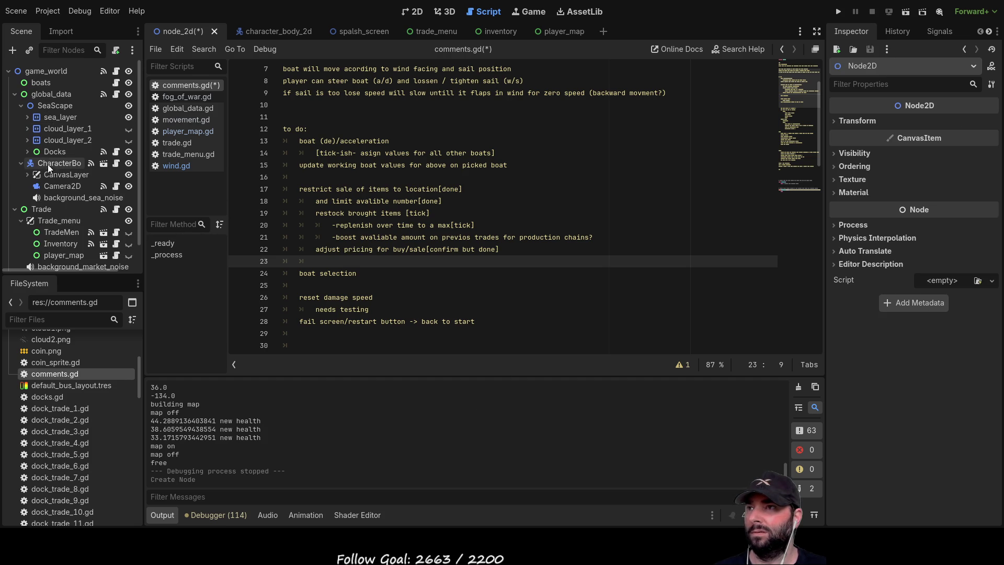
left_click(413, 11)
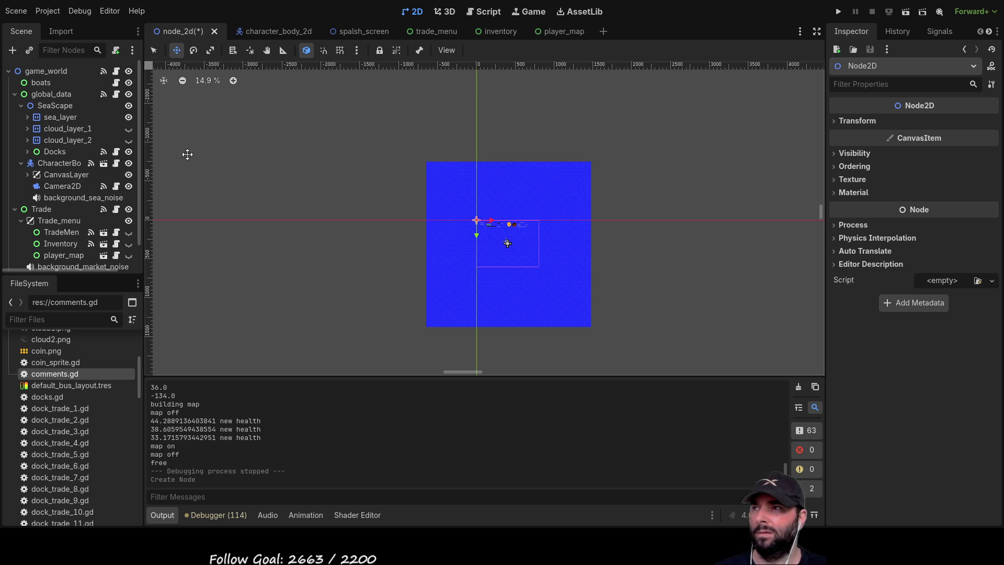
scroll(79, 177, "down", 1)
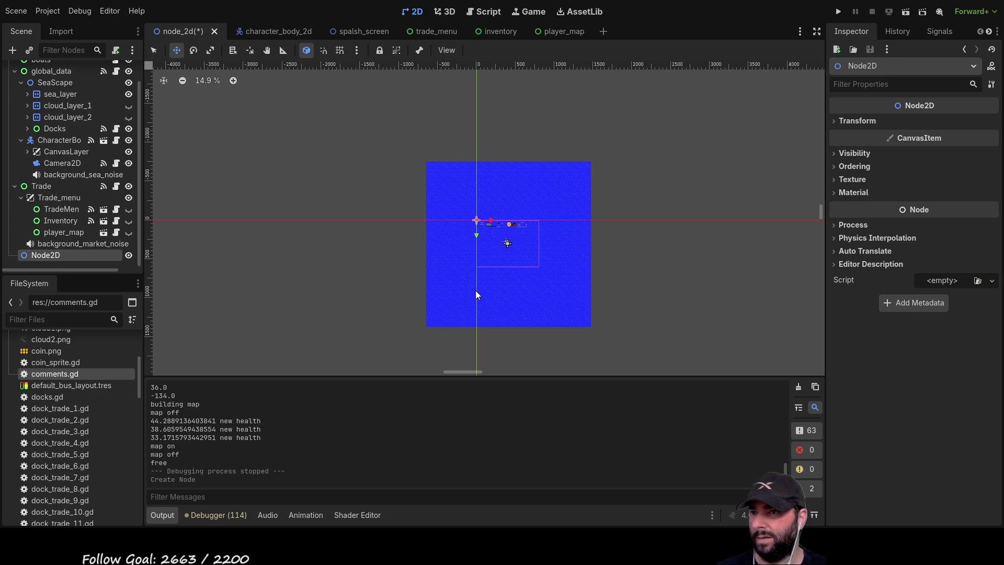
key("Delete")
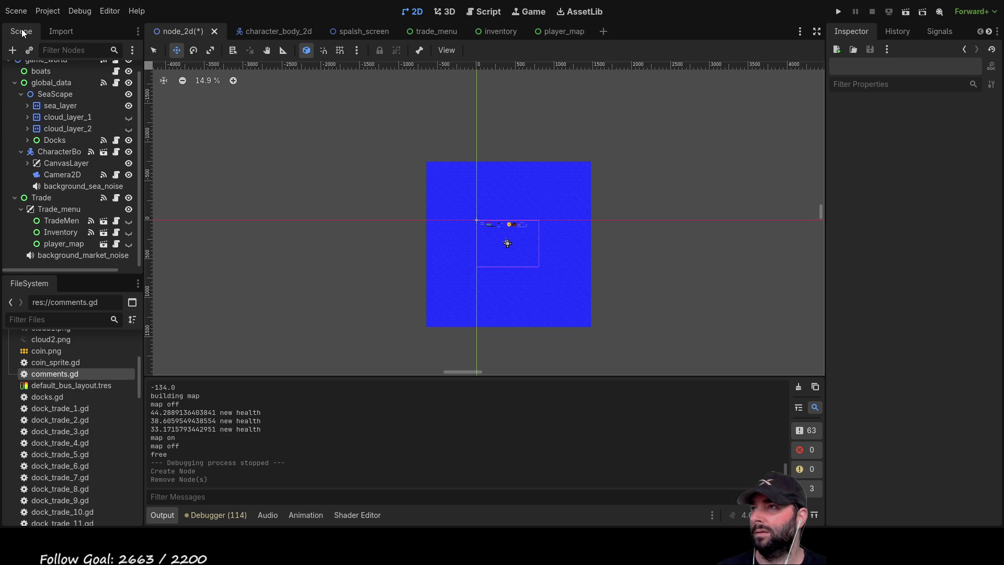
key("ctrl+n")
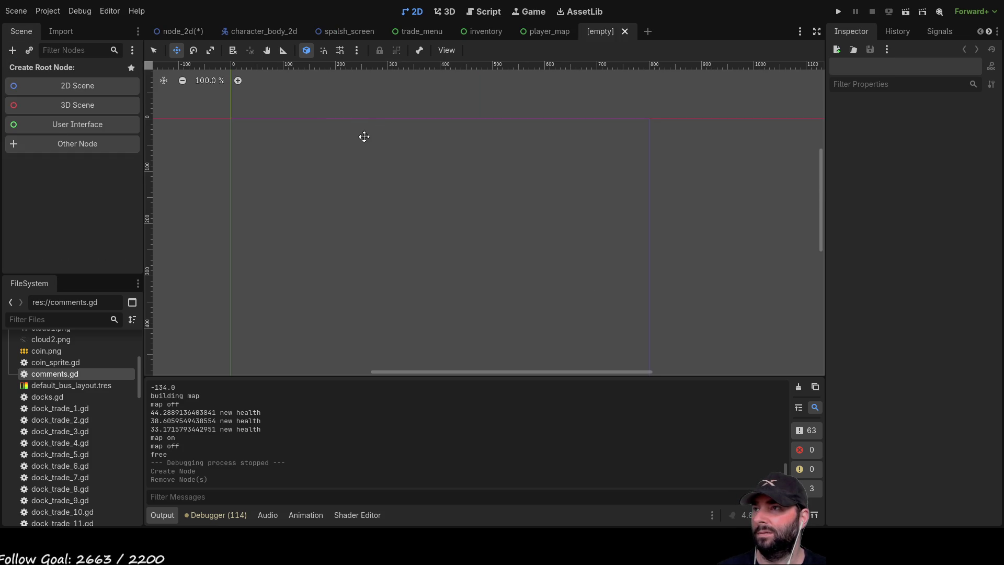
Add a Node2D root named GameOver, then delete it and close the unsaved scene tab
left_click(84, 86)
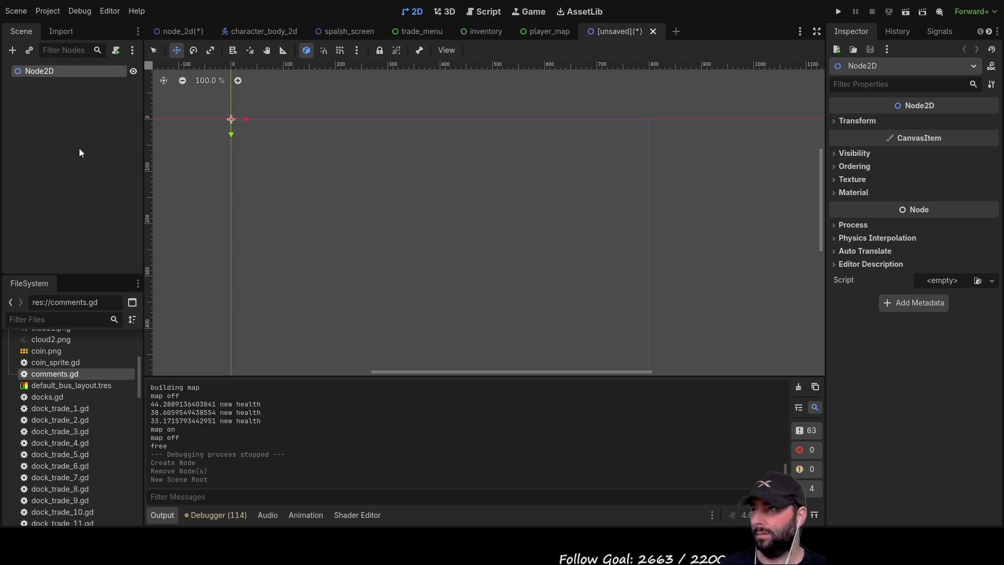
key("F2")
type("GameOver")
key("Return")
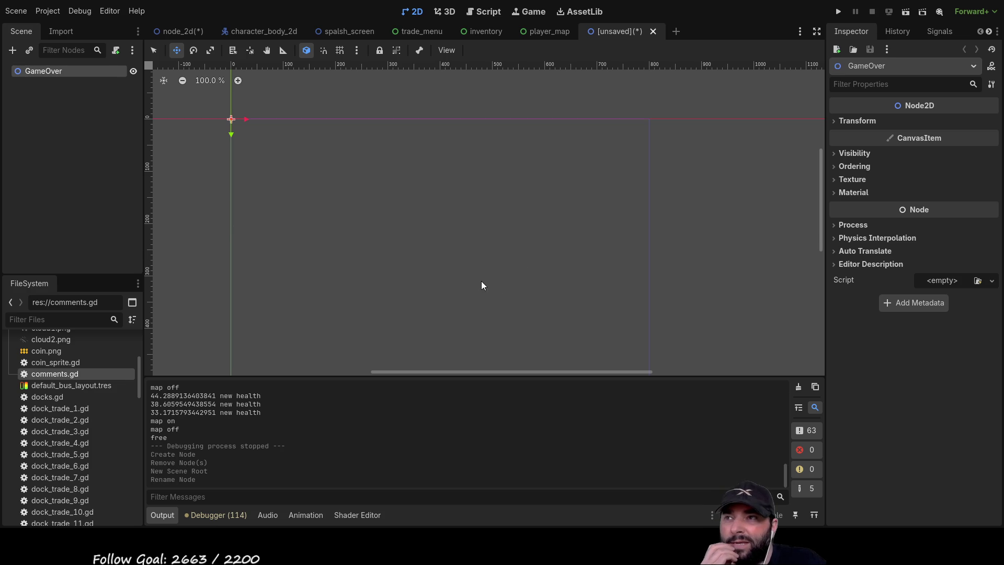
key("Delete")
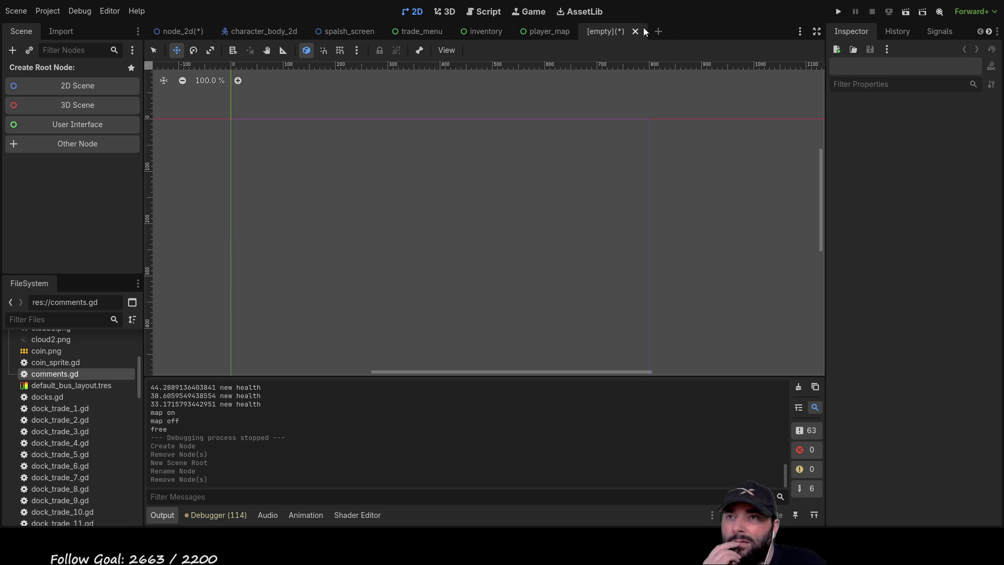
left_click(636, 31)
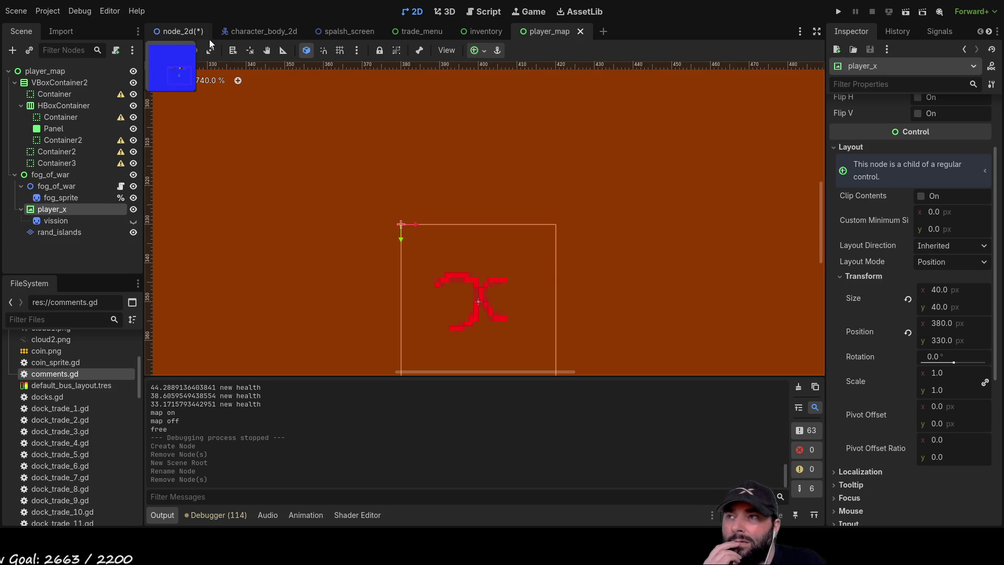
Switch to the node_2d scene, collapse global_data and Trade, and select game_world
left_click(191, 31)
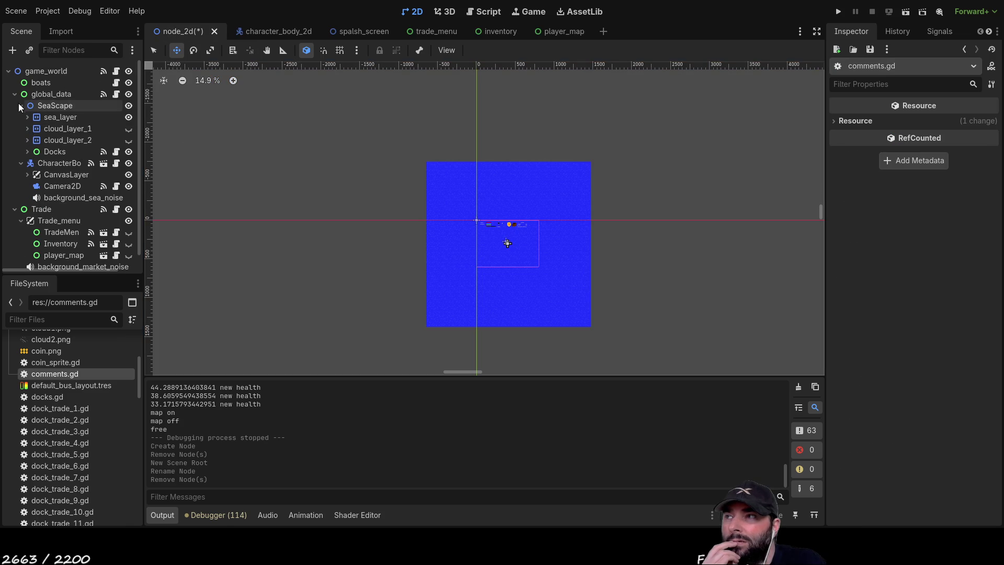
left_click(14, 94)
left_click(15, 106)
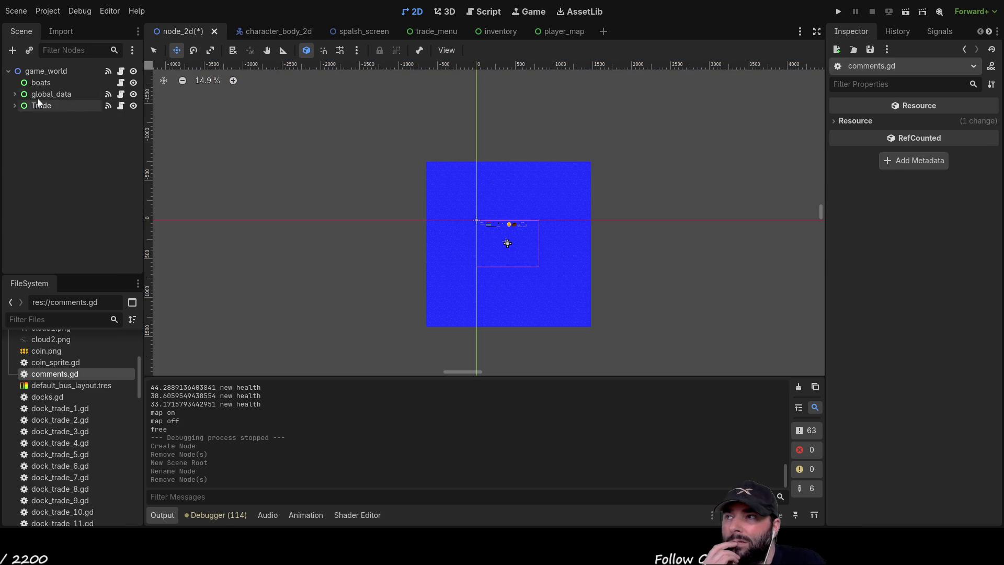
left_click(48, 70)
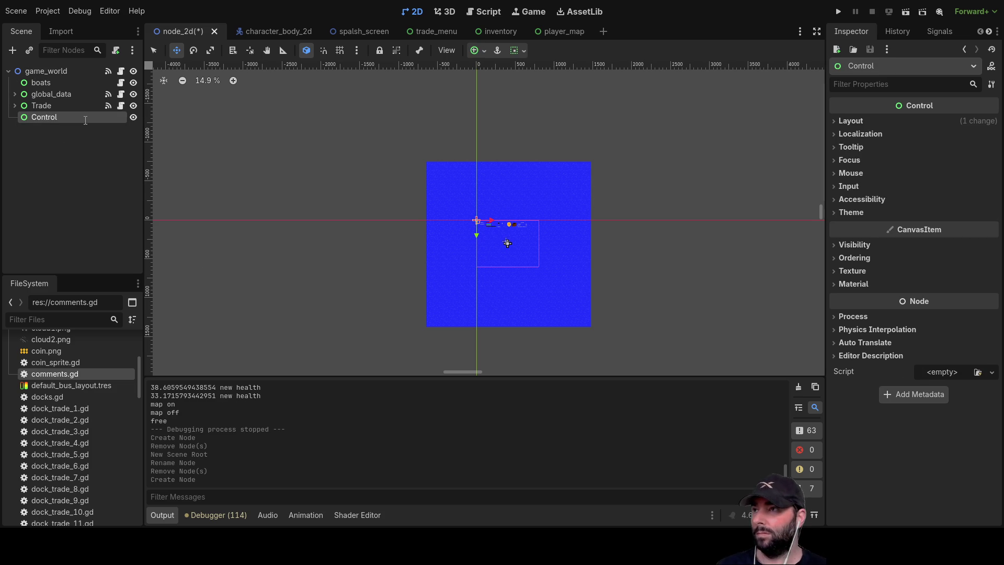
Name the new Control under game_world GameOver and give it a TextureRect child
key("F2")
type("GameOver")
key("Return")
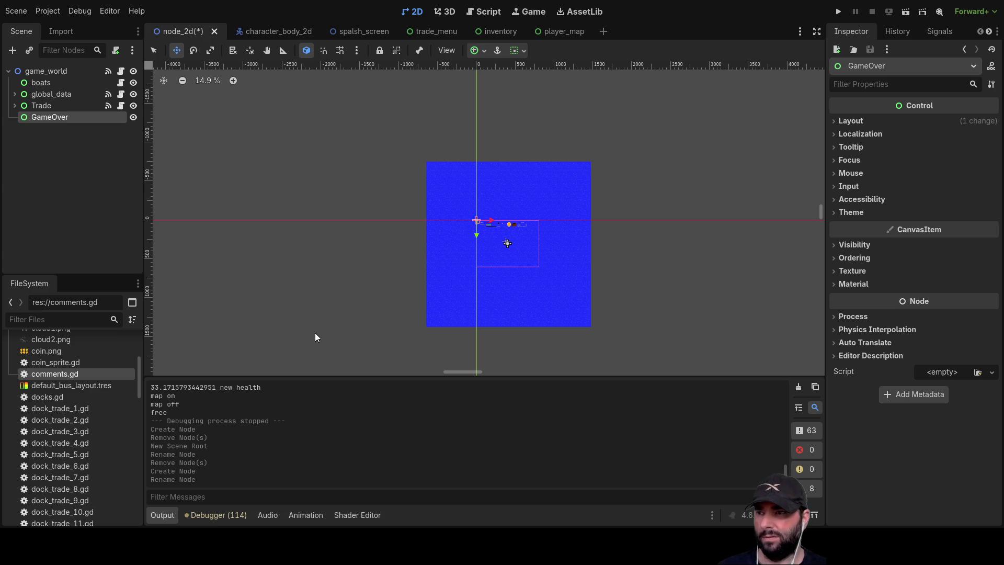
key("ctrl+a")
key("Return")
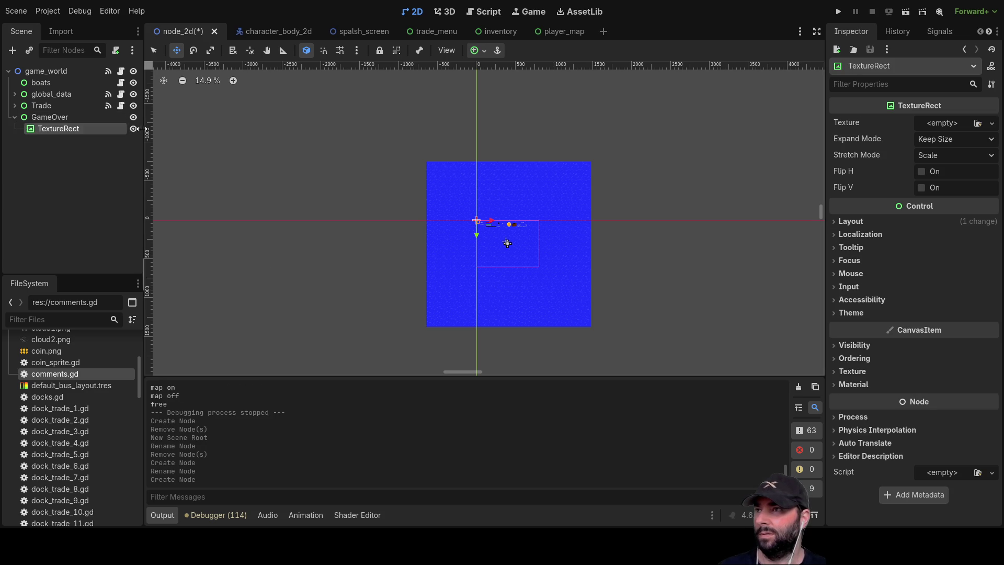
scroll(466, 241, "up", 6)
scroll(466, 248, "up", 5)
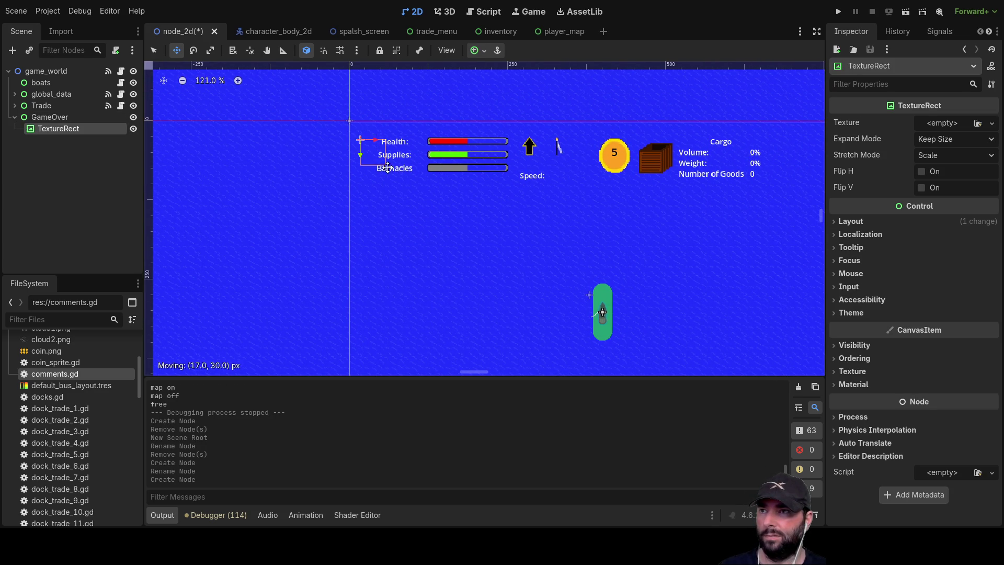
Move the TextureRect to (1, 3), briefly trying Fit Width before restoring Keep Size expand mode
left_click_drag(375, 147, 374, 147)
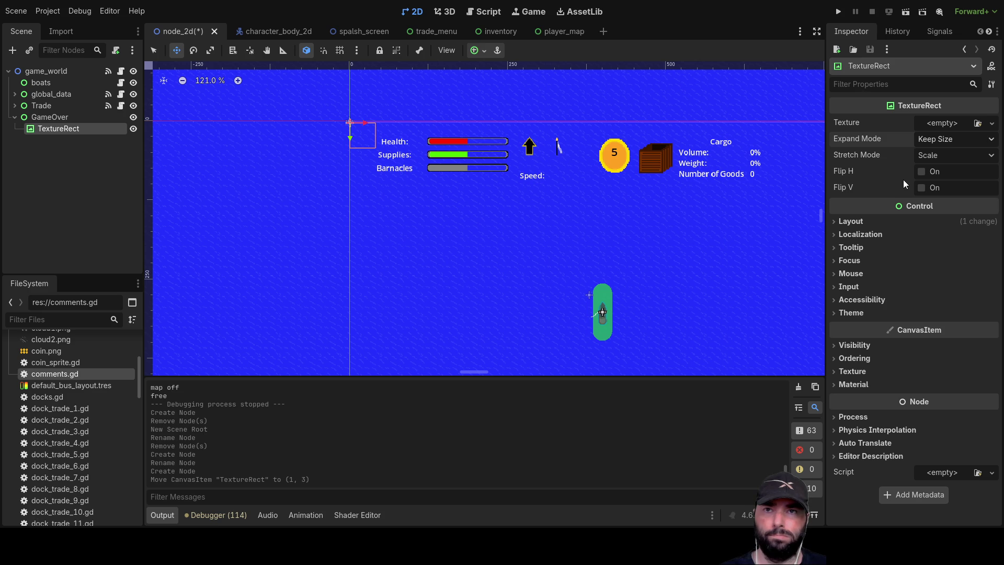
left_click(956, 139)
left_click(936, 178)
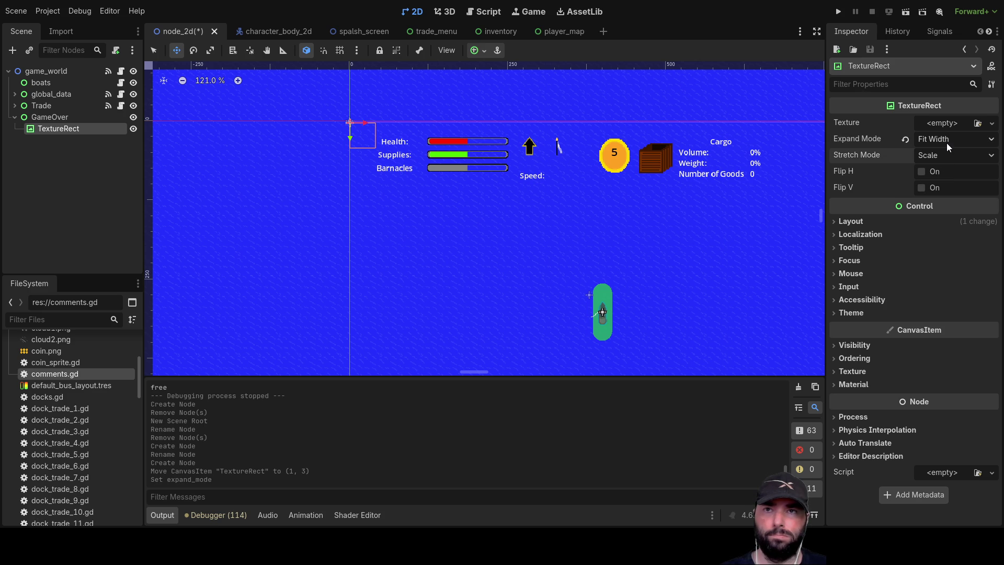
left_click(906, 139)
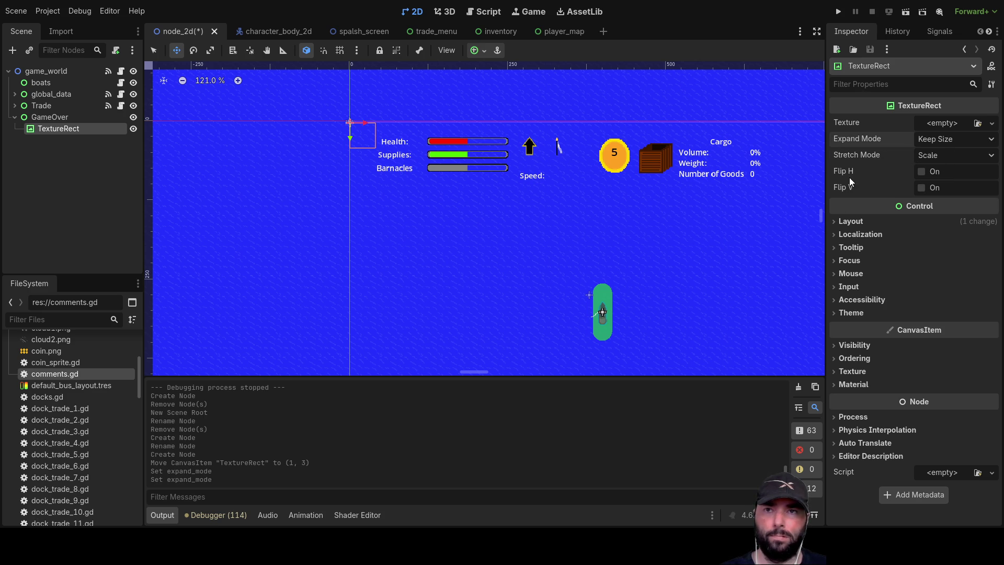
Check the TextureRect's 40 × 40 Layout Transform values, then select the HUD's VBoxContainer to compare
left_click(836, 221)
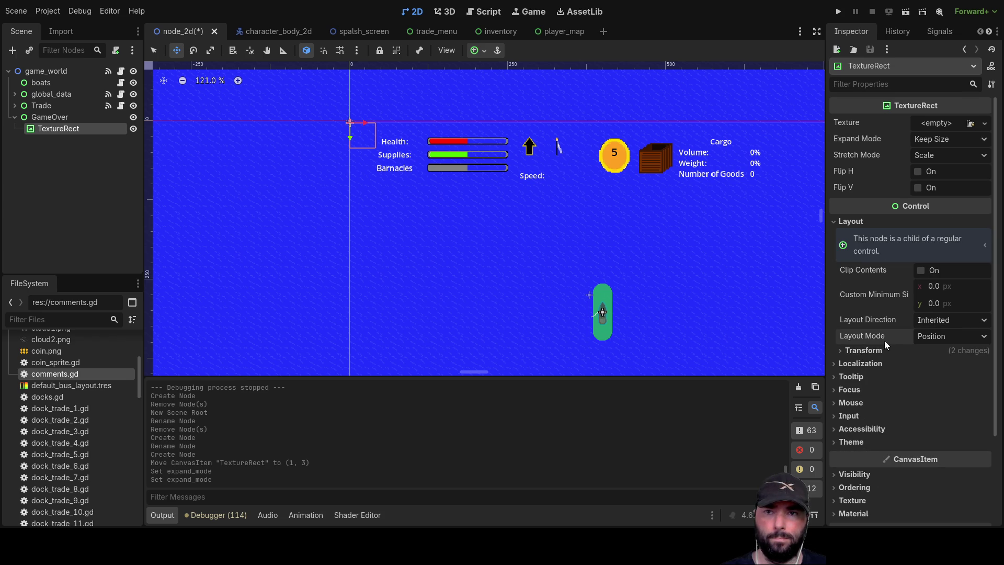
left_click(842, 351)
scroll(954, 371, "down", 5)
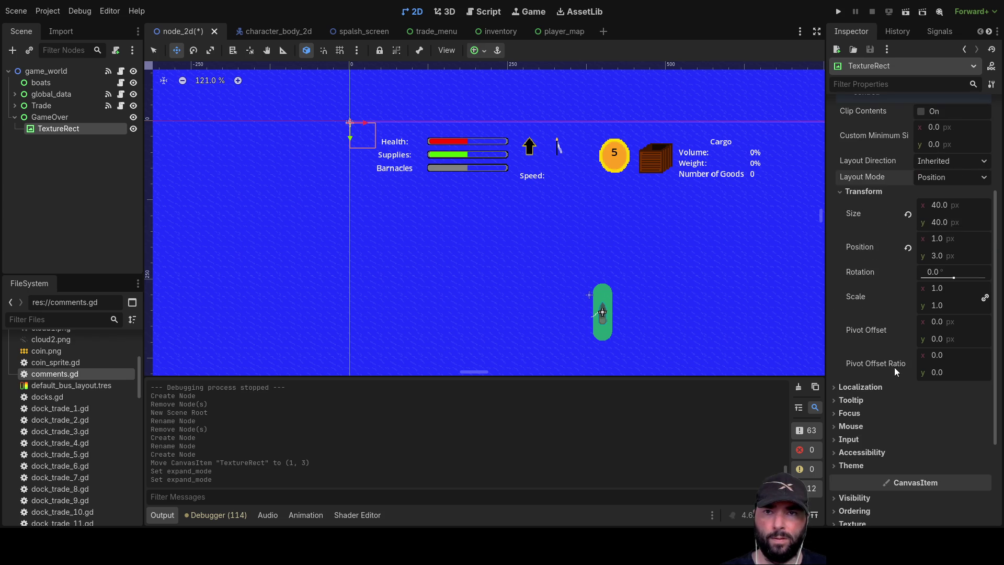
scroll(921, 280, "up", 3)
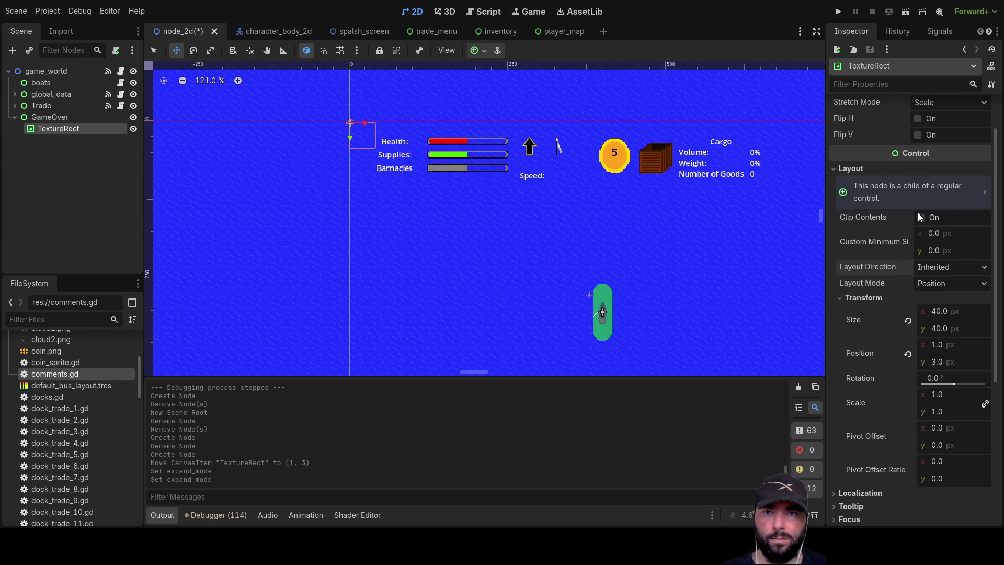
left_click(466, 157)
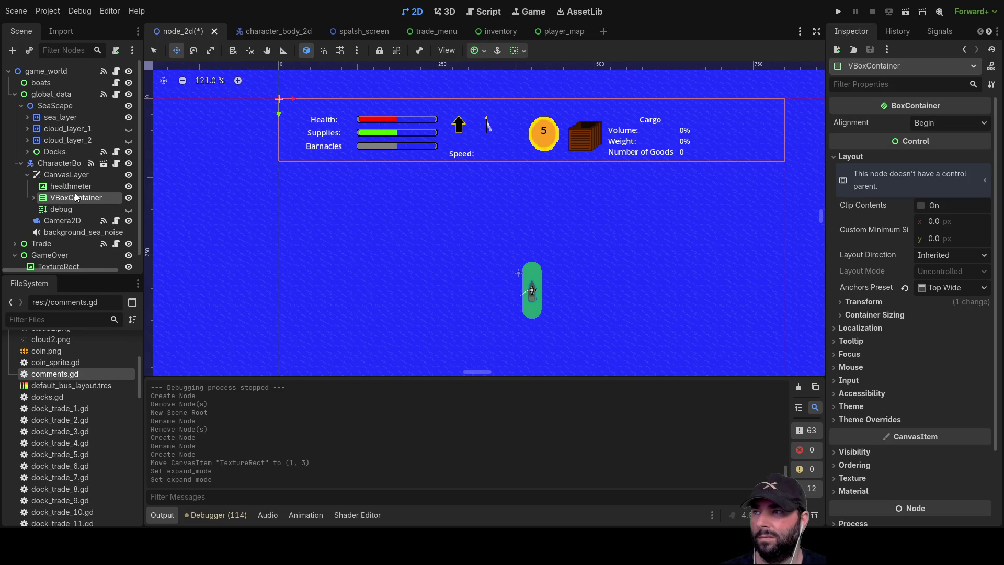
Delete the GameOver Control and its TextureRect from game_world, then collapse the CanvasLayer branch
scroll(13, 206, "down", 1)
mouse_move(52, 256)
left_mouse_down()
mouse_move(40, 256)
mouse_move(76, 193)
mouse_move(36, 183)
mouse_move(78, 280)
mouse_move(51, 256)
left_mouse_up()
left_click(49, 243)
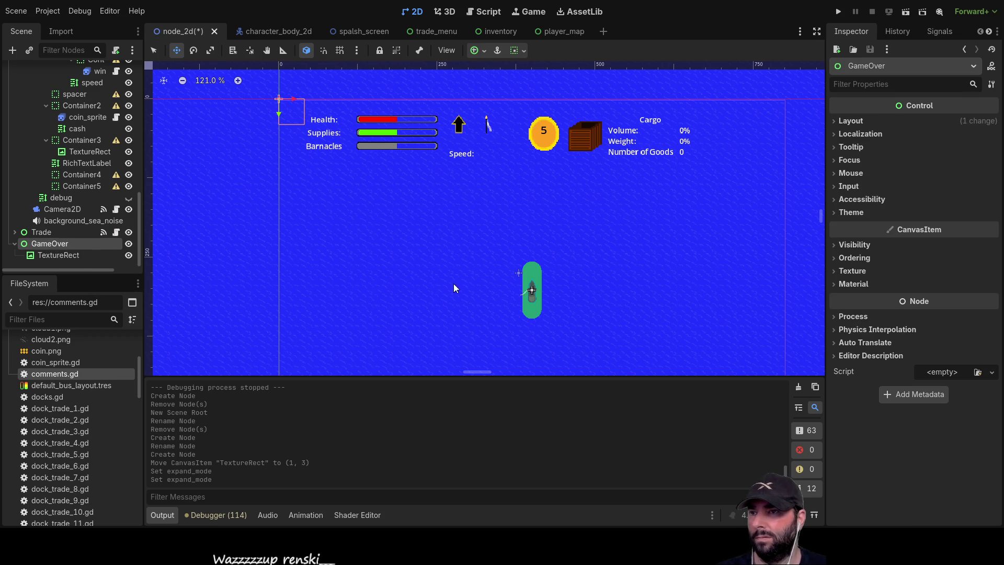
key("Delete")
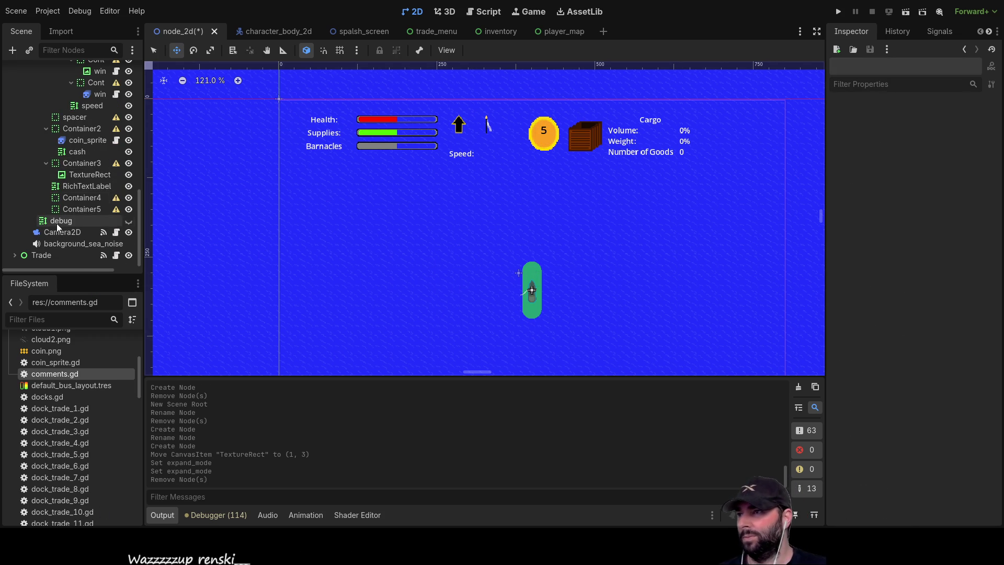
scroll(52, 215, "up", 10)
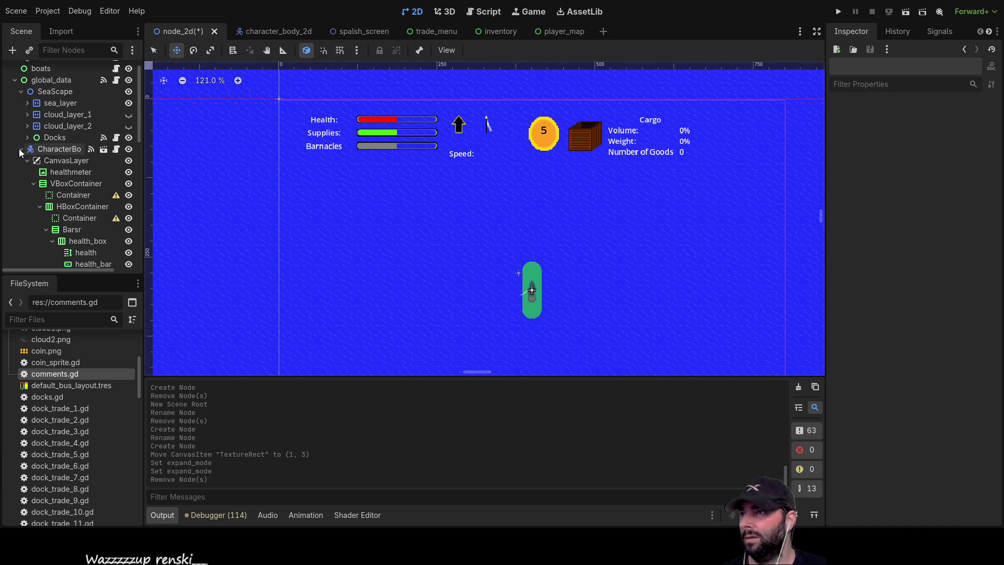
scroll(20, 157, "up", 1)
left_click(26, 174)
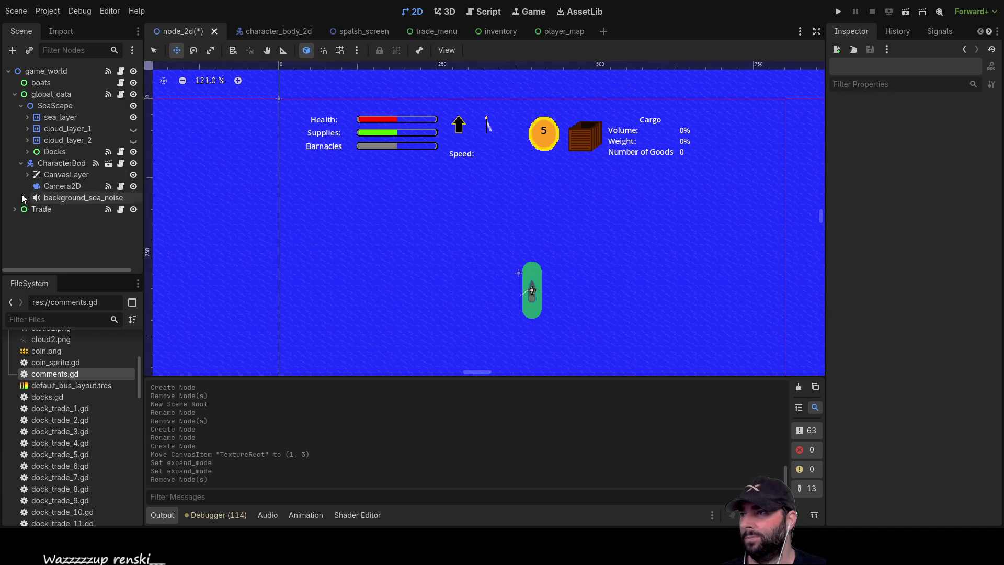
scroll(31, 212, "down", 1)
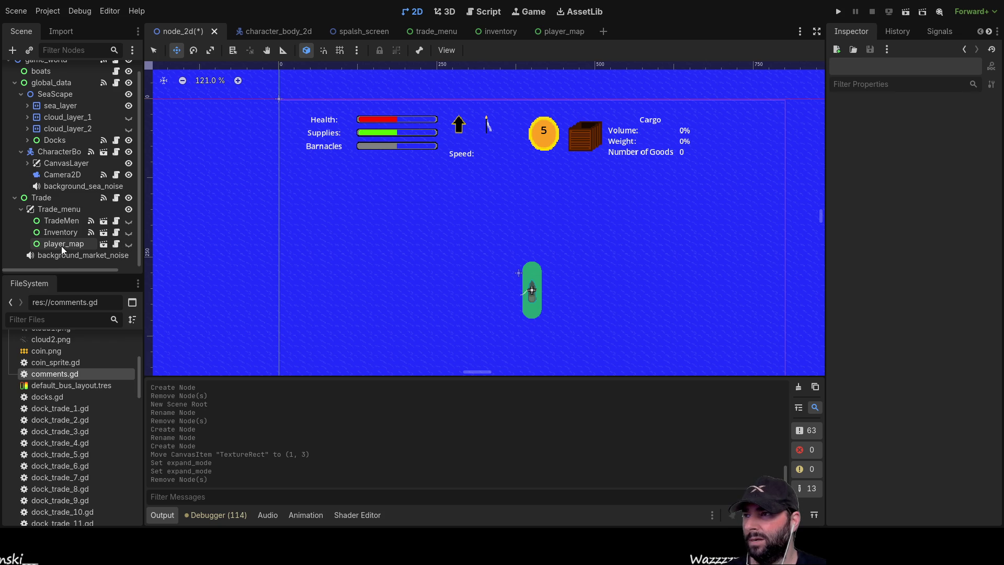
left_click(128, 244)
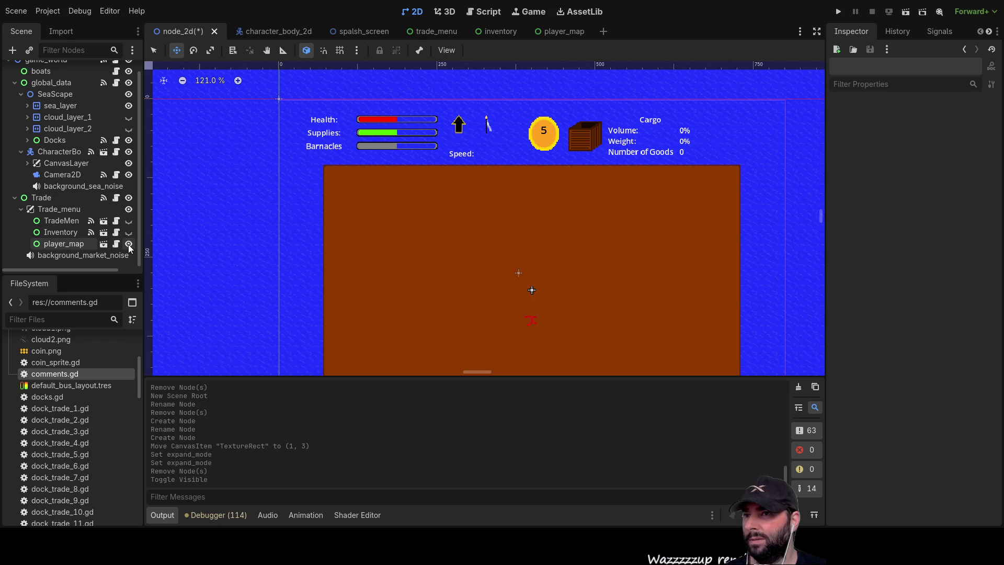
left_click(128, 245)
left_click(130, 231)
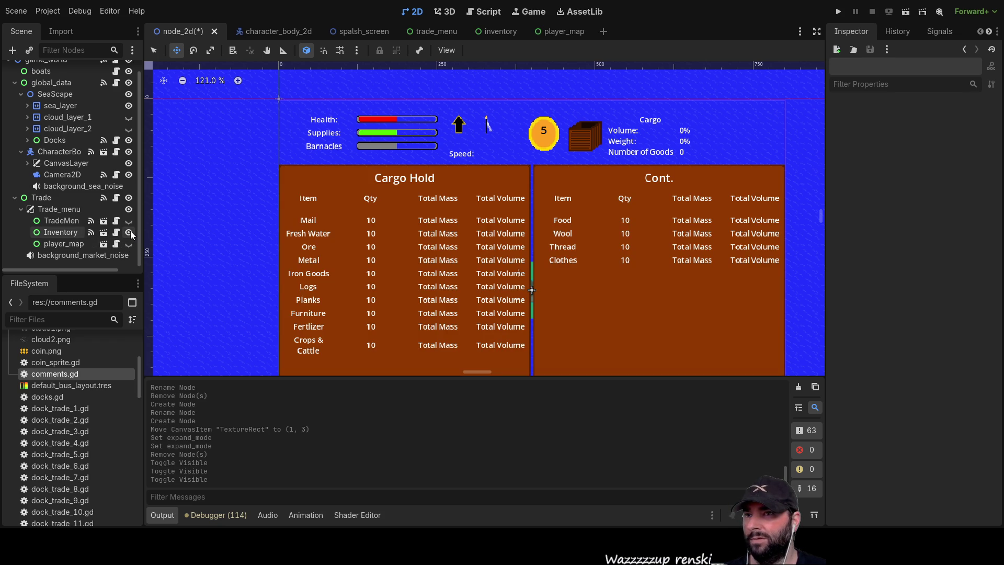
left_click(129, 233)
left_click(129, 221)
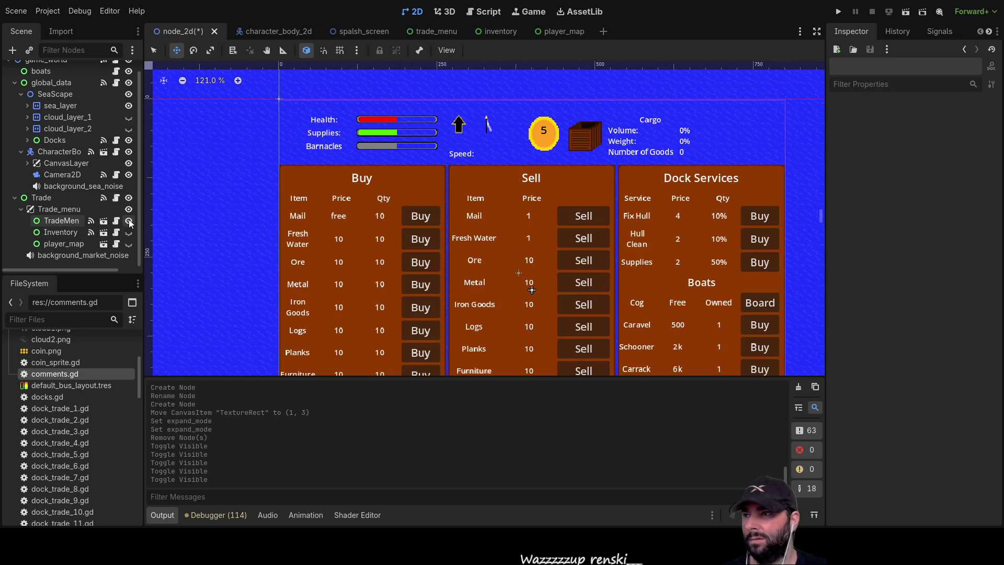
left_click(129, 221)
left_click(130, 233)
left_click(129, 233)
left_click(49, 212)
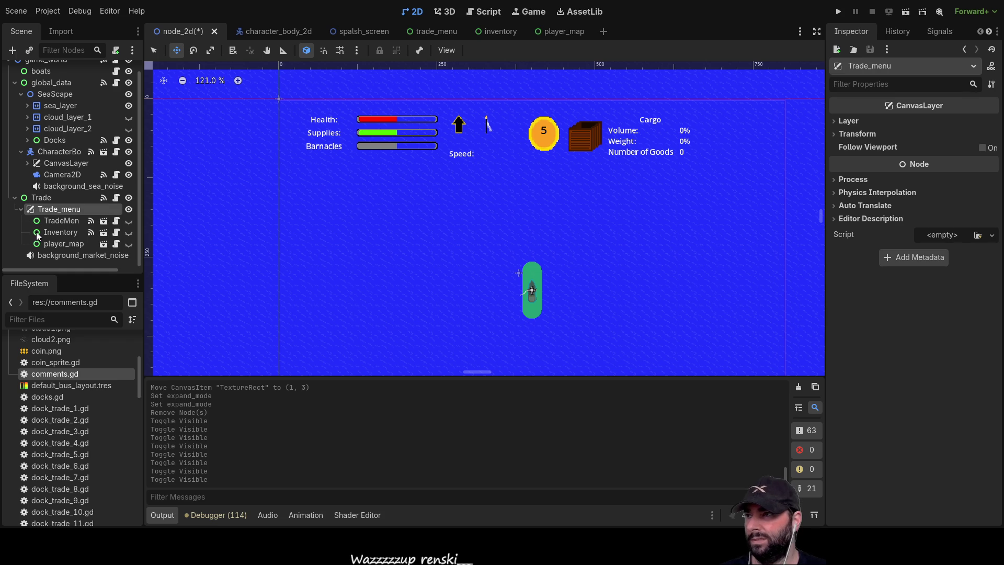
key("ctrl+a")
key("Return")
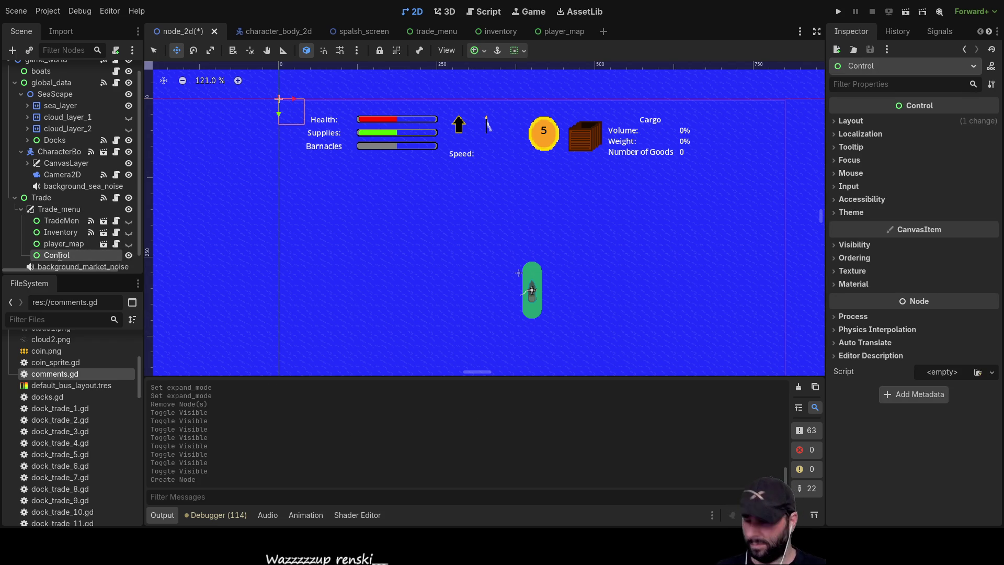
Name the new Control under Trade_menu GameOver and add a TextureRect child to it
type("GameOver")
key("Return")
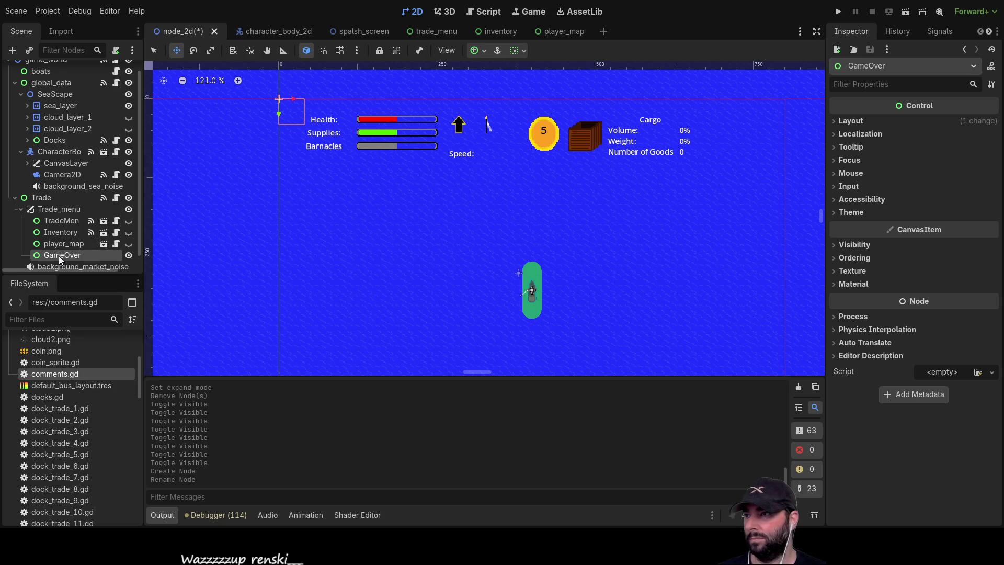
scroll(57, 246, "down", 1)
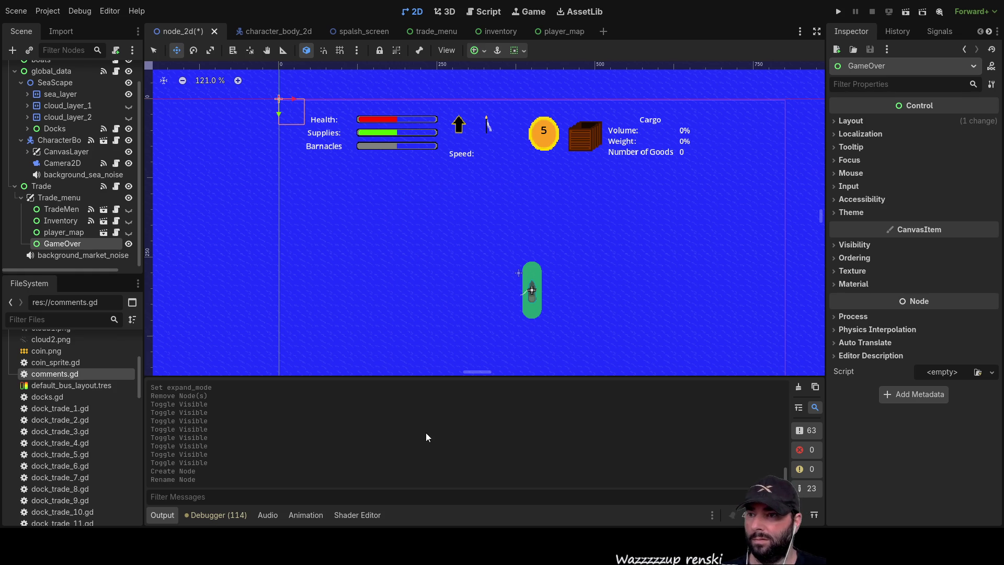
key("ctrl+a")
key("Return")
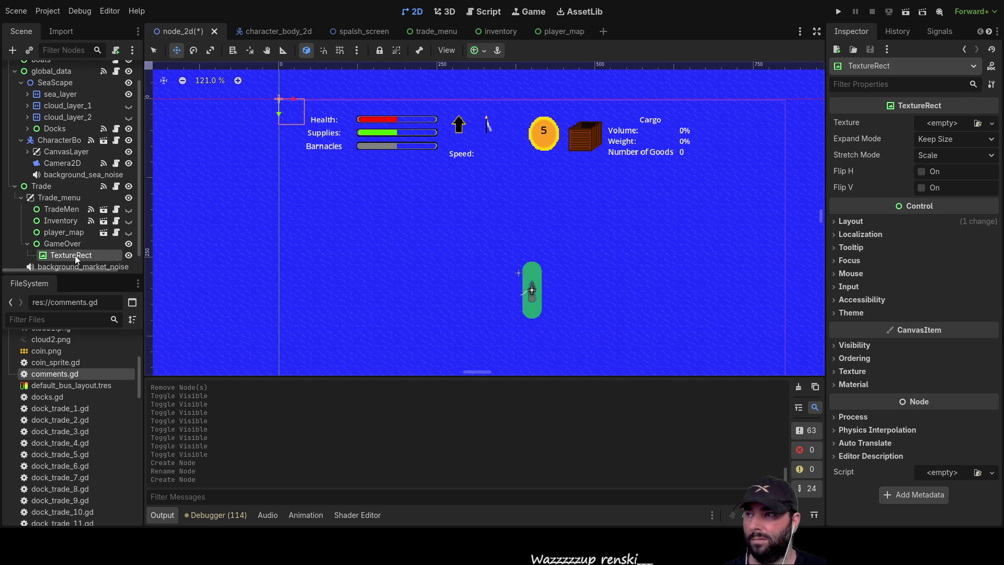
left_click(68, 244)
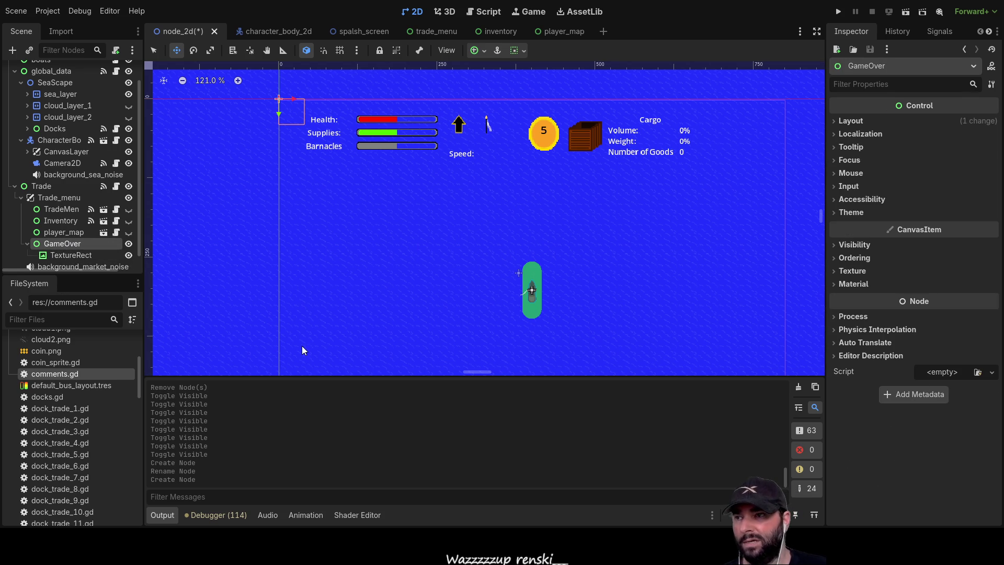
Add a RichTextLabel child to GameOver with the text 'GAME OVER'
key("ctrl+a")
key("Return")
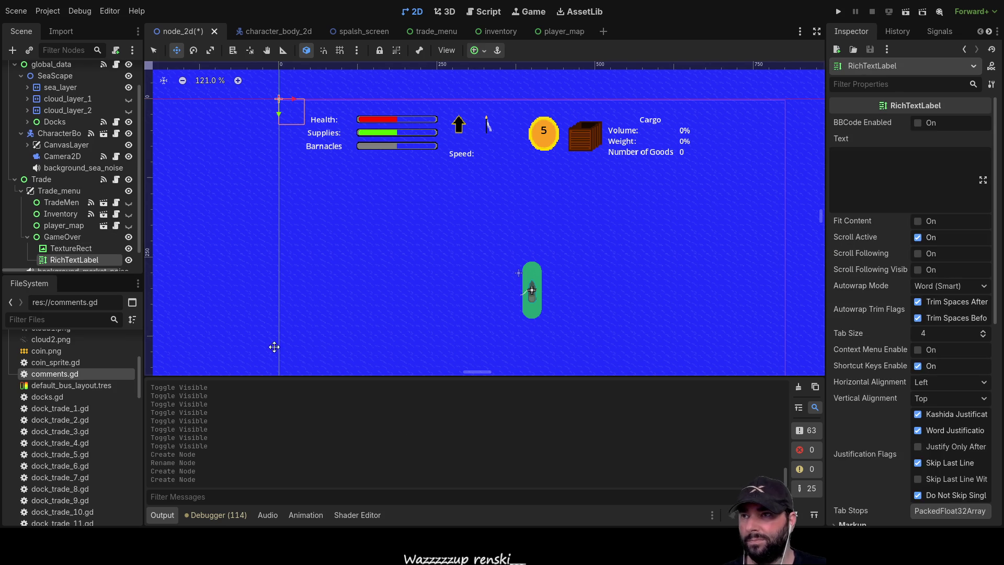
left_click(865, 174)
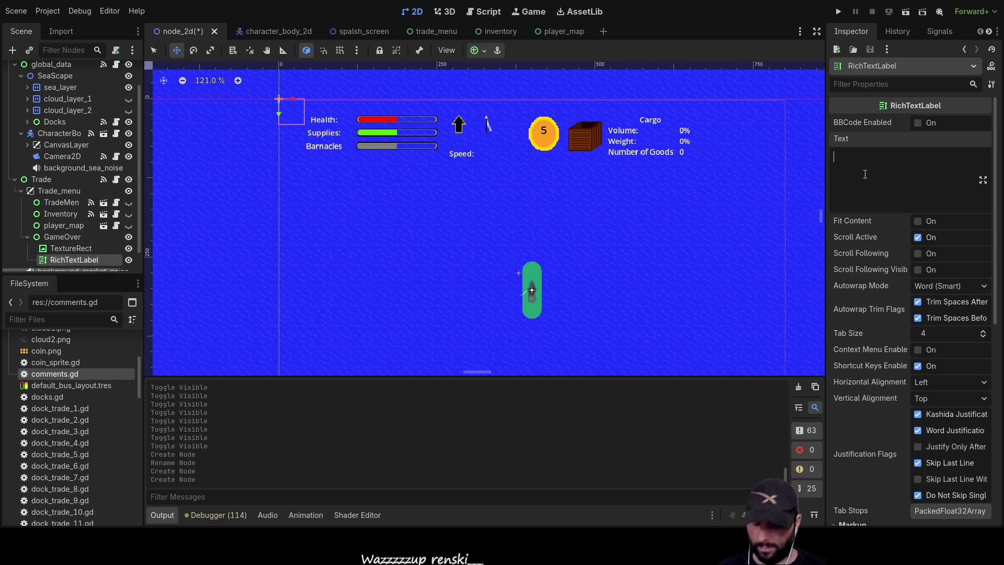
type("GAME OVER")
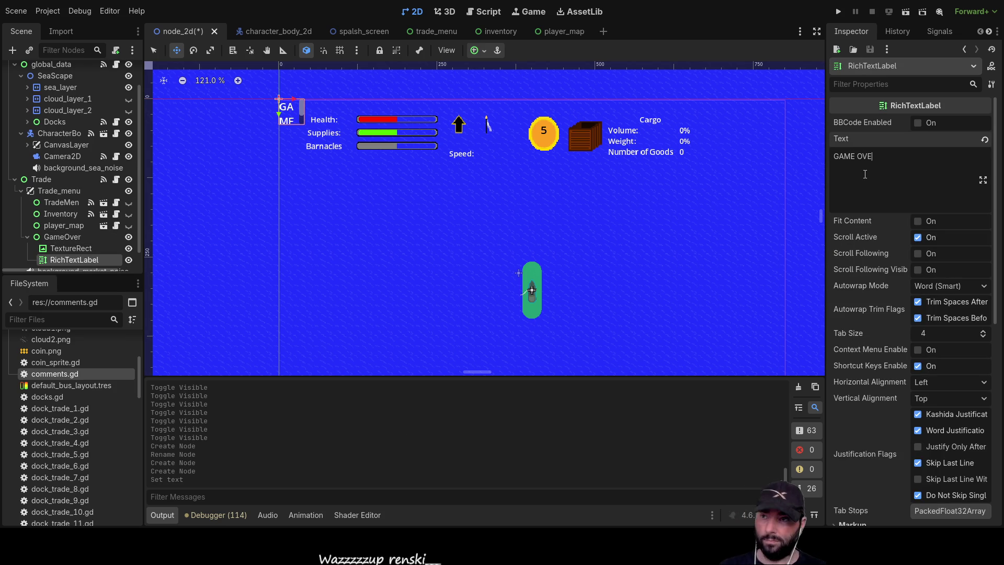
scroll(644, 258, "down", 4)
scroll(692, 245, "up", 3)
left_click_drag(693, 246, 671, 211)
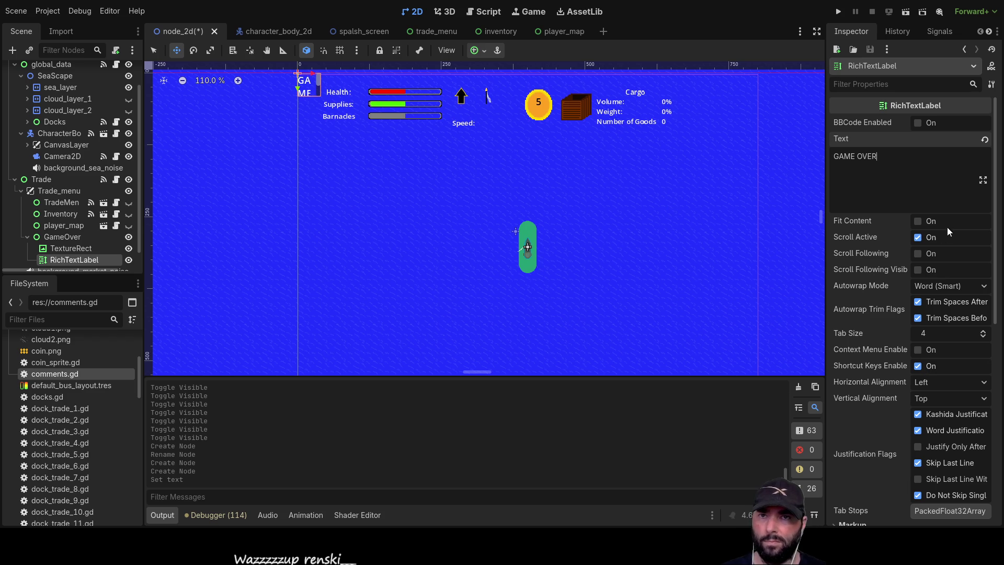
scroll(886, 348, "down", 6)
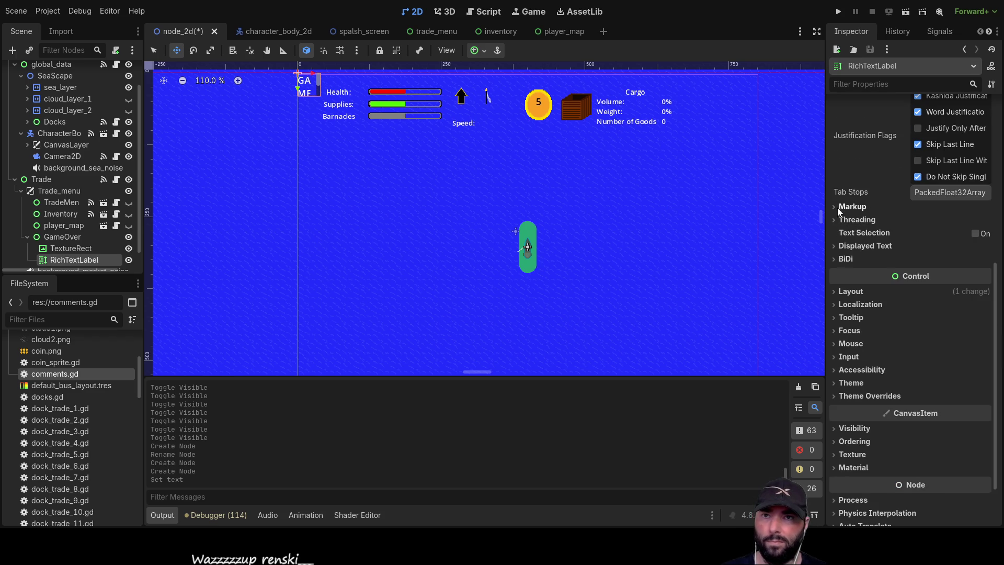
Expand the label's Layout > Transform section to view its size and position
left_click(837, 293)
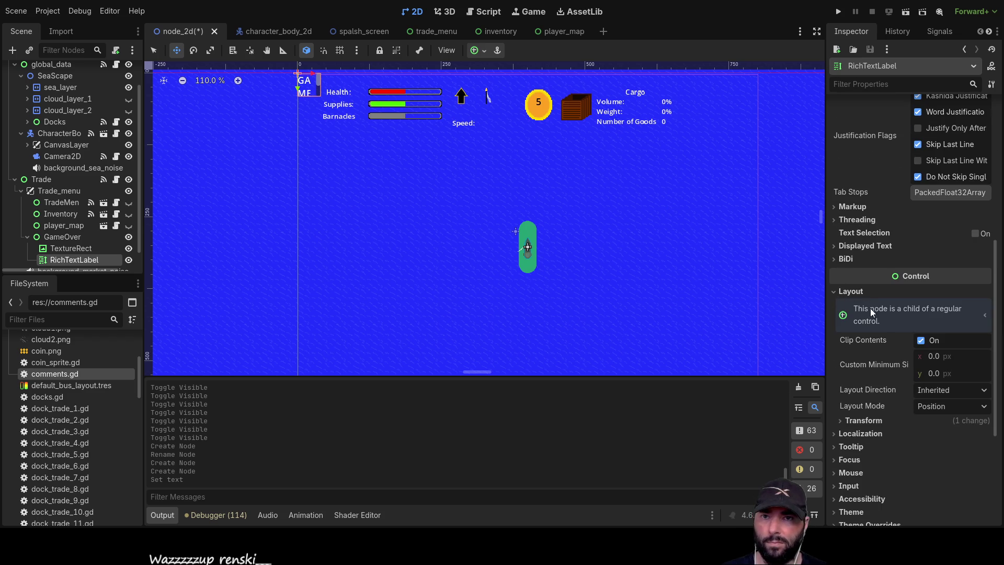
left_click(842, 421)
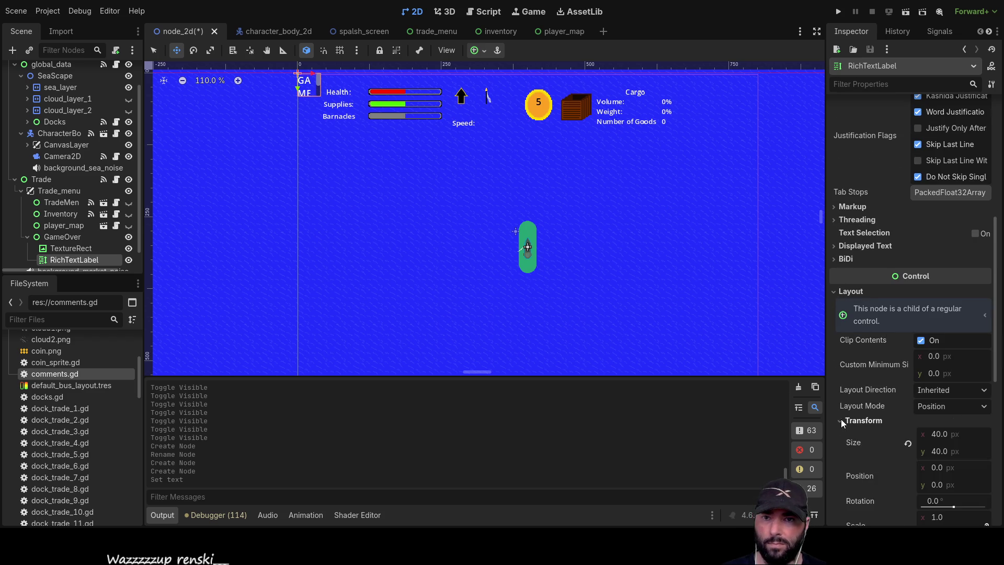
scroll(856, 398, "down", 5)
scroll(906, 331, "up", 3)
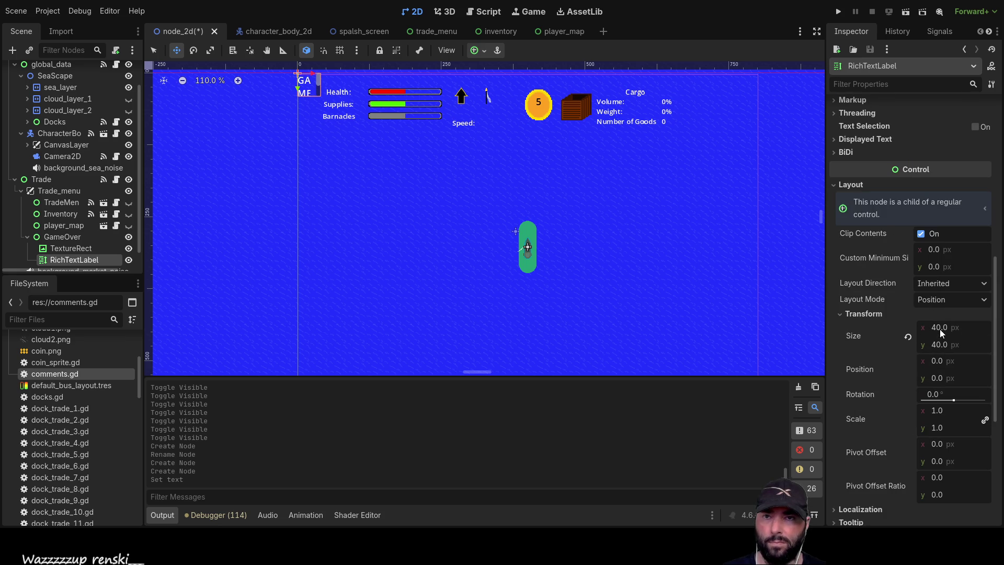
scroll(886, 340, "up", 6)
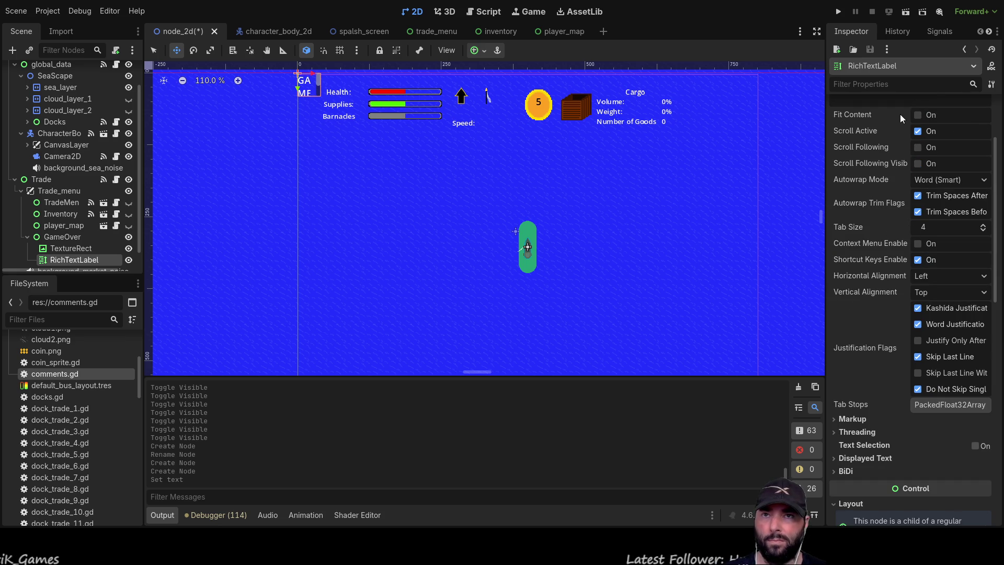
Enable Fit Content, set Autowrap Mode to Off, and drag the label to about (267, 193)
left_click(917, 114)
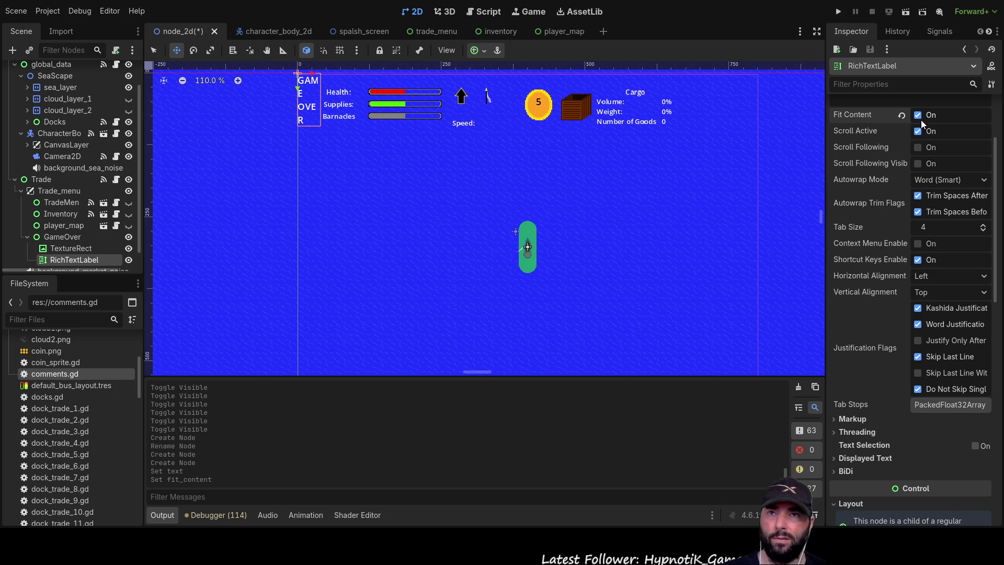
left_click(918, 131)
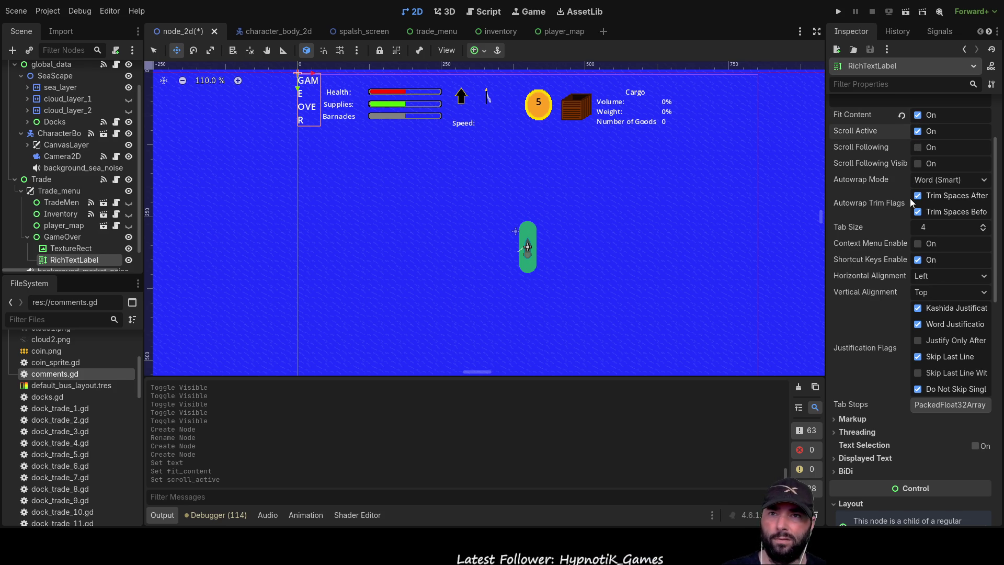
left_click(984, 180)
left_click(927, 198)
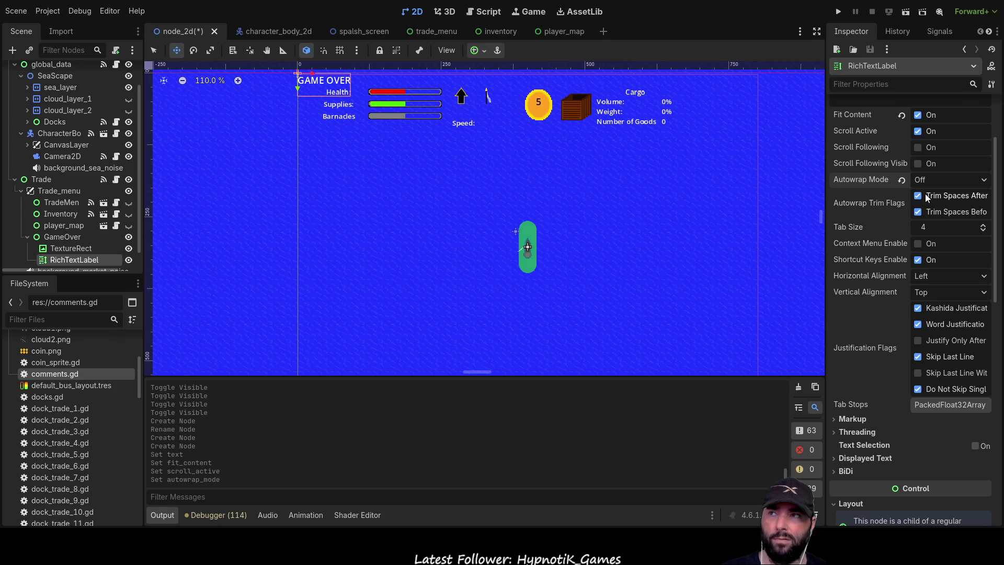
mouse_move(332, 80)
left_mouse_down()
mouse_move(502, 230)
mouse_move(490, 210)
left_mouse_up()
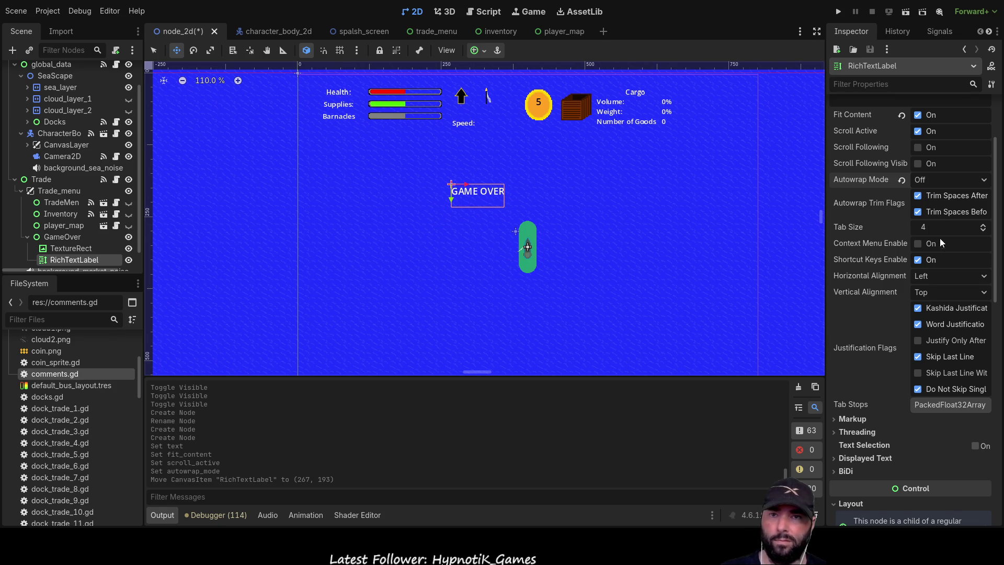
Expand Displayed Text and nudge the label's Visible Characters up and back down
scroll(940, 253, "down", 5)
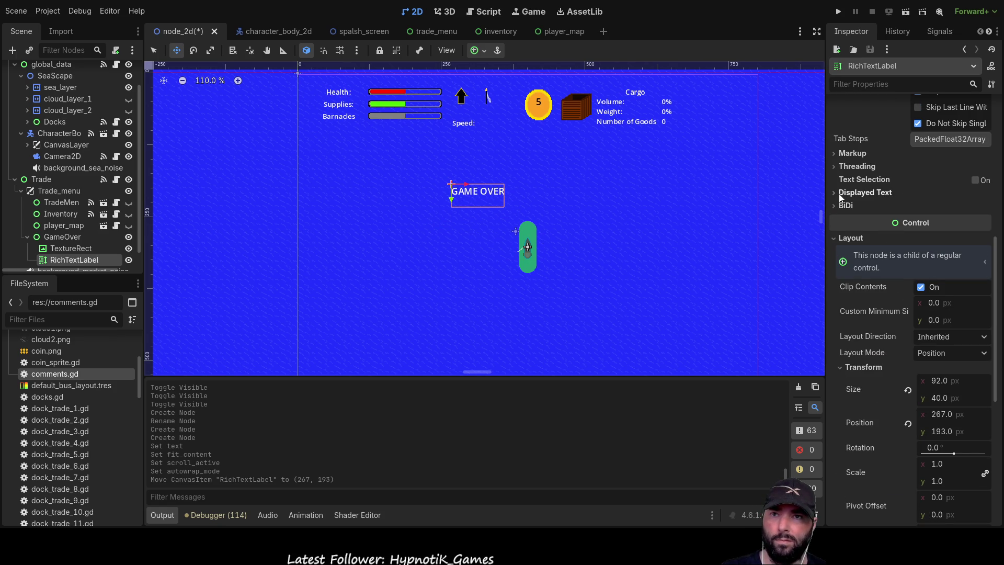
left_click(843, 193)
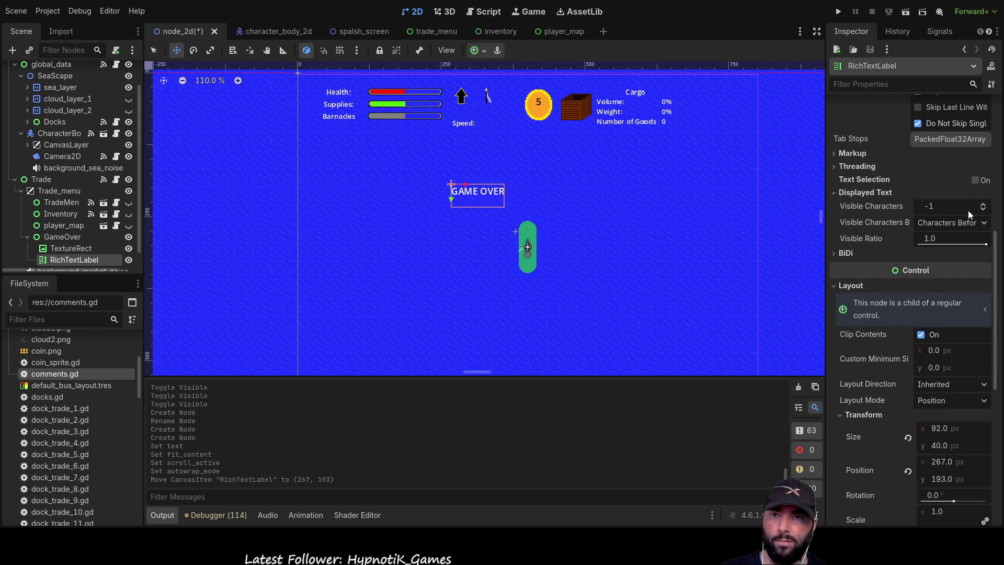
left_click(984, 205)
left_click(984, 211)
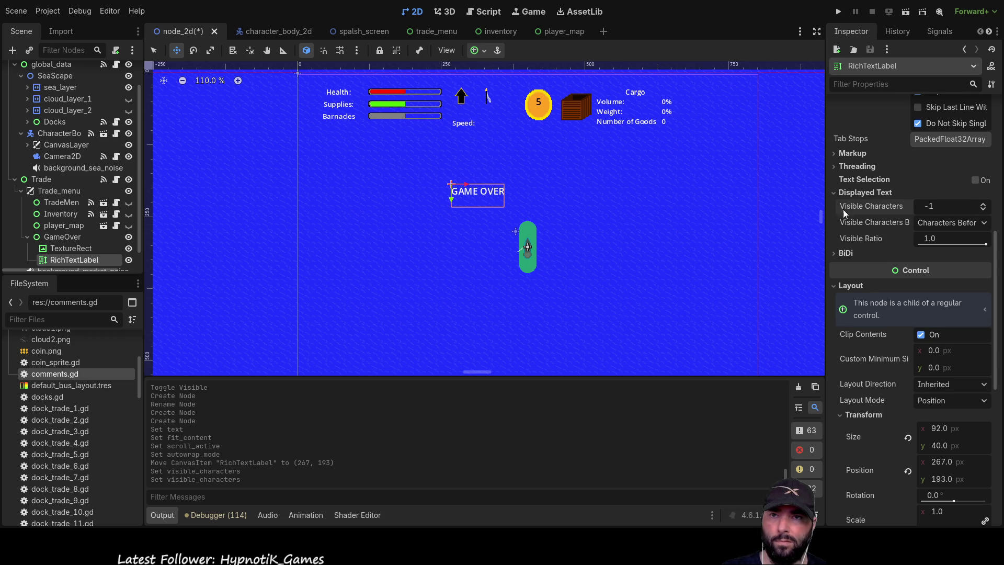
Collapse Displayed Text and expand the label's Theme Overrides > Font Sizes
left_click(835, 193)
scroll(845, 261, "down", 5)
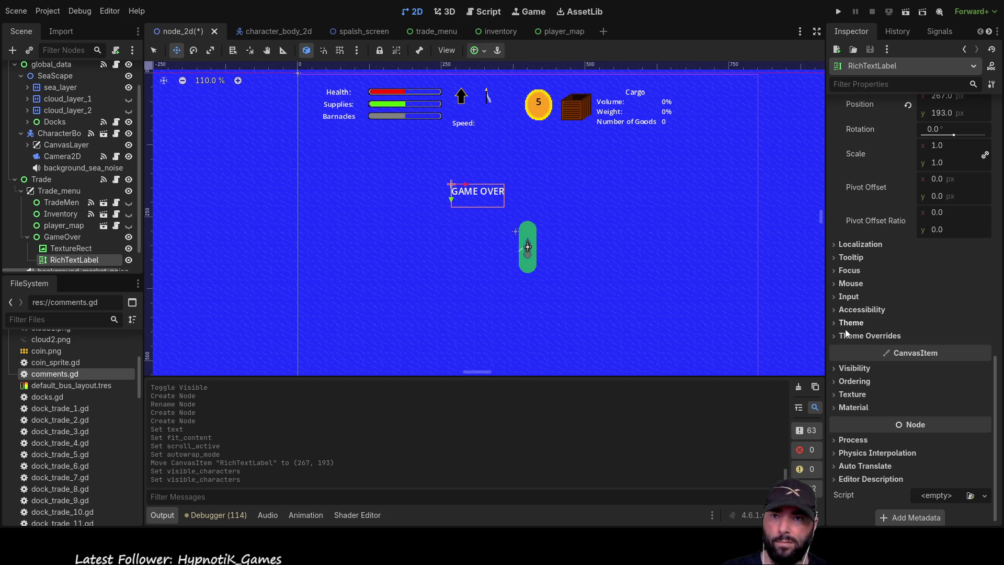
left_click(837, 336)
scroll(877, 335, "down", 3)
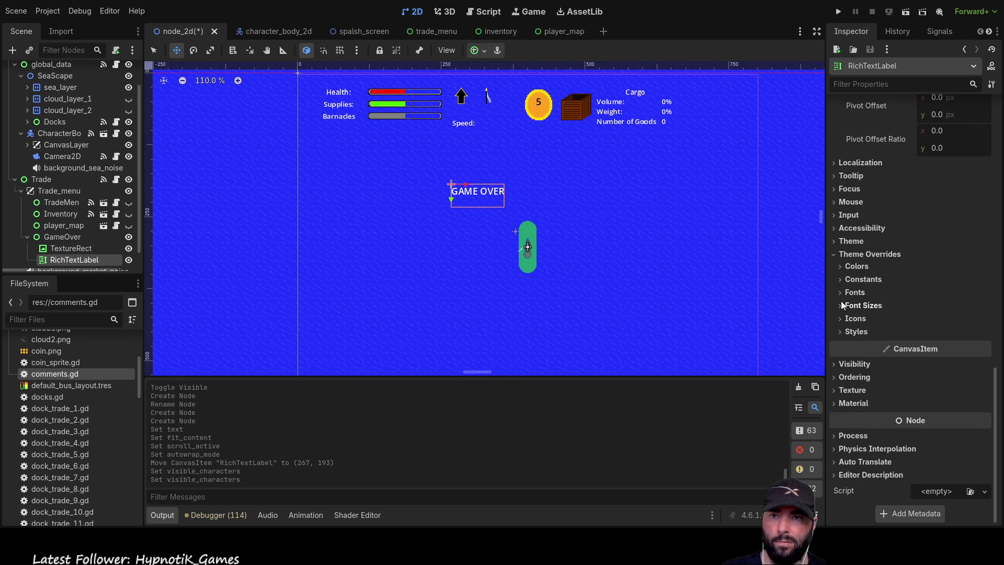
left_click(839, 306)
Set the GAME OVER label's Normal Font Size to 22
left_click(984, 318)
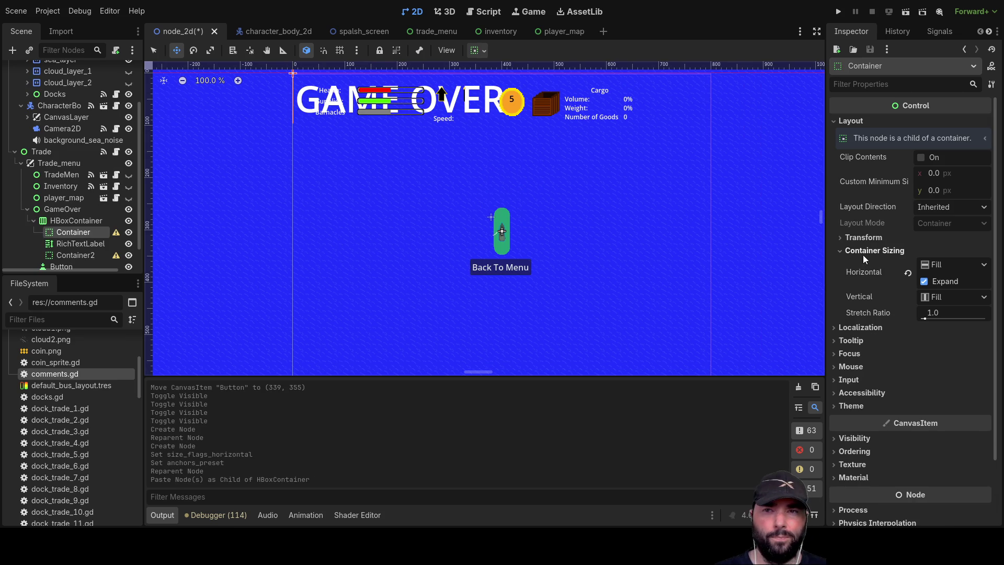
left_click(841, 238)
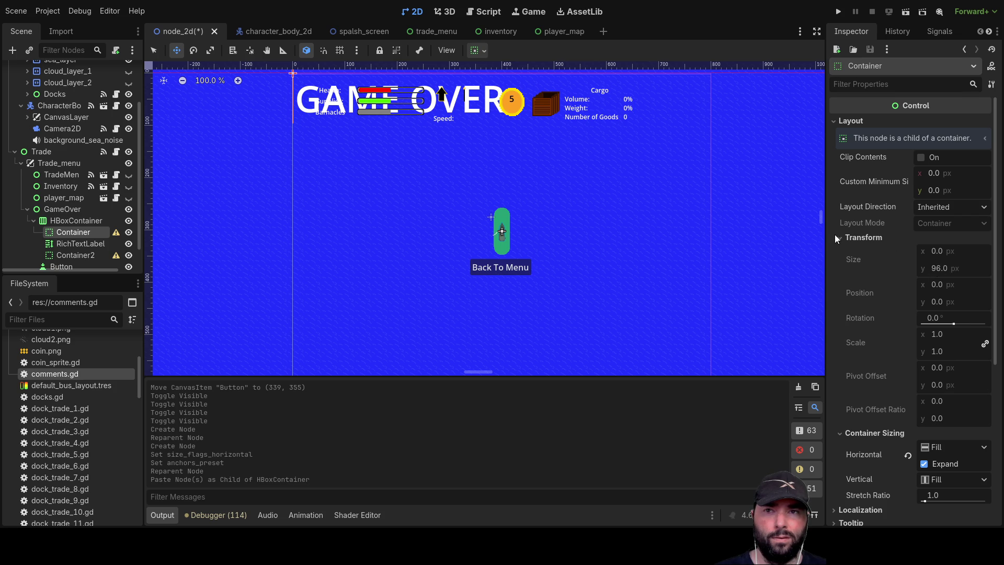
left_click(843, 238)
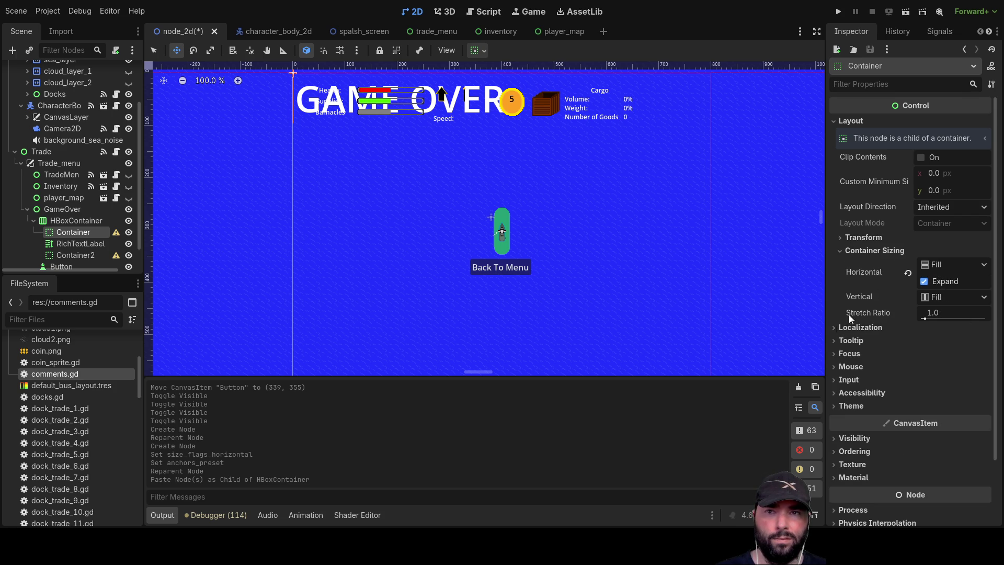
scroll(877, 271, "down", 2)
scroll(877, 271, "up", 2)
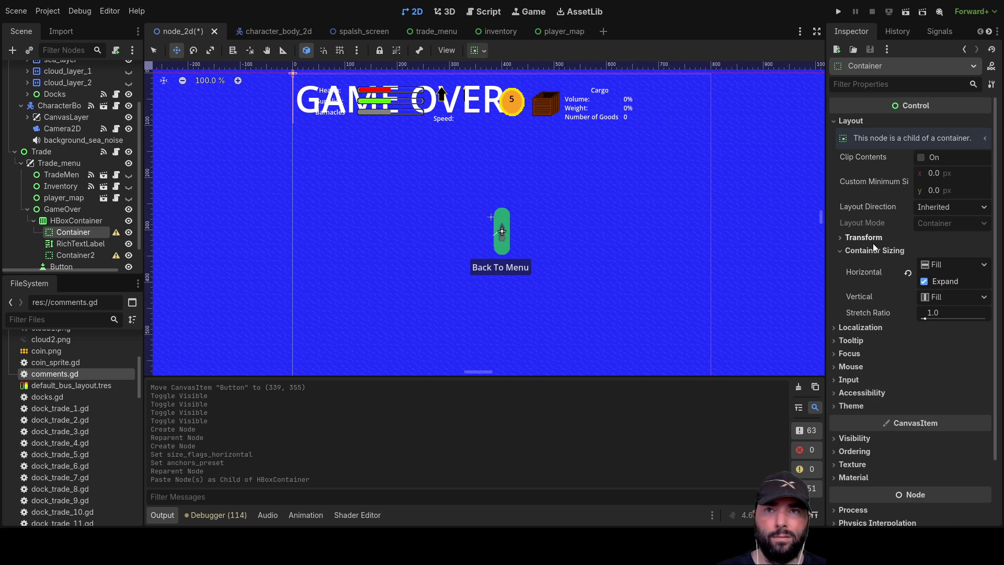
Give the HBoxContainer Anchors layout mode with the Full Rect anchor preset
left_click(67, 221)
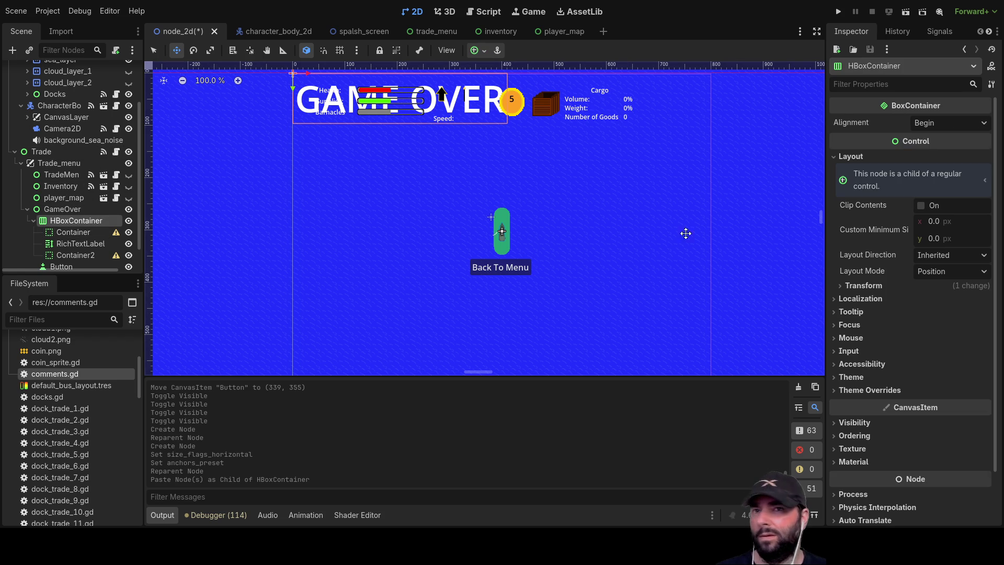
left_click(841, 286)
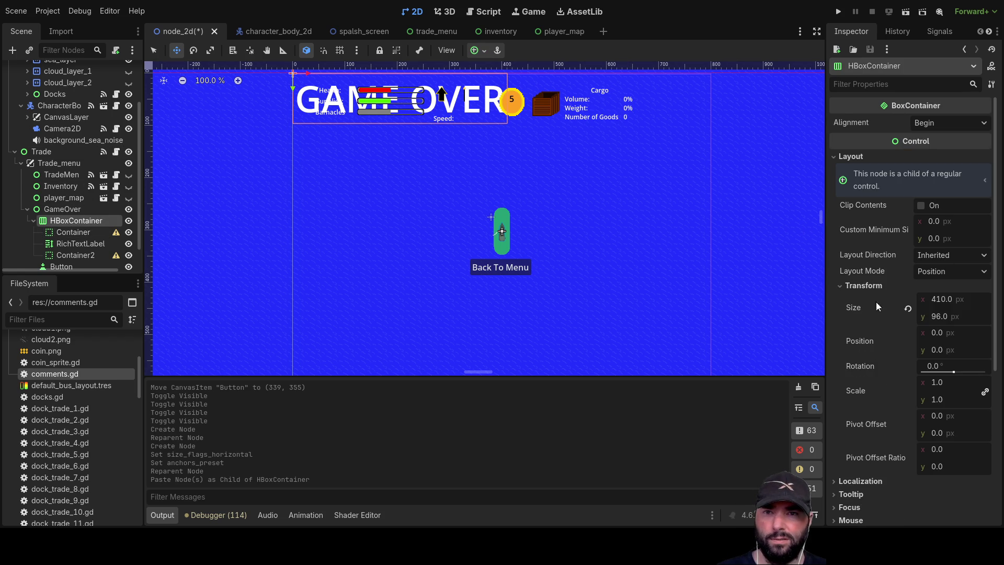
left_click(838, 283)
left_click(835, 300)
left_click(834, 300)
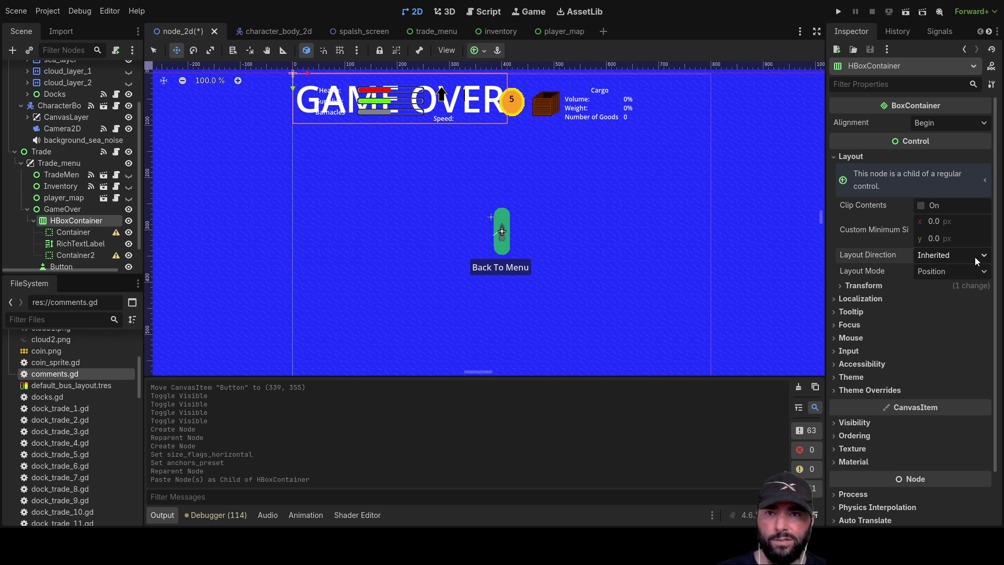
left_click(944, 297)
left_click(941, 322)
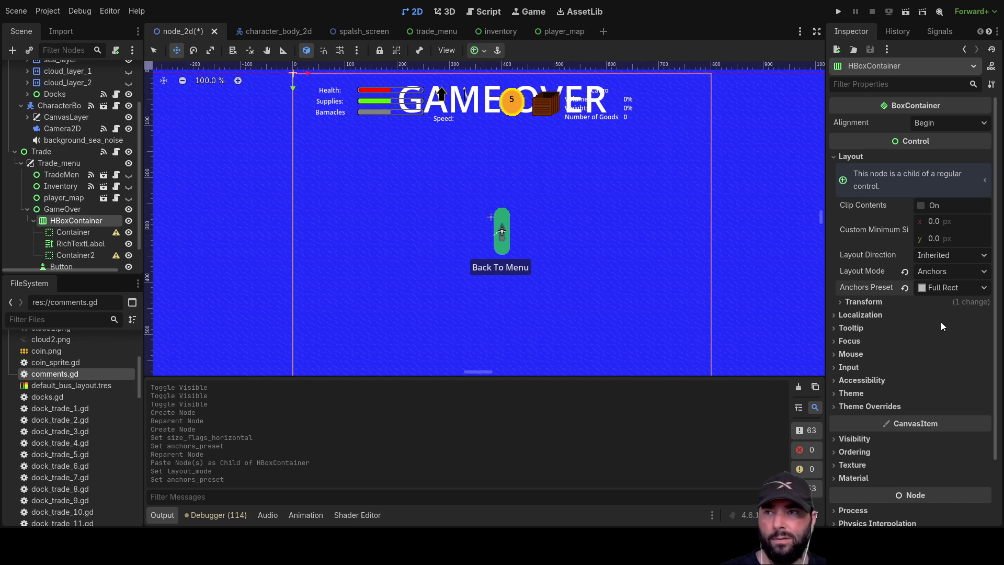
left_click(67, 211)
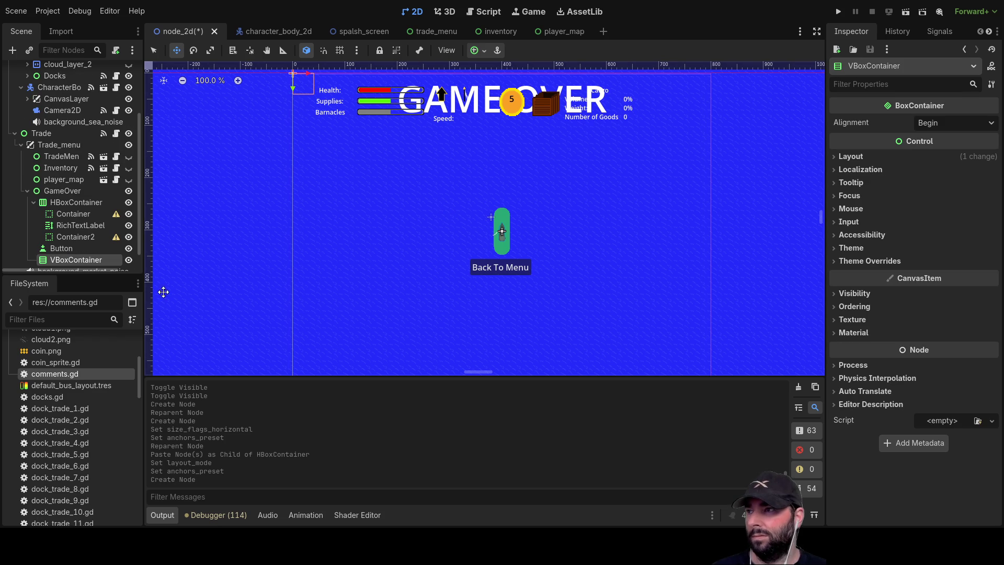
Move VBoxContainer to the top of GameOver and paste two spacer Containers into it around the HBoxContainer
mouse_move(67, 262)
left_mouse_down()
mouse_move(50, 195)
mouse_move(68, 202)
left_mouse_up()
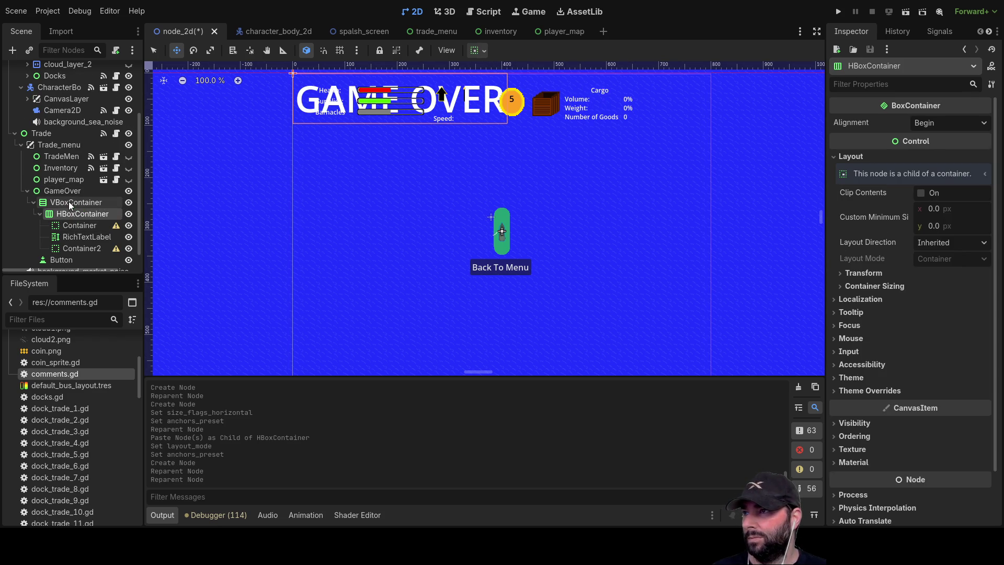
left_click(75, 228)
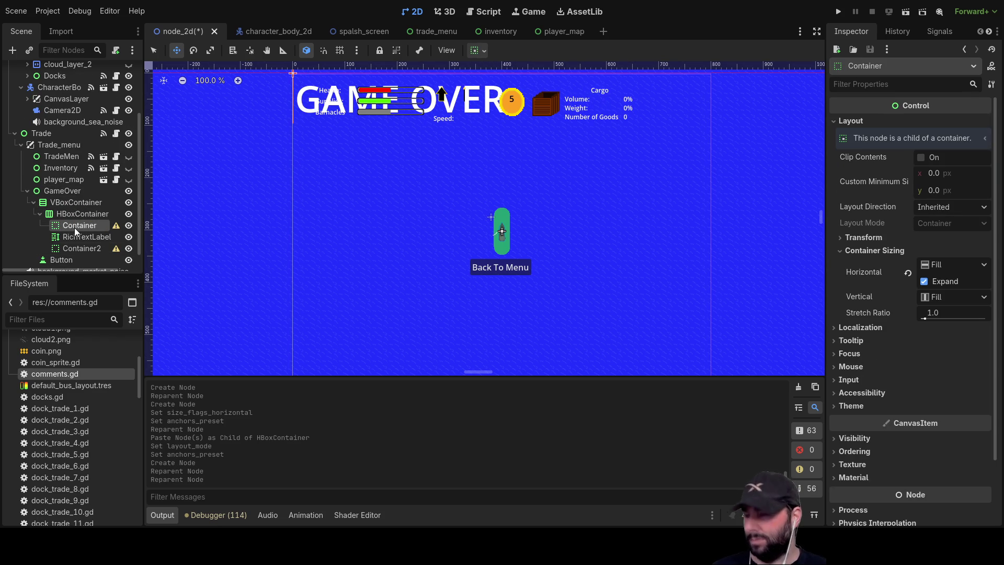
left_click(72, 214)
left_click(74, 203)
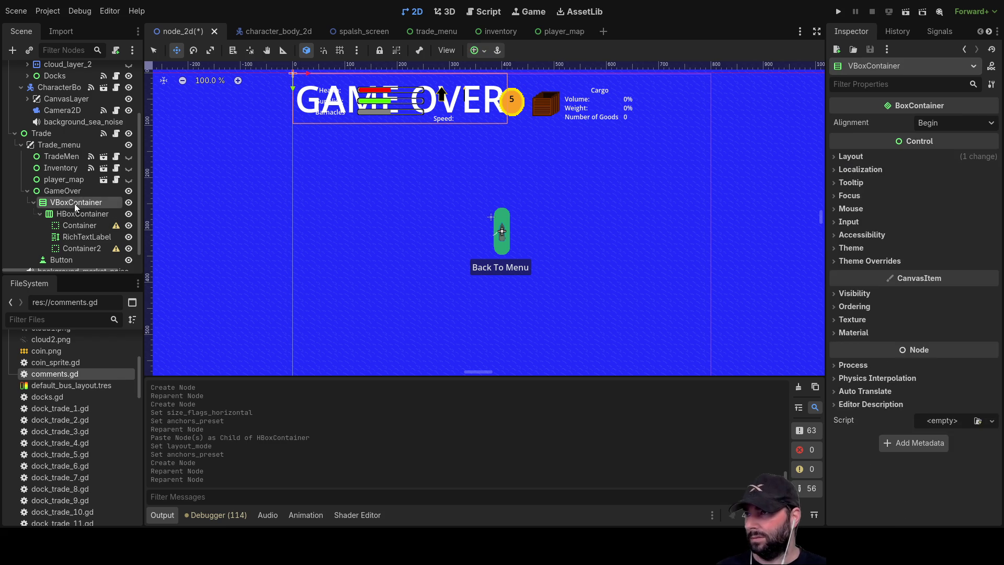
key("ctrl+v")
left_click(61, 204)
key("ctrl+v")
mouse_move(64, 248)
left_mouse_down()
mouse_move(55, 248)
mouse_move(58, 198)
left_mouse_up()
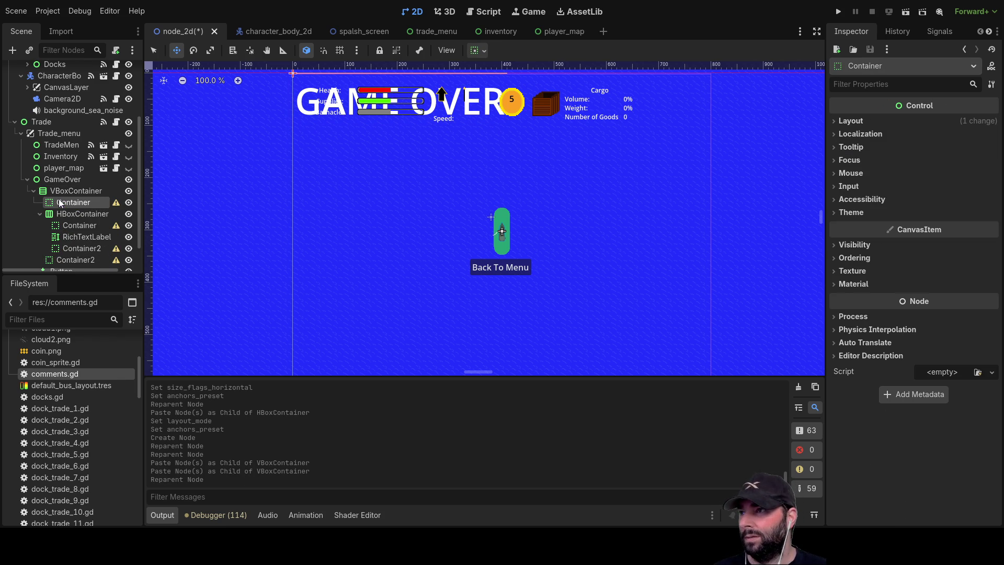
Set the VBoxContainer to Anchors layout mode with the Full Rect preset
left_click(75, 191)
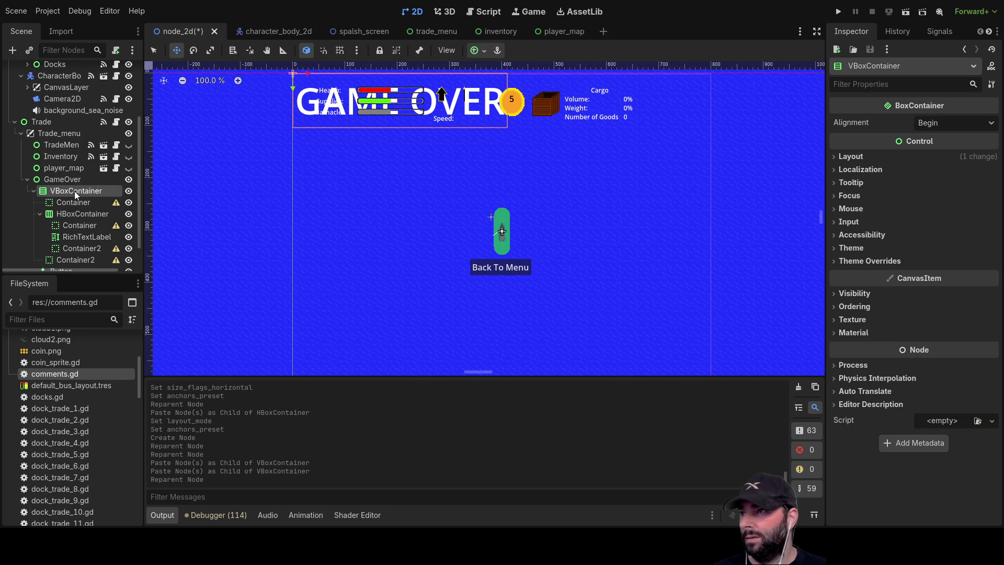
left_click(851, 157)
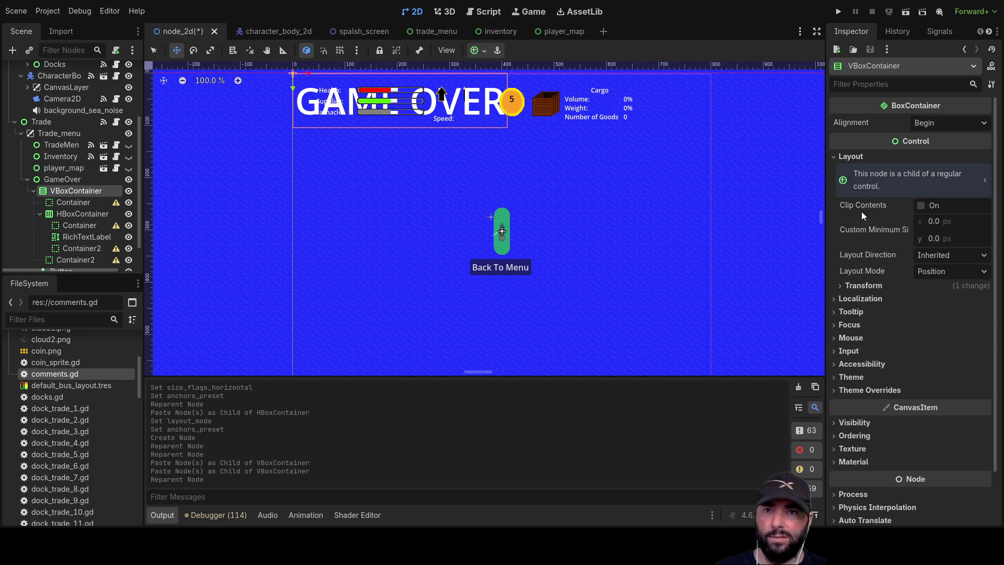
left_click(952, 271)
left_click(952, 296)
left_click(952, 287)
left_click(951, 320)
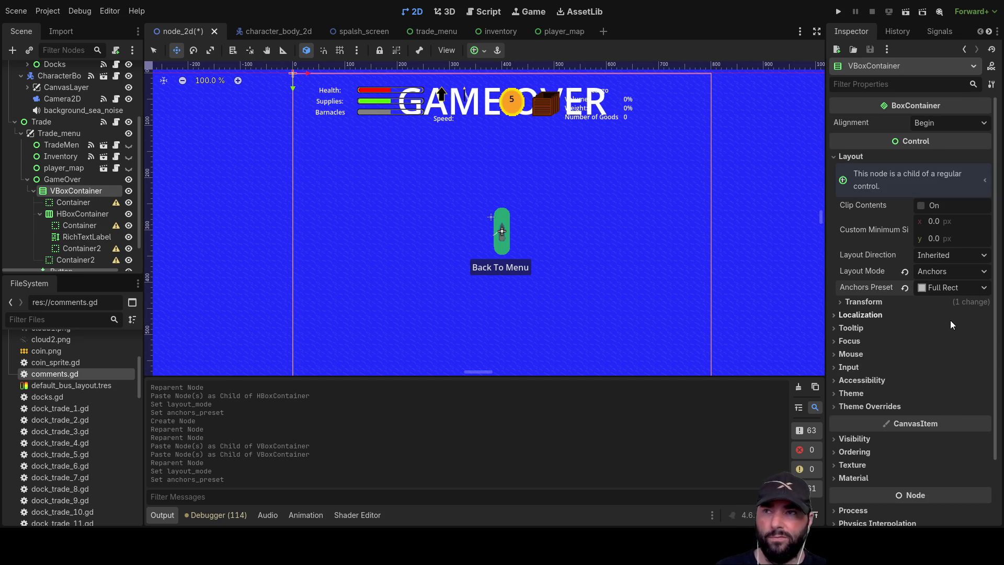
Tick Vertical Expand under Container Sizing for the top spacer Container
left_click(54, 202)
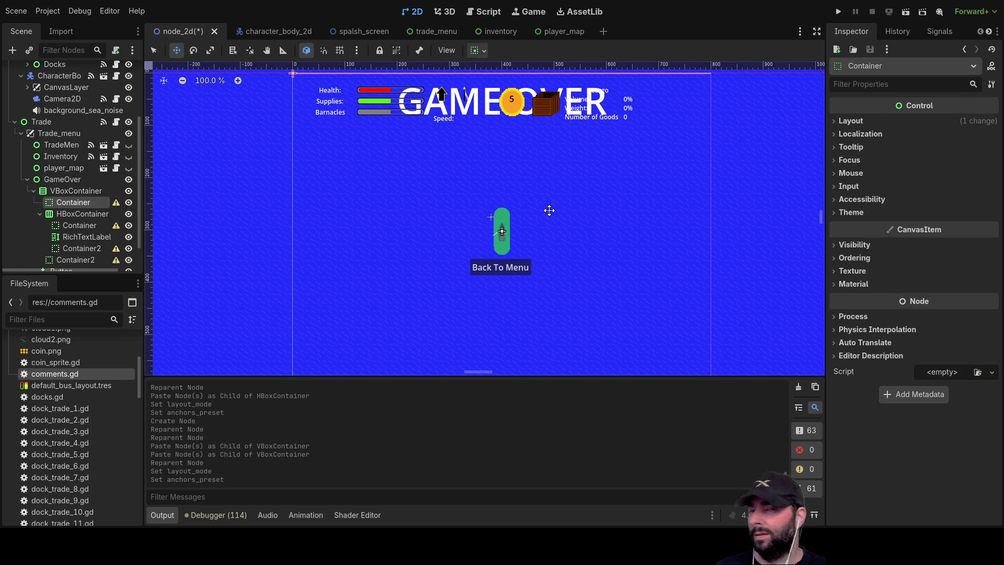
left_click(847, 121)
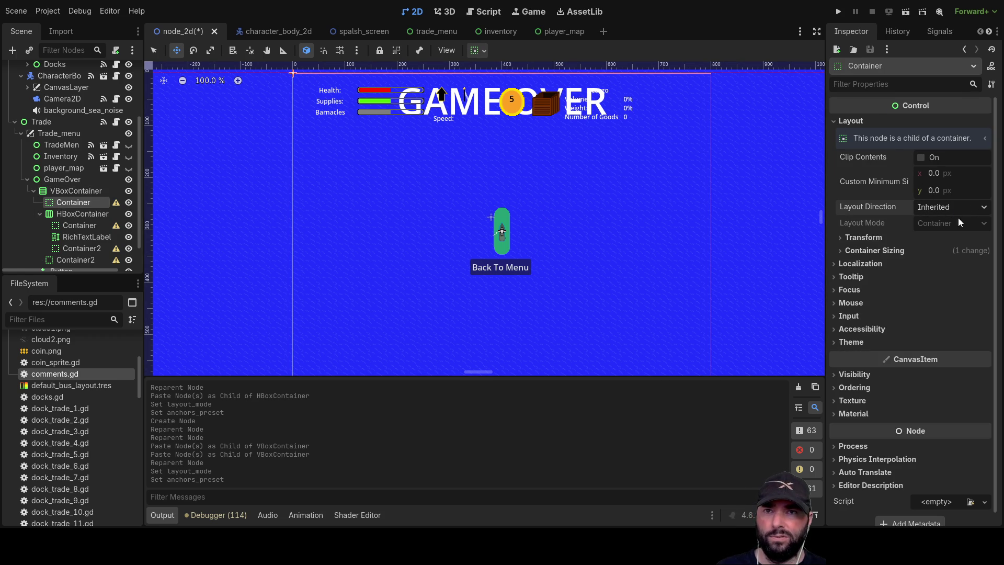
left_click(843, 250)
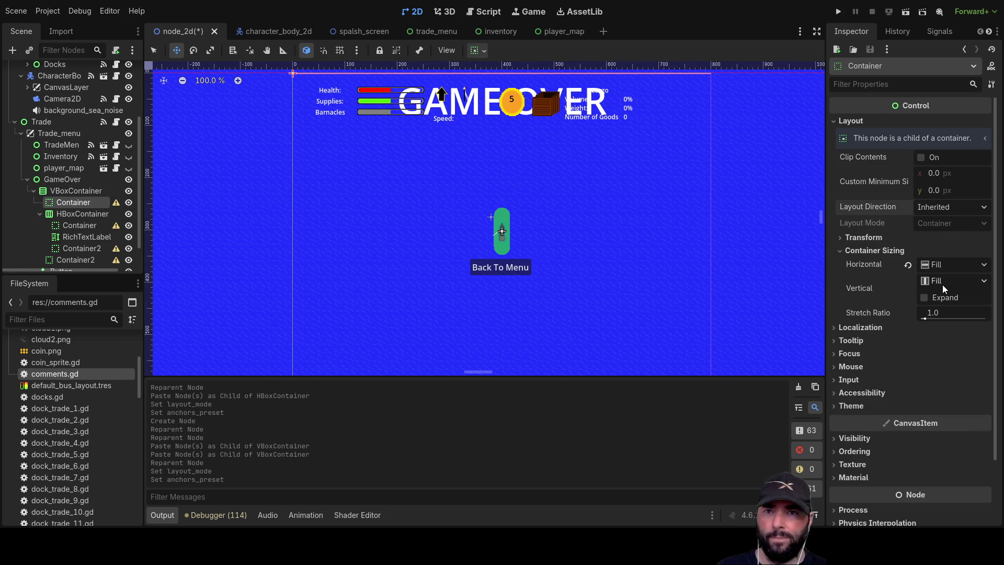
left_click(924, 298)
scroll(594, 243, "down", 5)
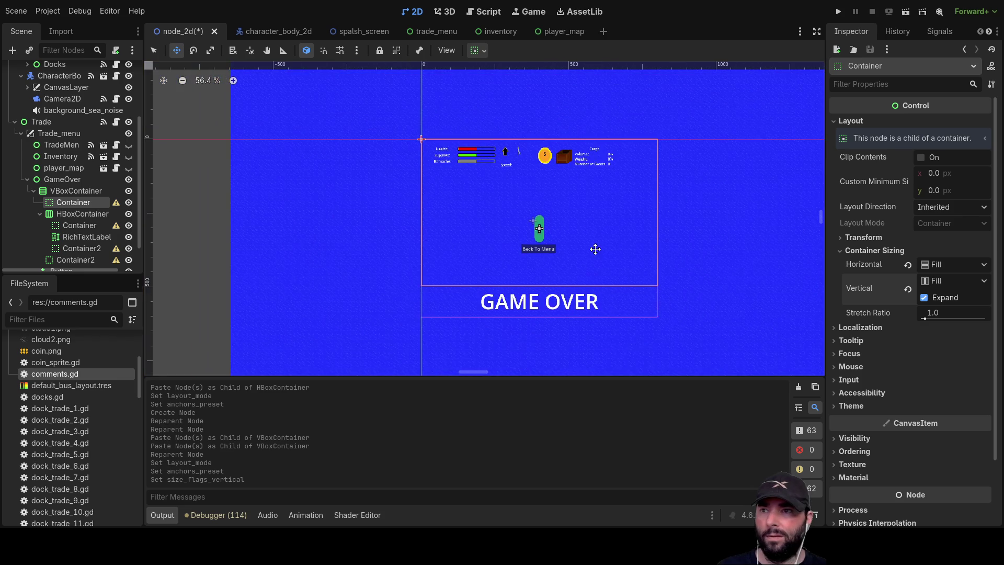
mouse_move(643, 229)
left_mouse_down()
mouse_move(614, 182)
mouse_move(594, 256)
left_mouse_up()
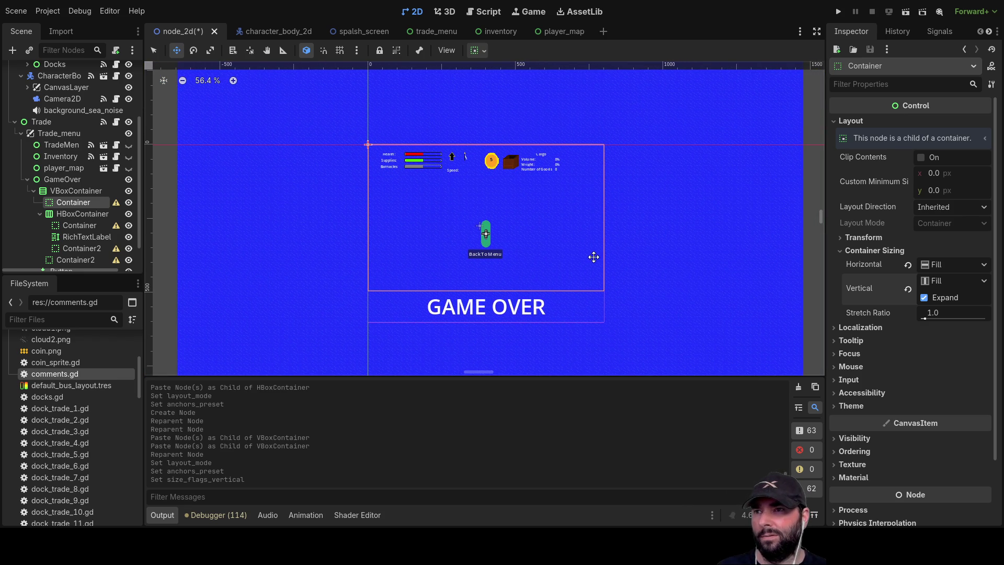
Tick Vertical Expand for the bottom spacer, Container2, as well
left_click(71, 190)
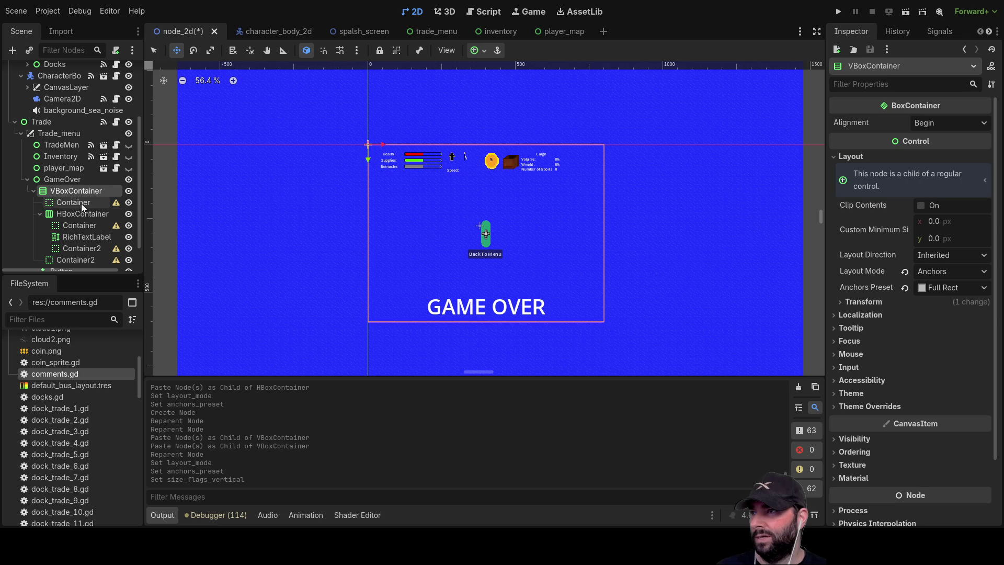
left_click(82, 204)
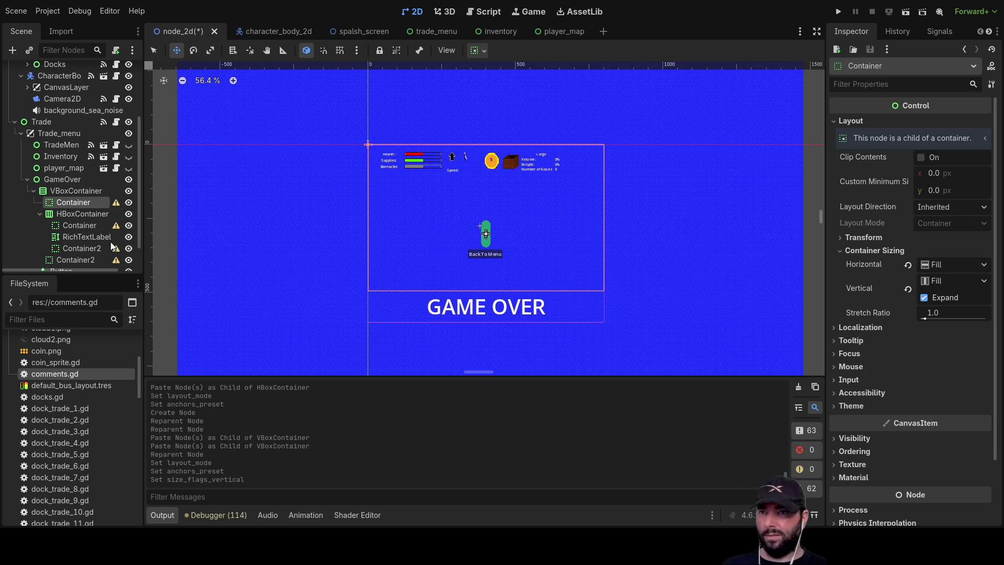
left_click(87, 260)
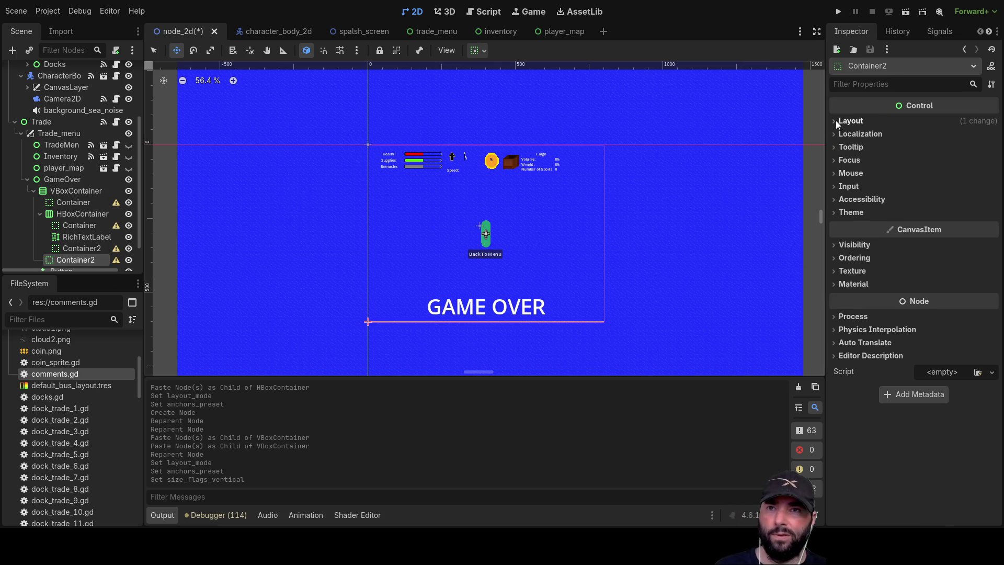
left_click(850, 121)
left_click(841, 251)
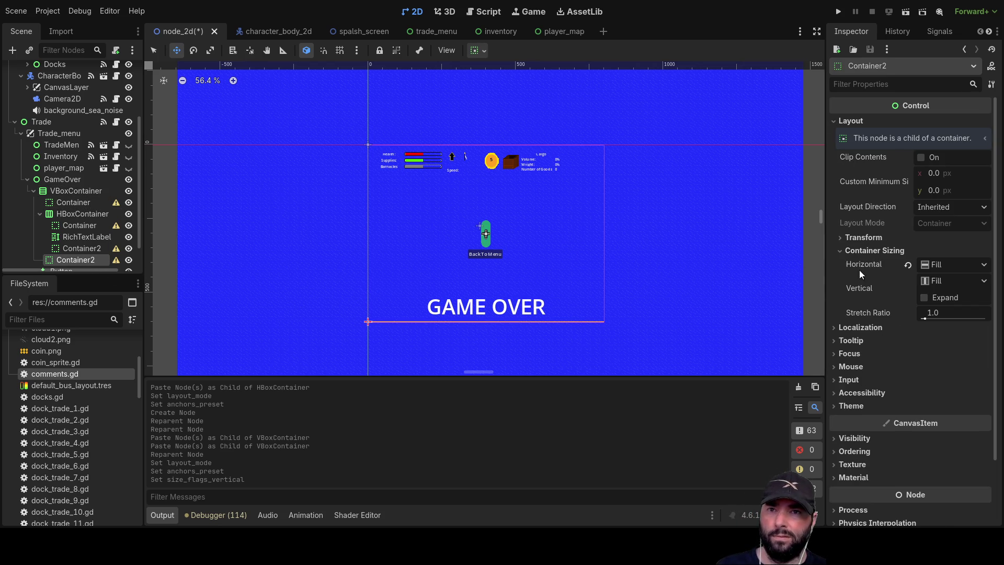
left_click(942, 298)
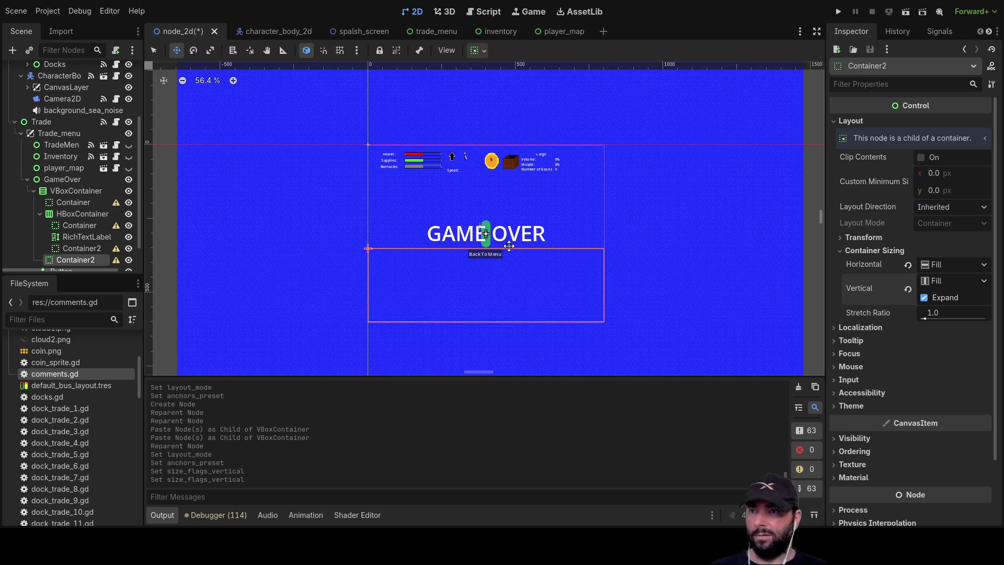
scroll(503, 245, "up", 5)
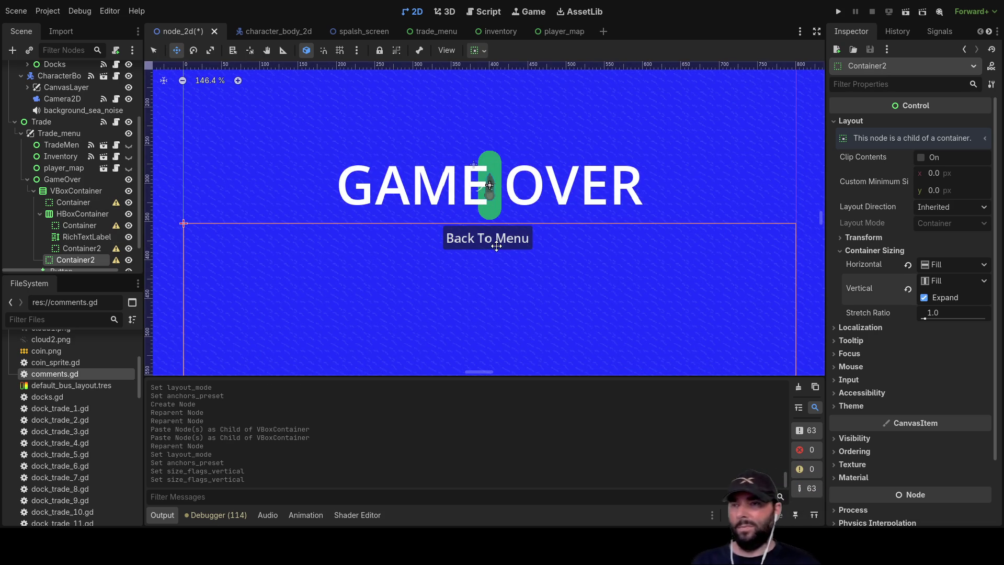
scroll(472, 250, "down", 3)
scroll(65, 219, "down", 2)
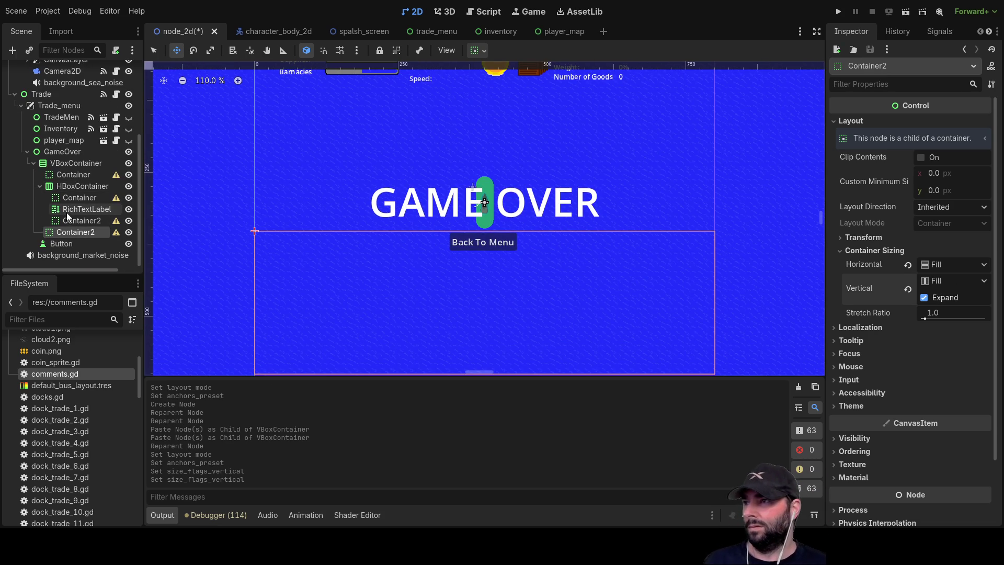
Move the Back To Menu button into the HBoxContainer and add a VBoxContainer holding the GAME OVER label
left_click(57, 243)
mouse_move(57, 243)
left_mouse_down()
mouse_move(84, 230)
mouse_move(84, 216)
left_mouse_up()
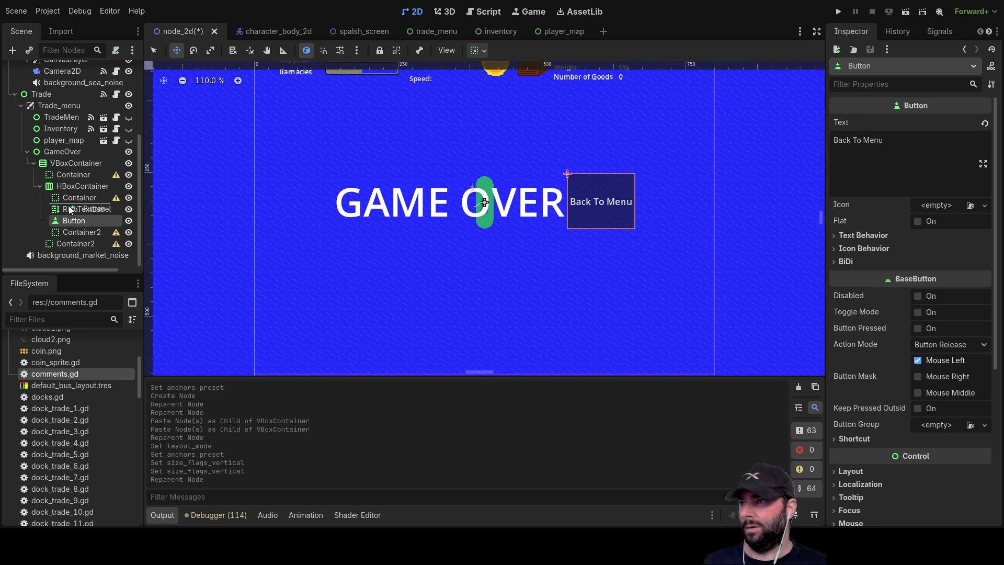
left_click_drag(67, 224, 68, 221)
left_click(73, 187)
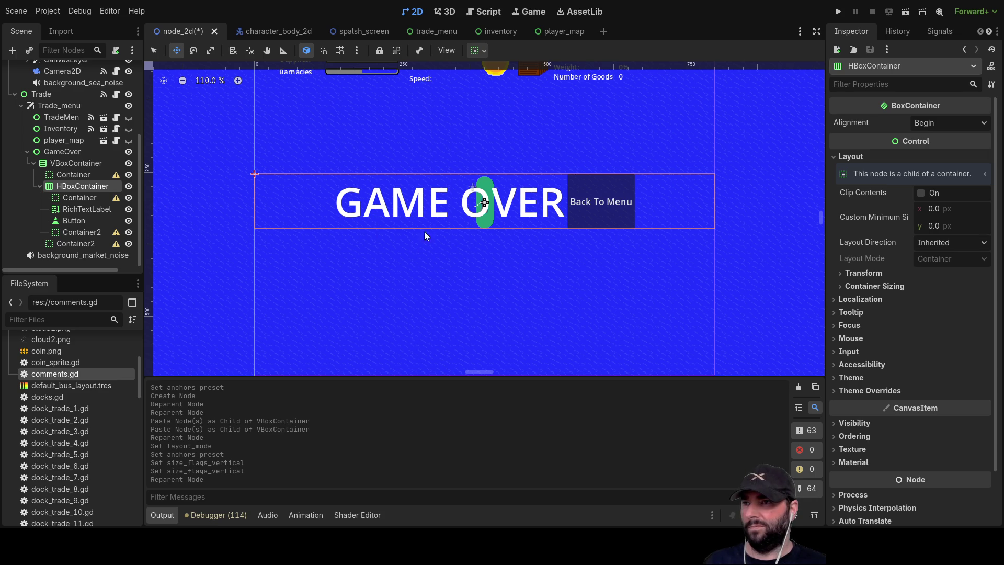
key("ctrl+a")
key("Return")
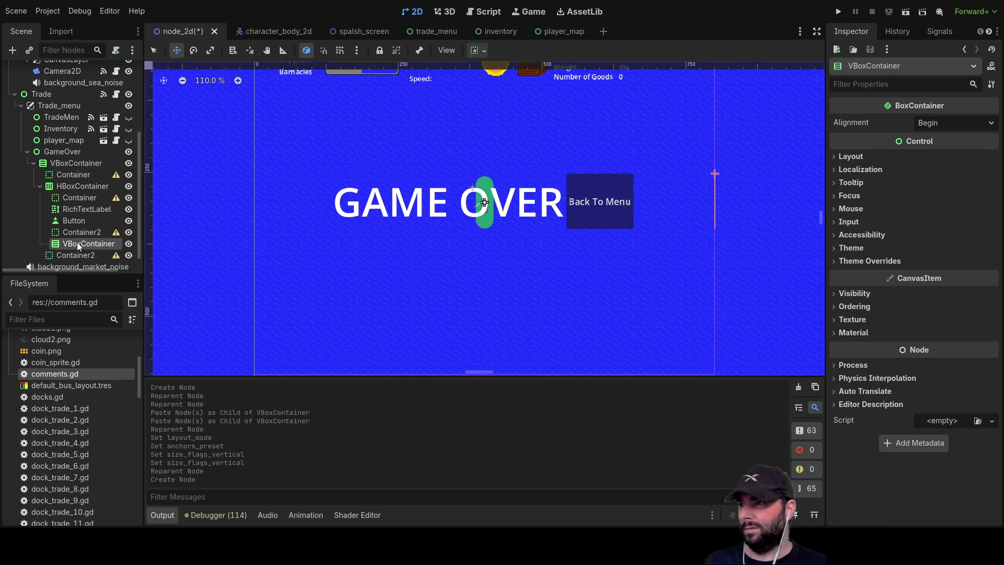
left_click_drag(78, 231, 72, 220)
Paste a spacer Container into the inner VBoxContainer between GAME OVER and the button
left_click(76, 207)
left_click(70, 210)
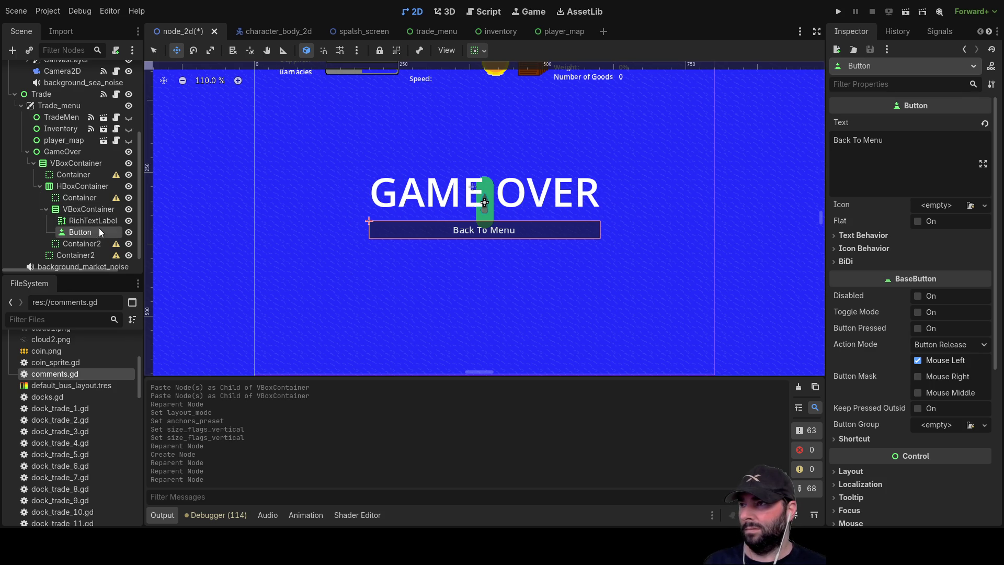
left_click(76, 198)
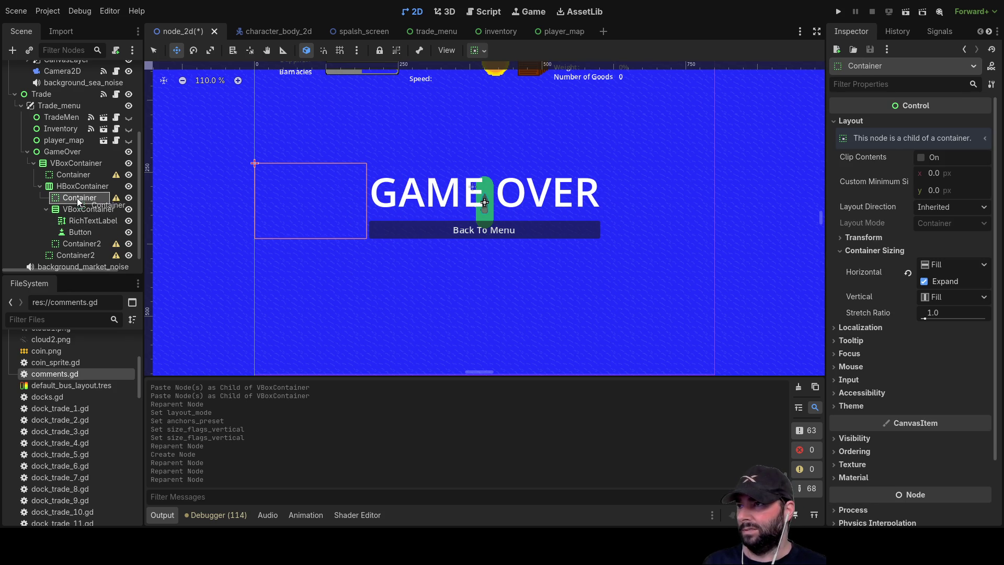
left_click(73, 210)
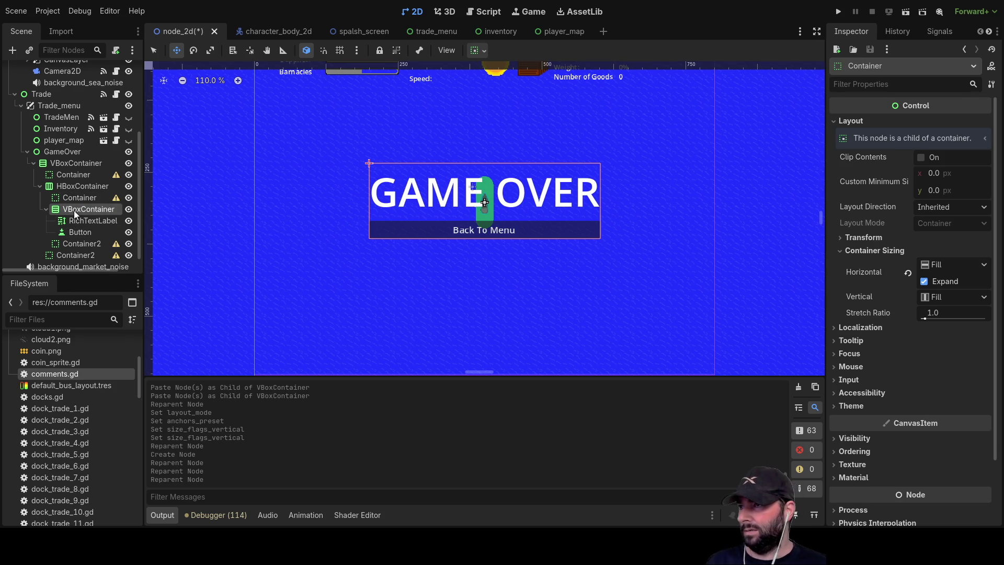
key("ctrl+v")
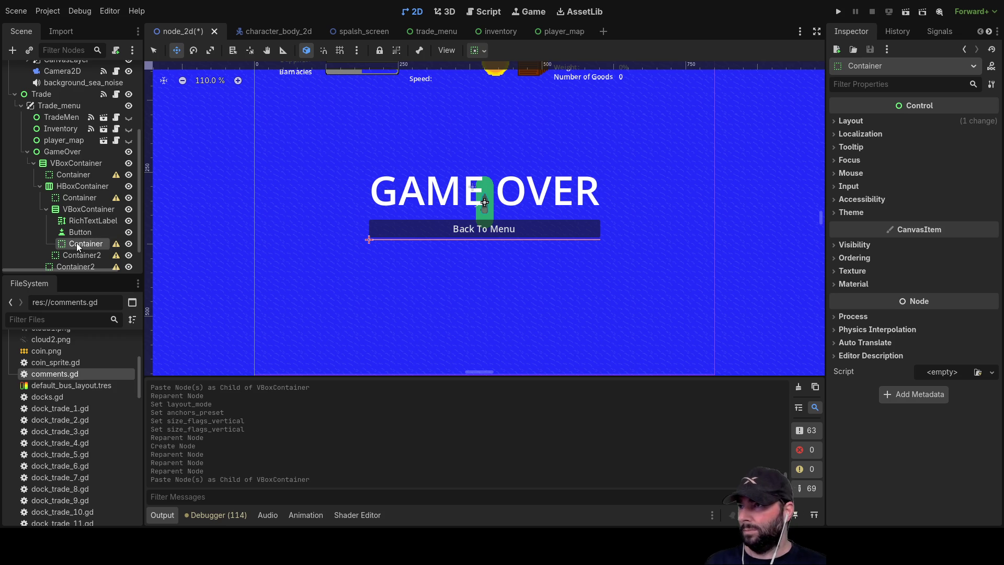
left_click_drag(65, 244, 69, 232)
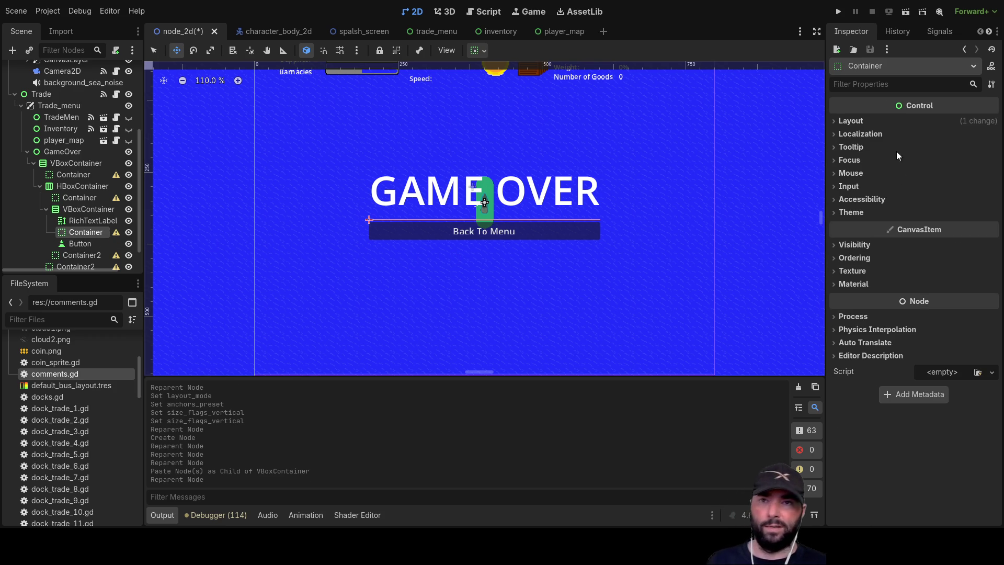
Set the spacer's Custom Minimum Size height to 80 px
left_click(835, 121)
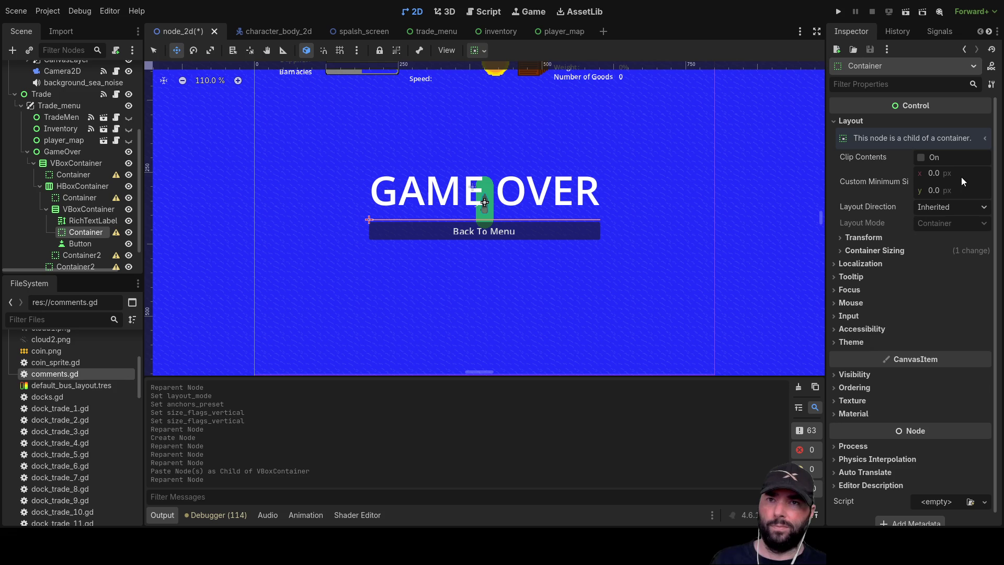
left_click(936, 193)
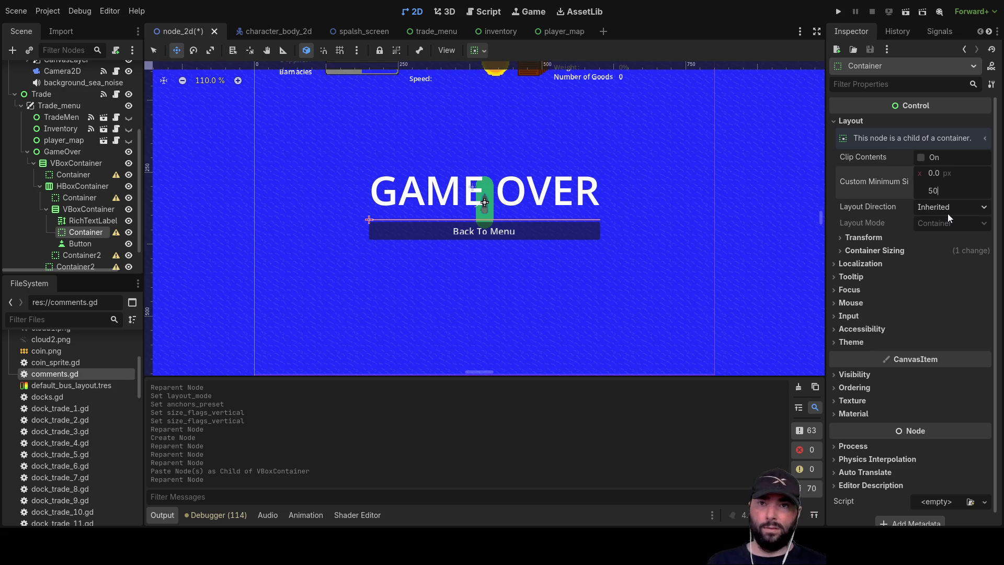
type("0")
key("Return")
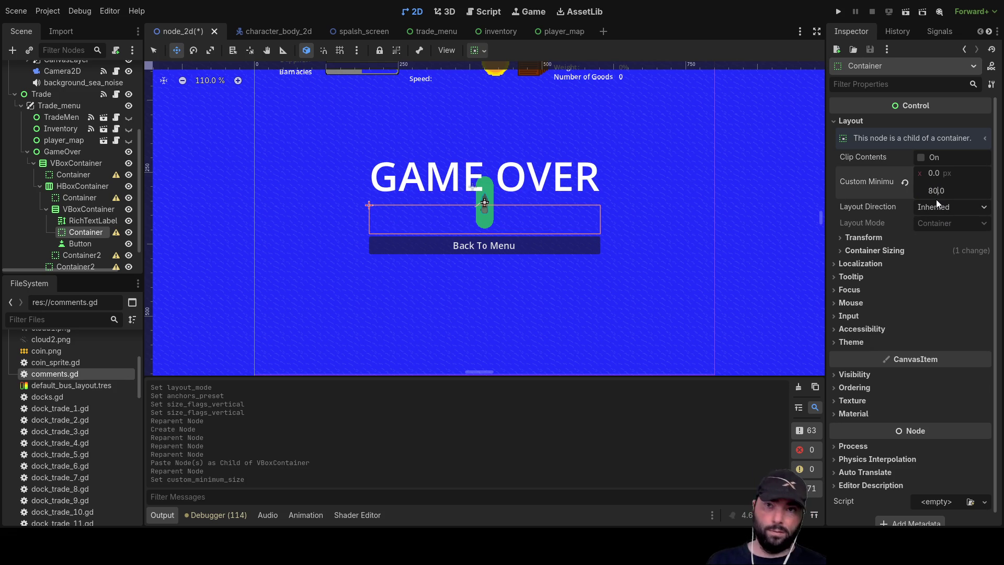
key("Return")
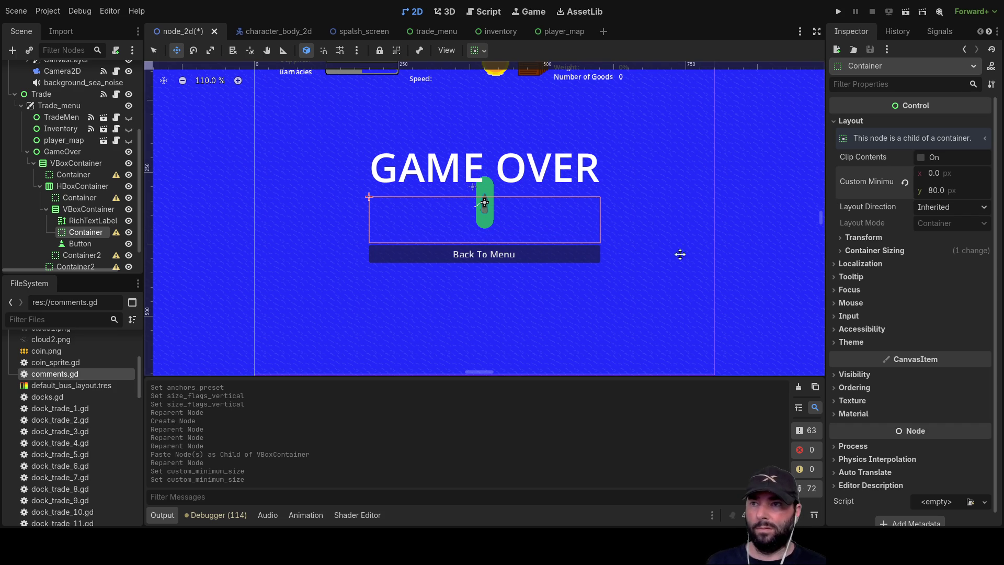
left_click_drag(486, 289, 512, 271)
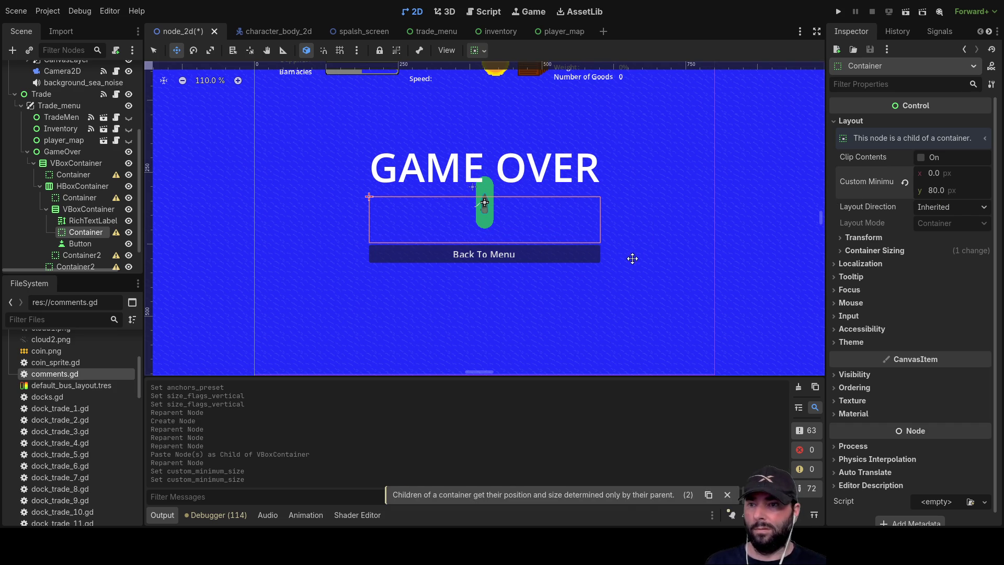
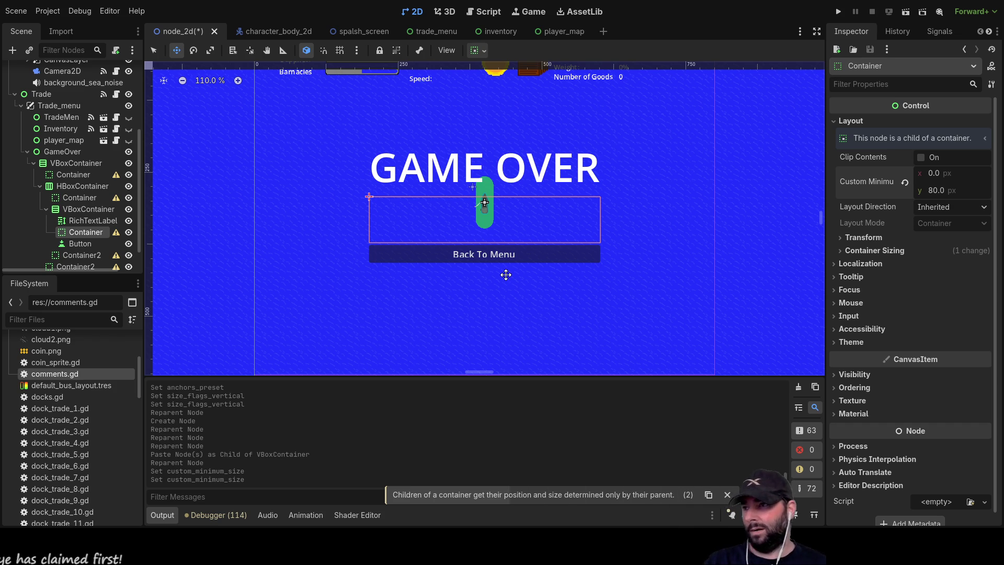
Duplicate the big GAME OVER label into the VBoxContainer and place the copy beneath the title
left_click(92, 220)
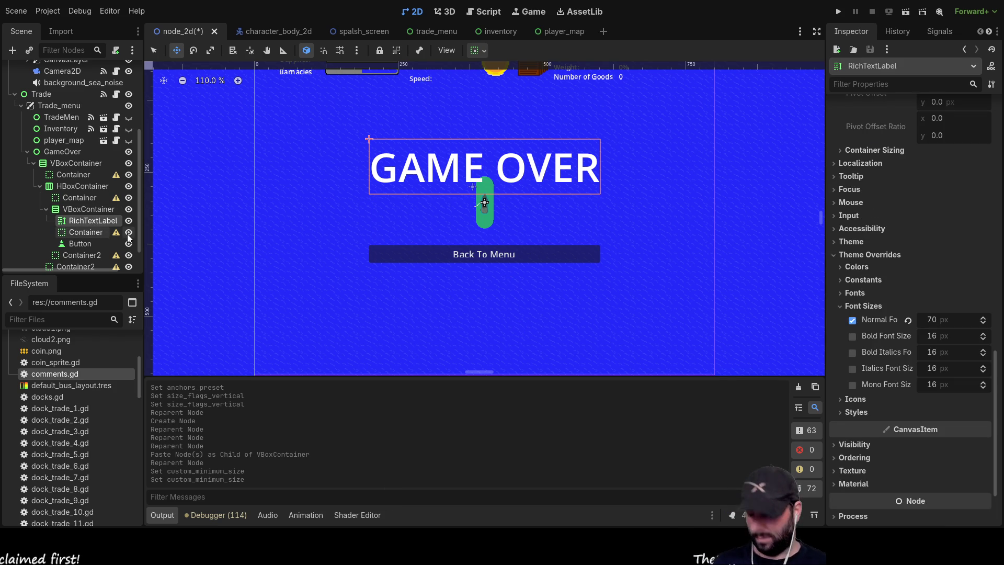
key("ctrl+c")
left_click(87, 210)
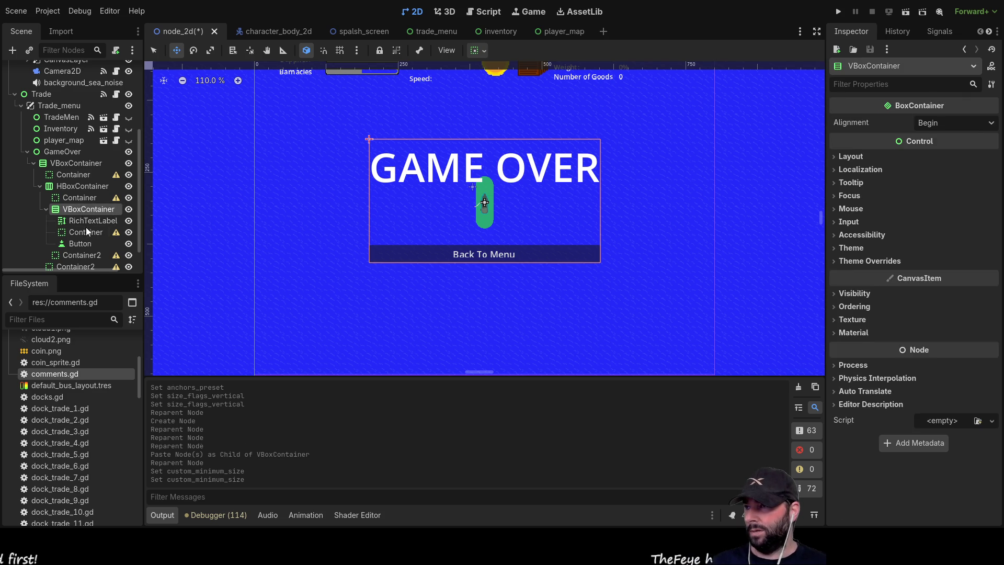
key("ctrl+v")
left_click_drag(90, 256, 83, 227)
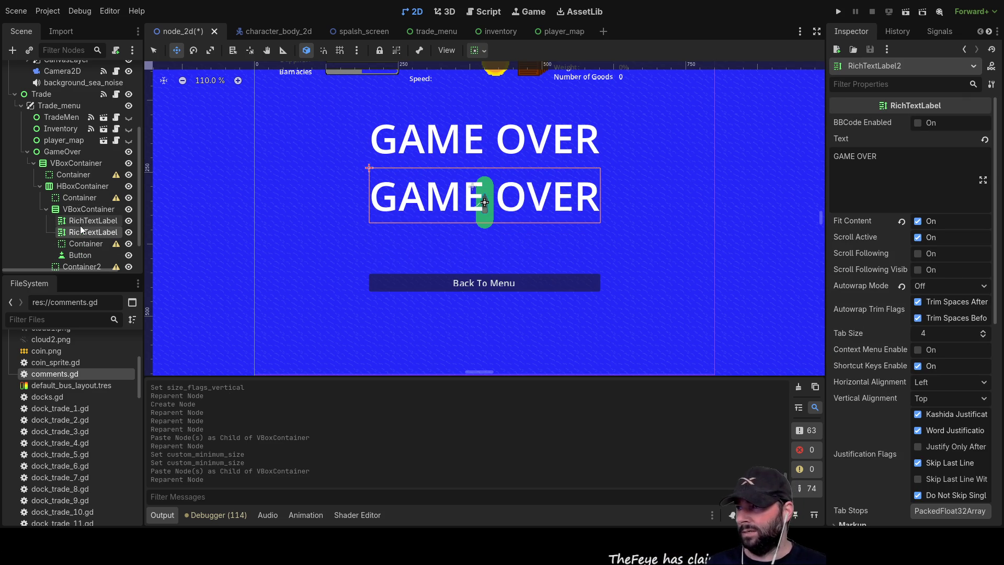
Lower the copied label's Theme Overrides Normal font size to 17 px
scroll(879, 398, "down", 5)
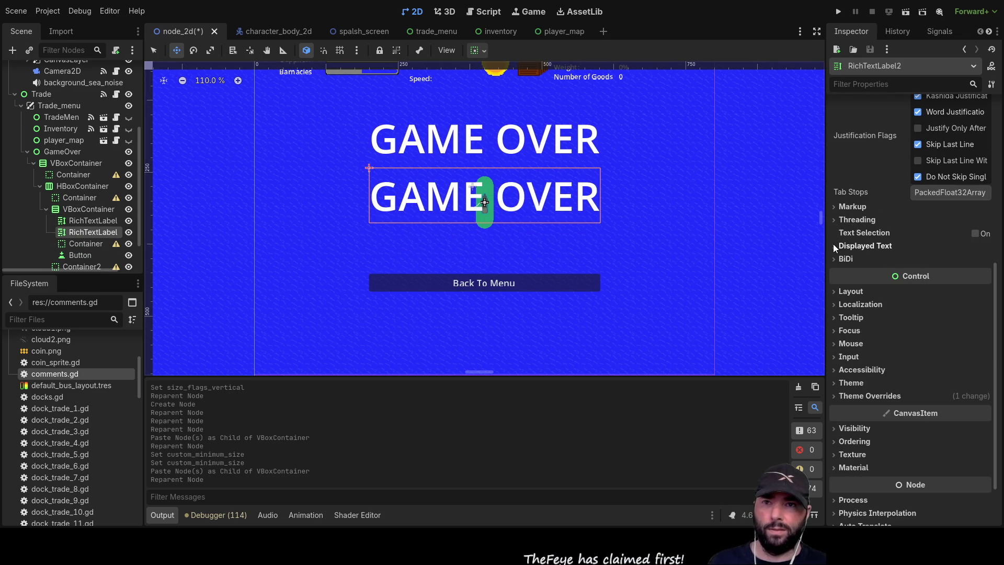
left_click(836, 293)
left_click(836, 293)
left_click(837, 396)
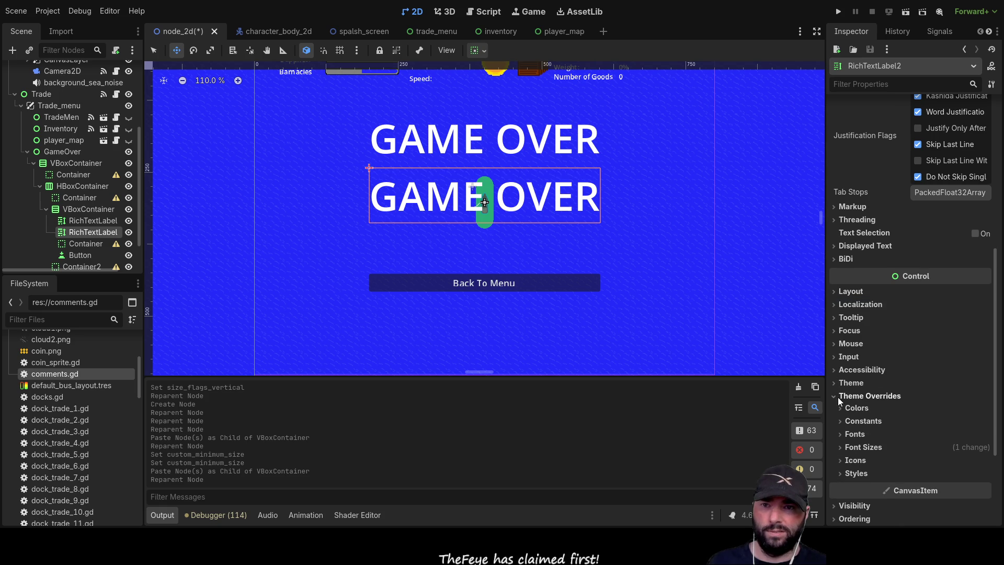
scroll(884, 408, "down", 1)
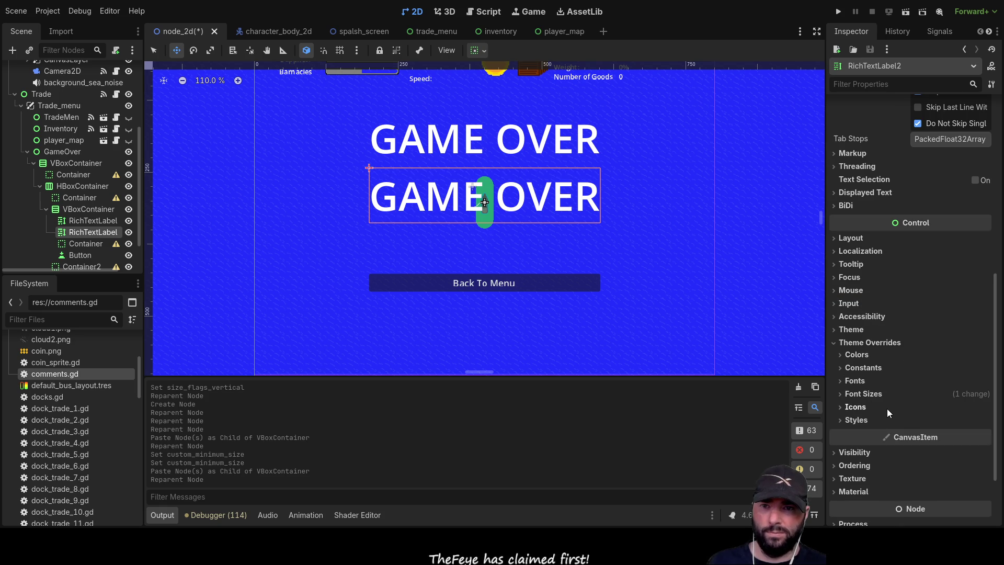
left_click(841, 394)
left_click(984, 412)
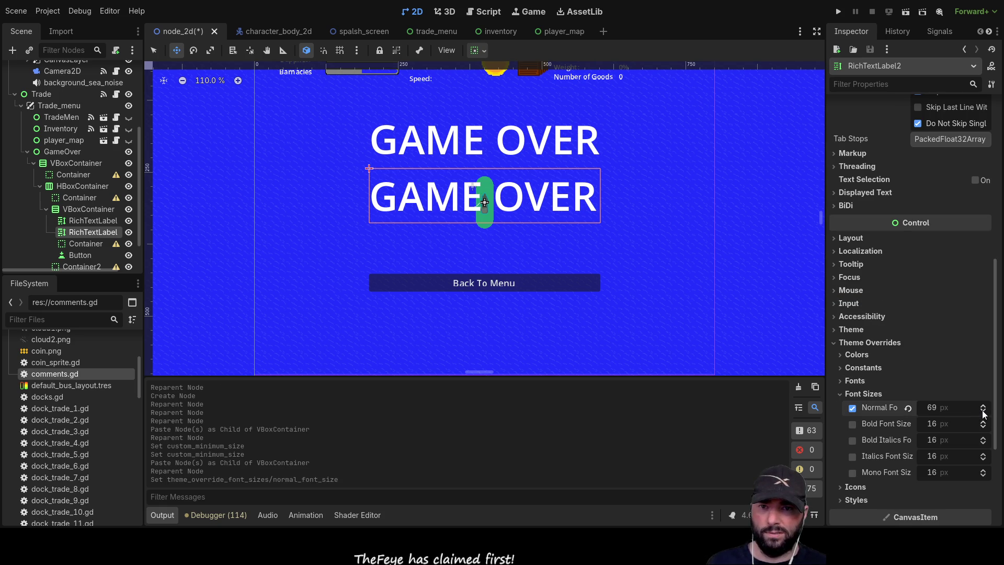
left_click(984, 411)
left_click(984, 411)
left_click(984, 412)
left_click(984, 411)
left_click(984, 411)
left_click(984, 412)
left_click(984, 412)
left_click(984, 411)
left_click(984, 412)
left_click(984, 411)
left_click(984, 412)
left_click(984, 412)
left_click(984, 412)
left_click(984, 411)
left_click(984, 412)
left_click(984, 412)
left_click(984, 412)
left_click(984, 411)
left_click(984, 411)
left_click(984, 412)
left_click(984, 412)
left_click(984, 412)
left_click(984, 411)
left_click(984, 411)
left_click(984, 411)
left_click(983, 412)
left_click(984, 412)
left_click(984, 411)
left_click(983, 412)
left_click(984, 411)
left_click(984, 411)
left_click(984, 412)
left_click(984, 412)
left_click(984, 411)
left_click(984, 411)
left_click(984, 412)
left_click(984, 405)
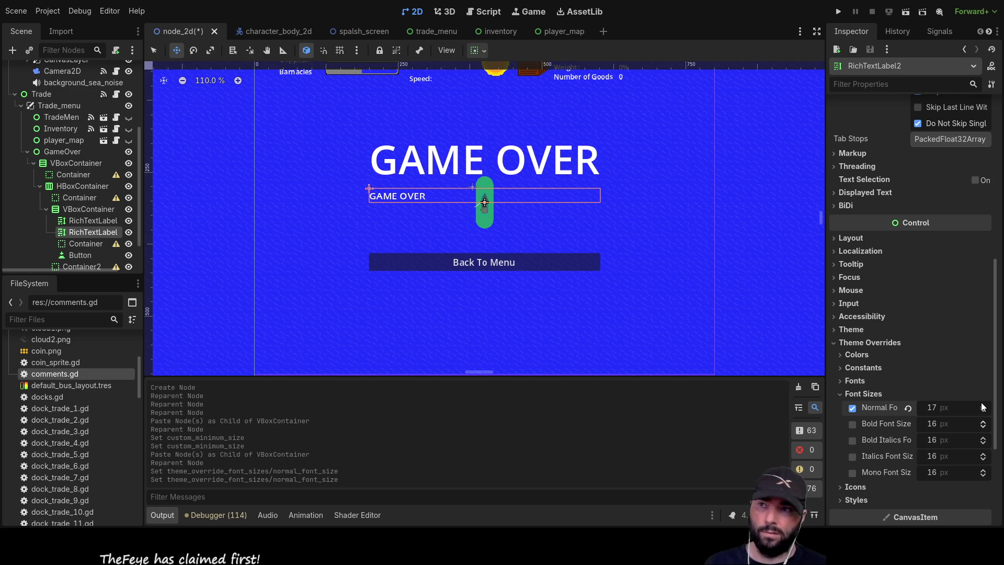
scroll(856, 272, "up", 6)
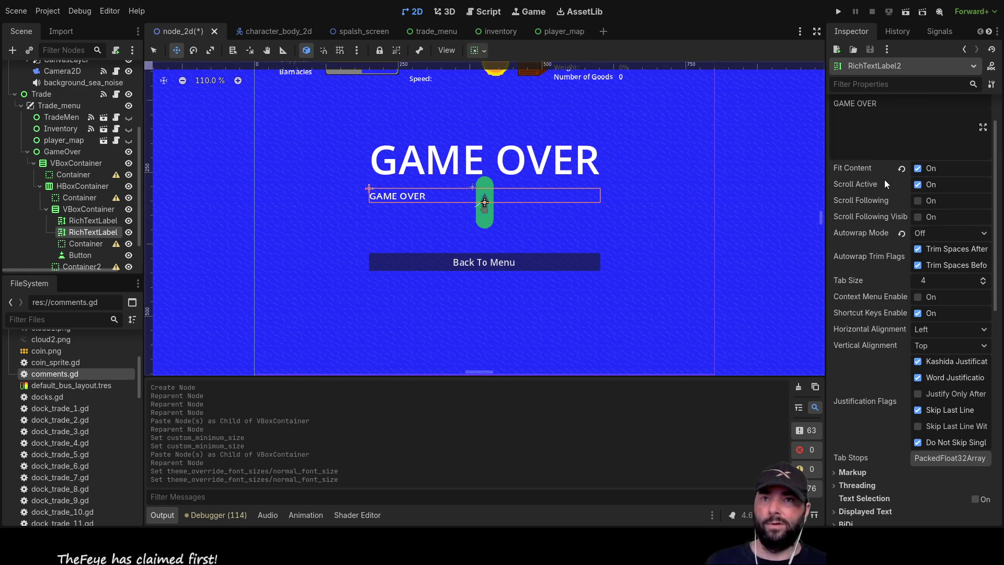
Set the small label's horizontal alignment to Center
left_click(944, 333)
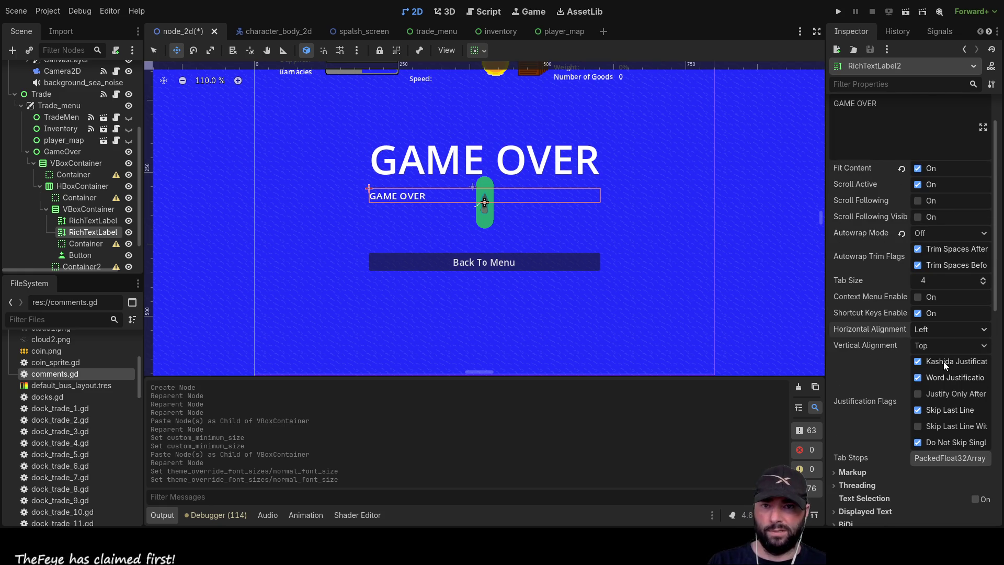
left_click(943, 362)
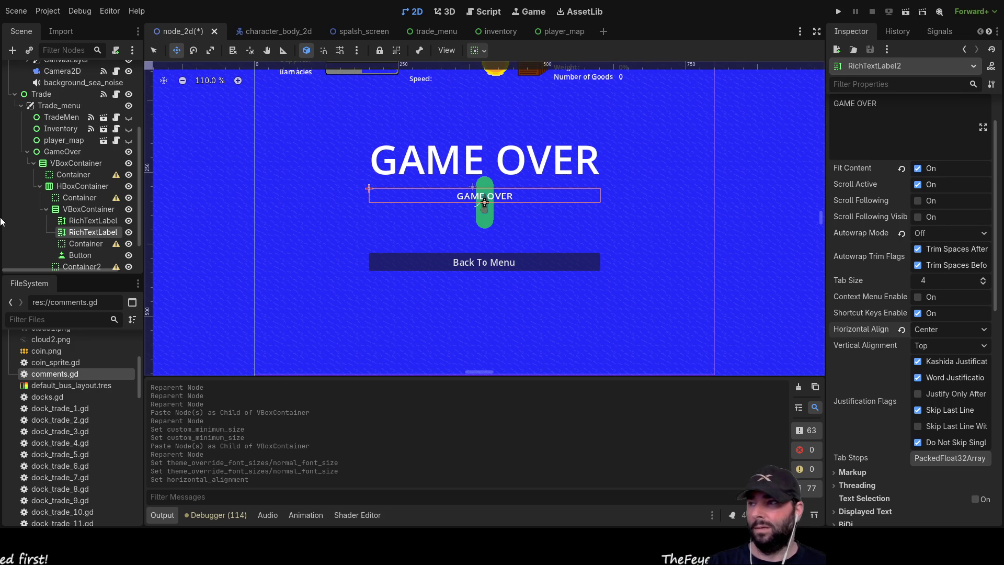
left_click(79, 221)
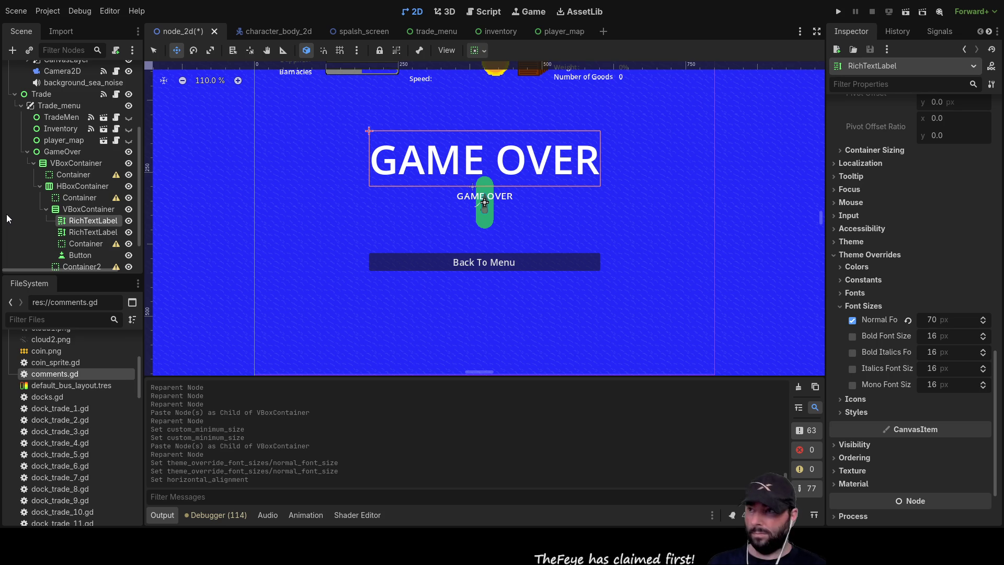
type("Game OverL")
Rename the title label Game_Over and the smaller label why
double_click(96, 220)
type("Game Overl")
key("Return")
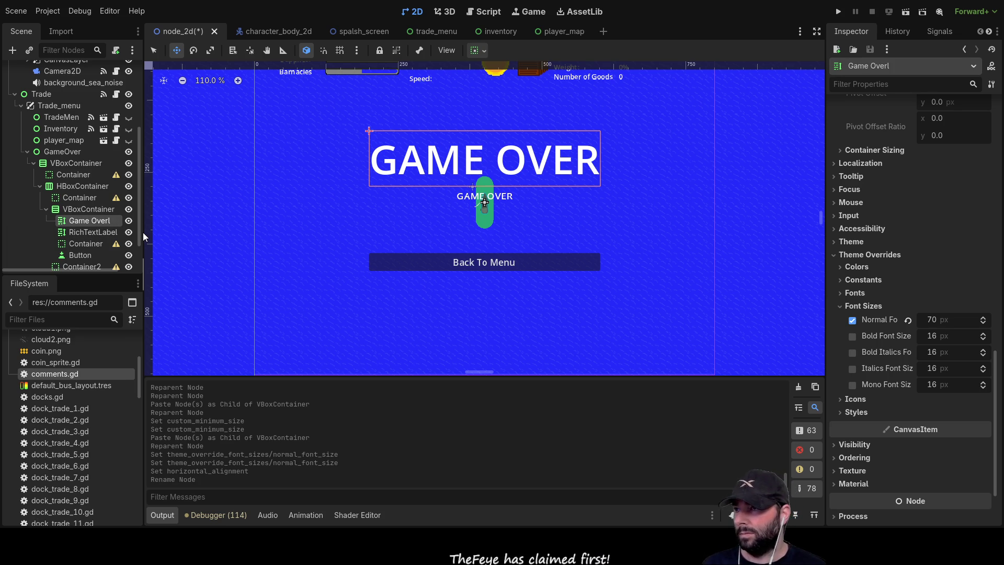
key("F2")
type("Game_Over")
key("Return")
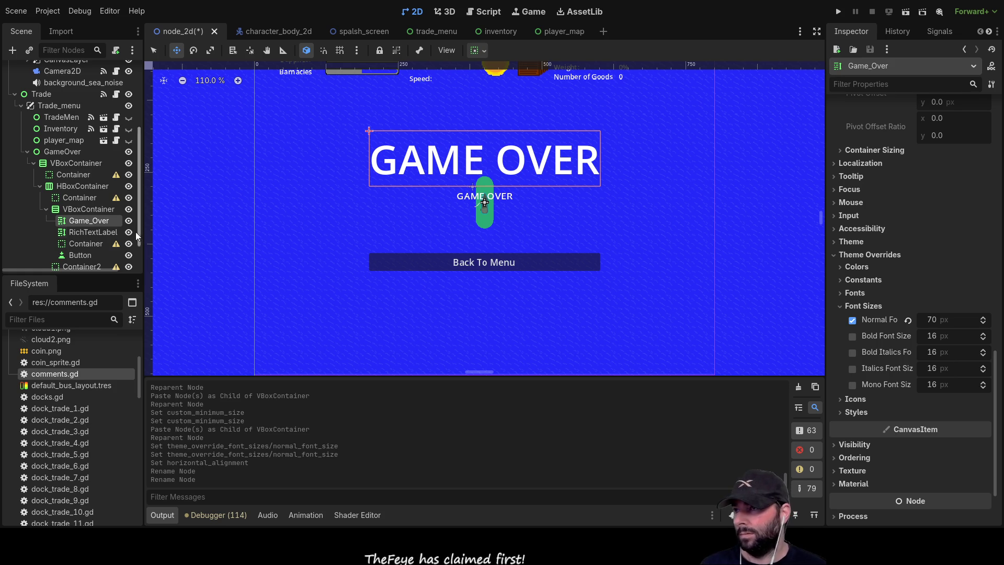
left_click(115, 233)
key("F2")
type("why")
key("Return")
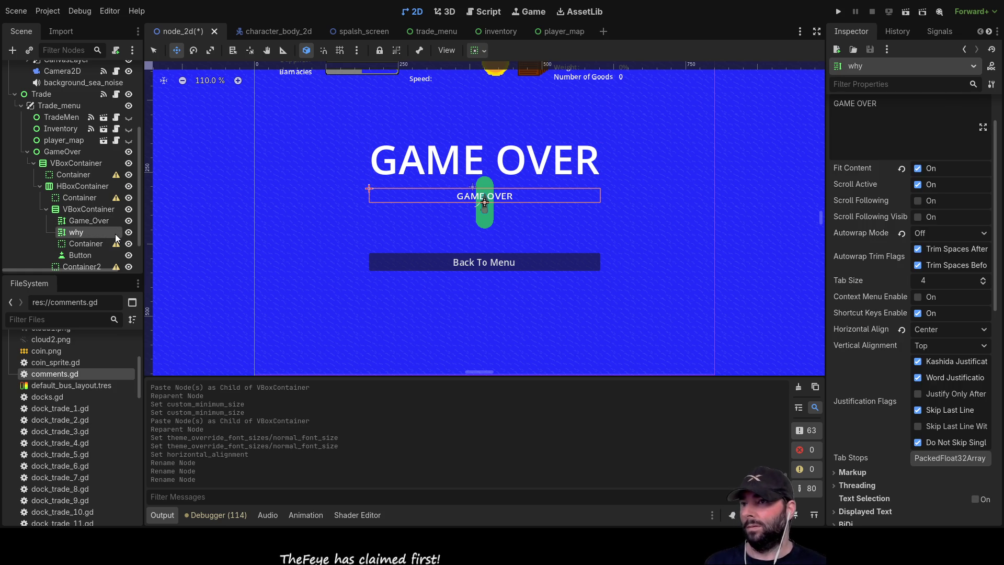
Set Game_Over's horizontal alignment to Center, keeping vertical alignment at Top
left_click(88, 221)
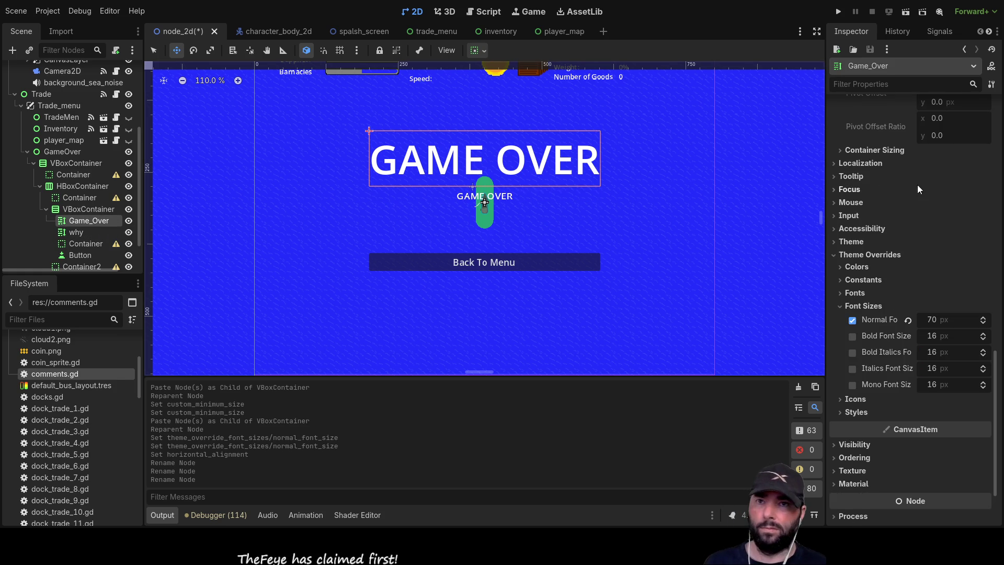
scroll(925, 227, "up", 10)
left_click(952, 214)
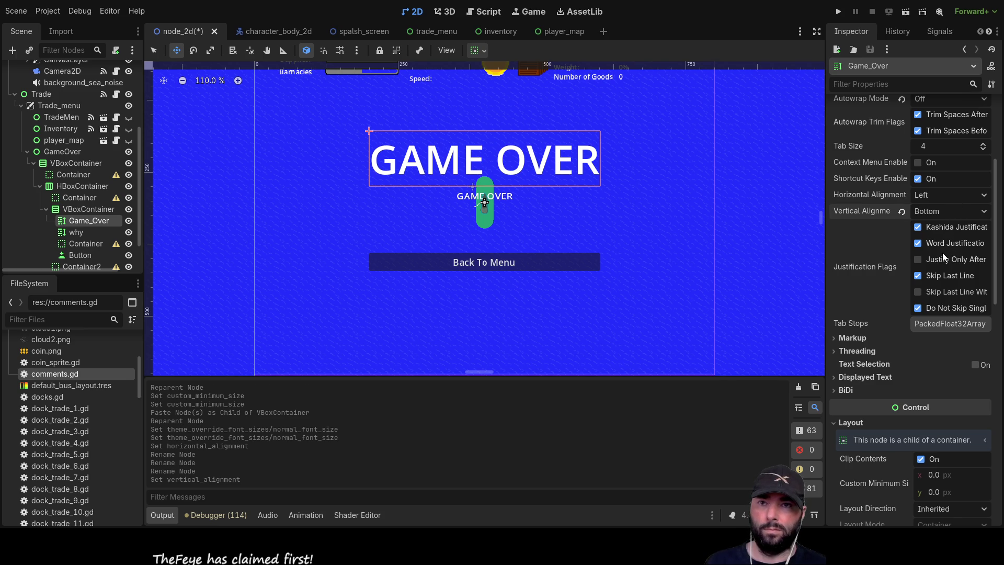
left_click(943, 195)
left_click(943, 217)
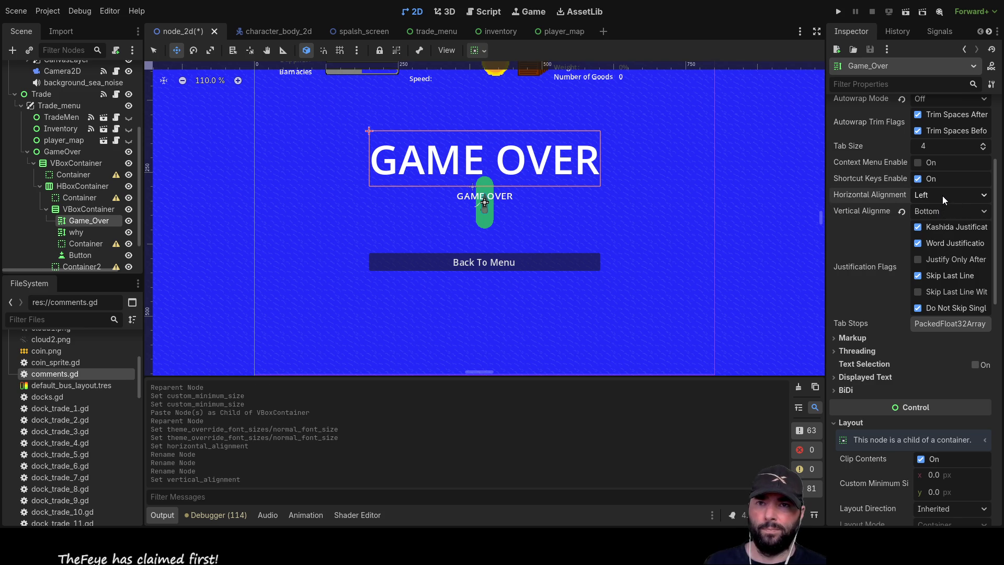
left_click(939, 233)
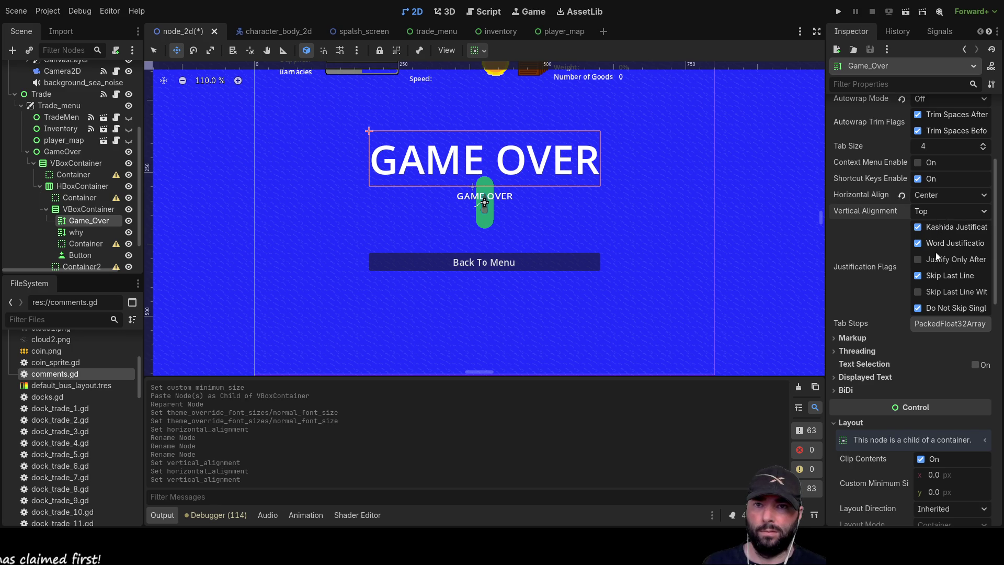
scroll(848, 257, "down", 5)
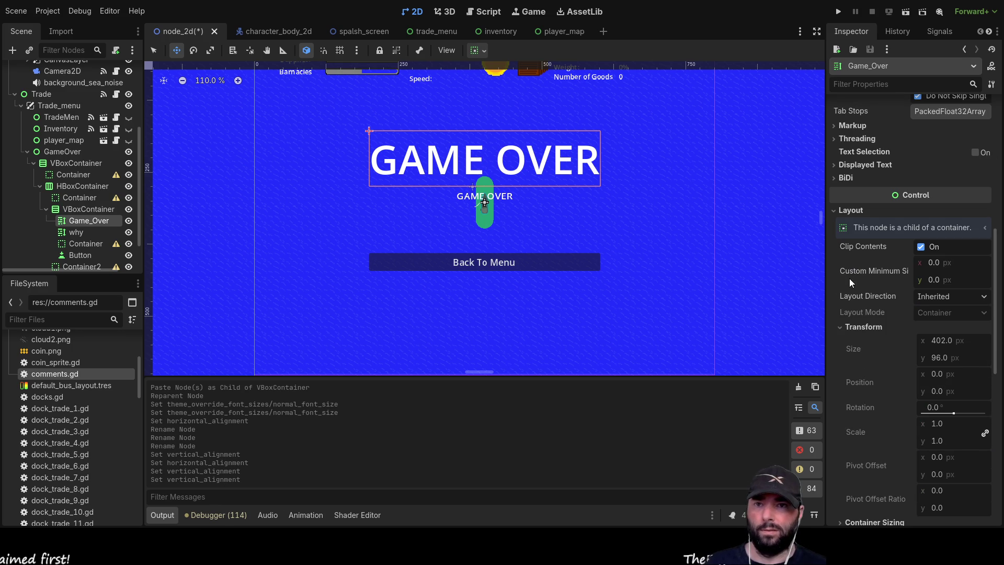
left_click(839, 215)
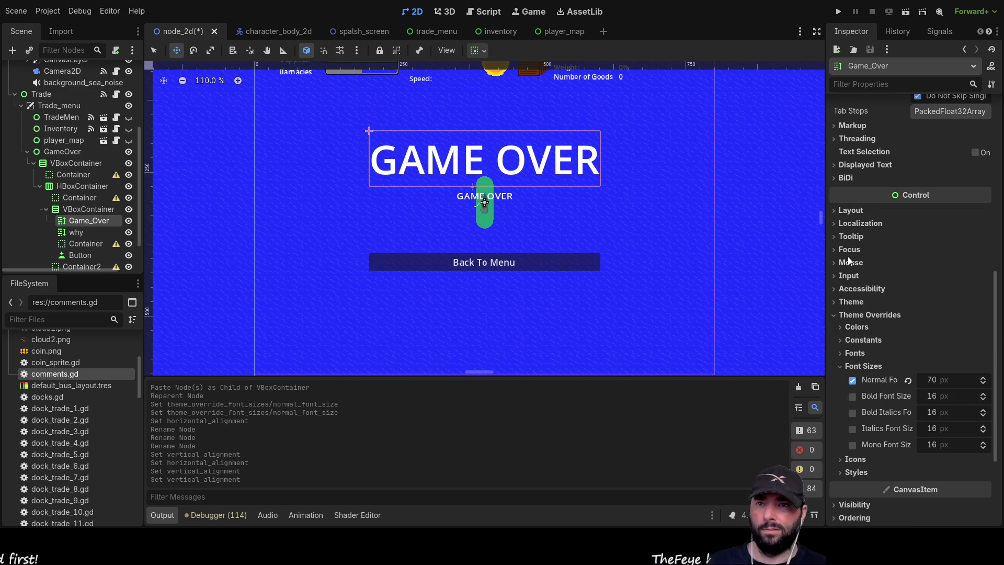
left_click(841, 366)
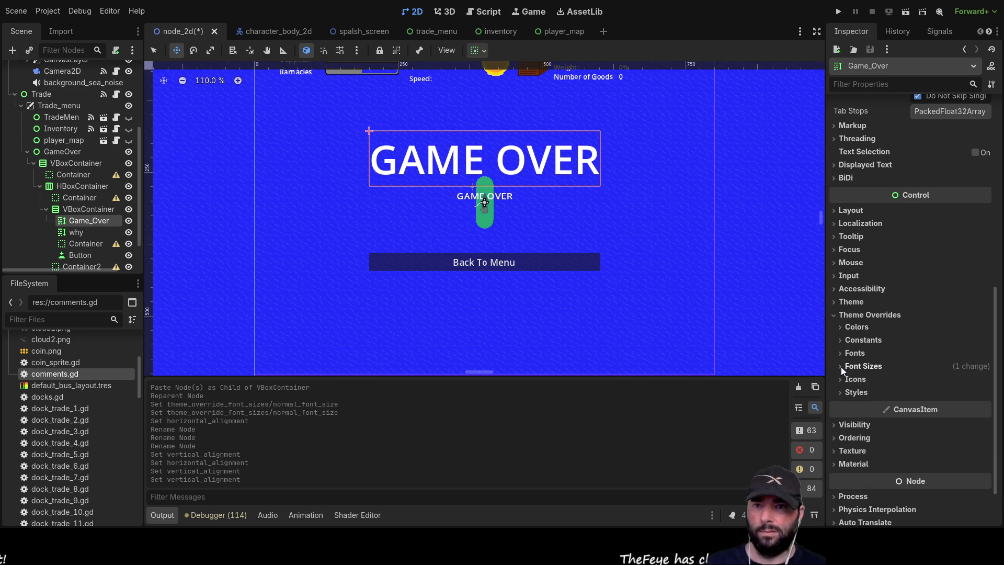
left_click(834, 315)
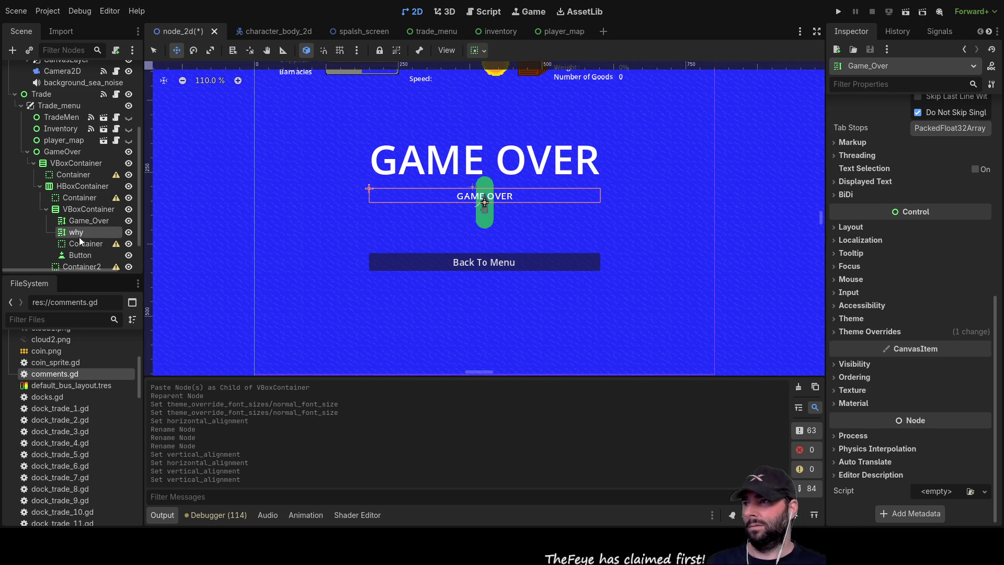
Change the why label's text to 'Starved to death'
left_click(79, 236)
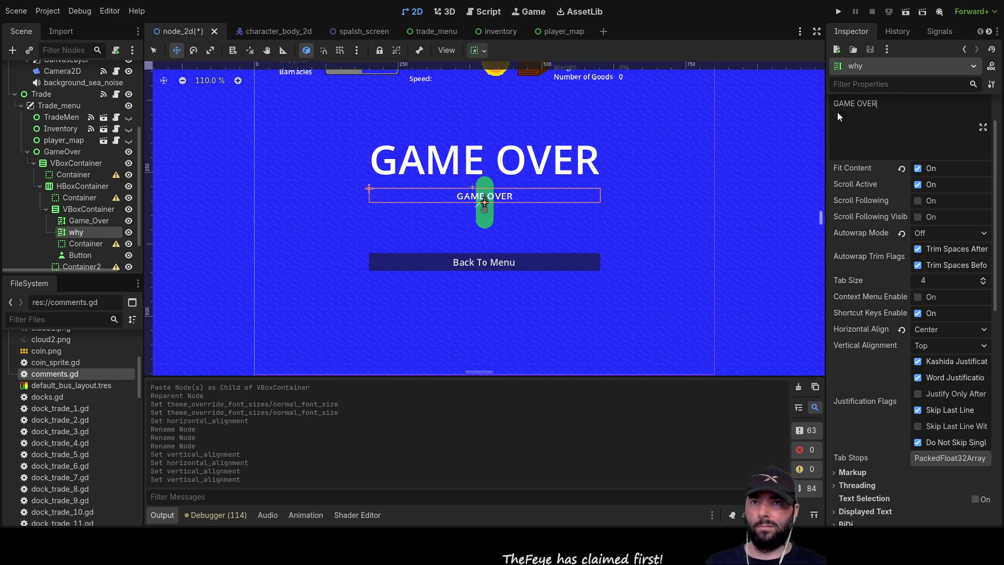
key("ctrl+a")
type("Starved to death")
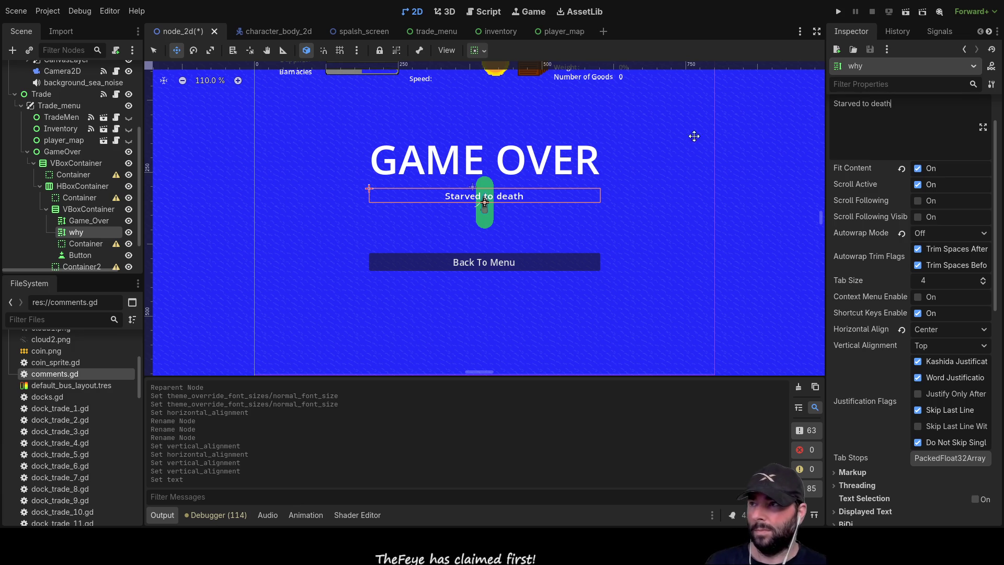
Set the spacer container's custom minimum height to 100 px
left_click(99, 243)
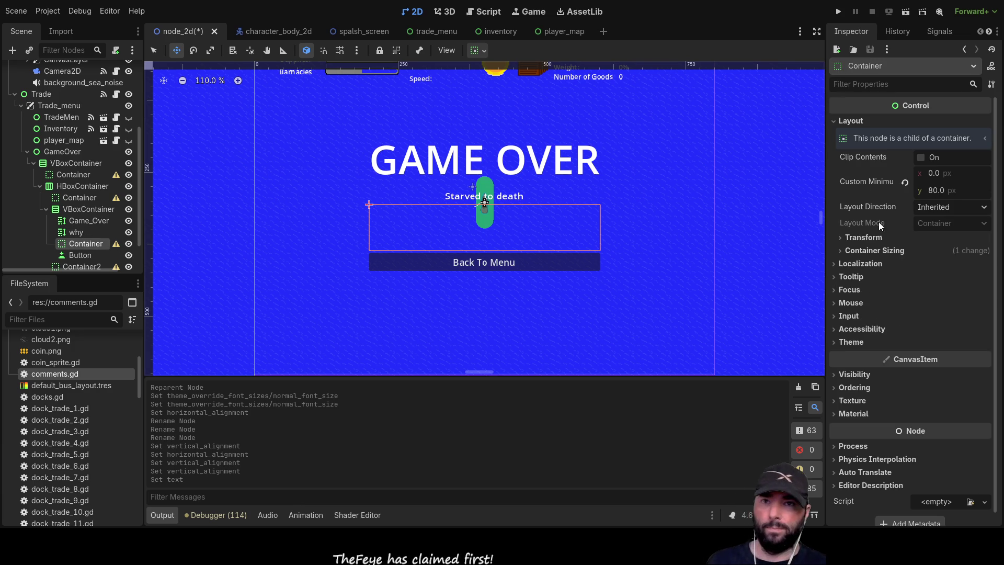
double_click(936, 190)
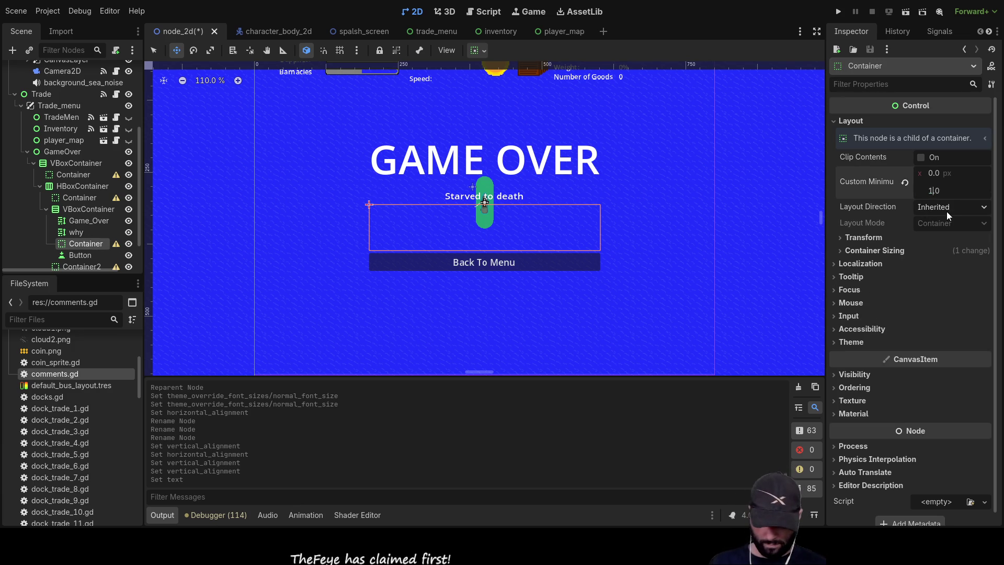
type("100")
key("Return")
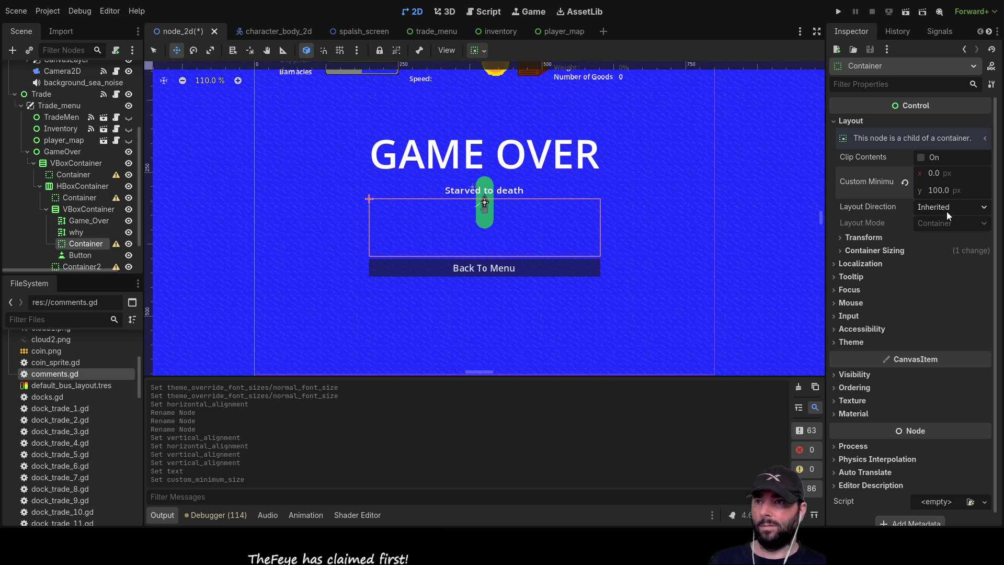
left_click(634, 205)
scroll(626, 202, "up", 3)
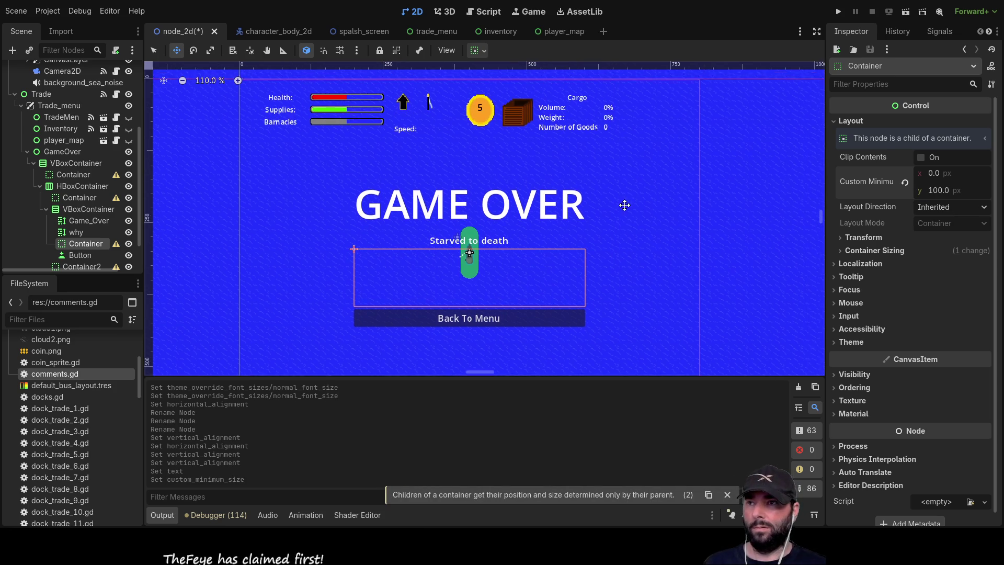
scroll(626, 202, "up", 1)
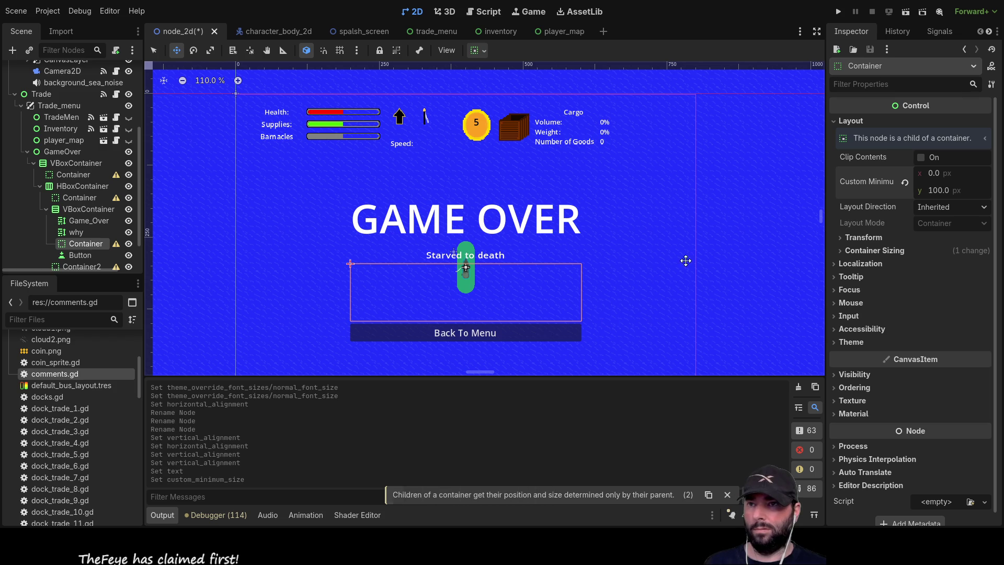
scroll(632, 204, "down", 4)
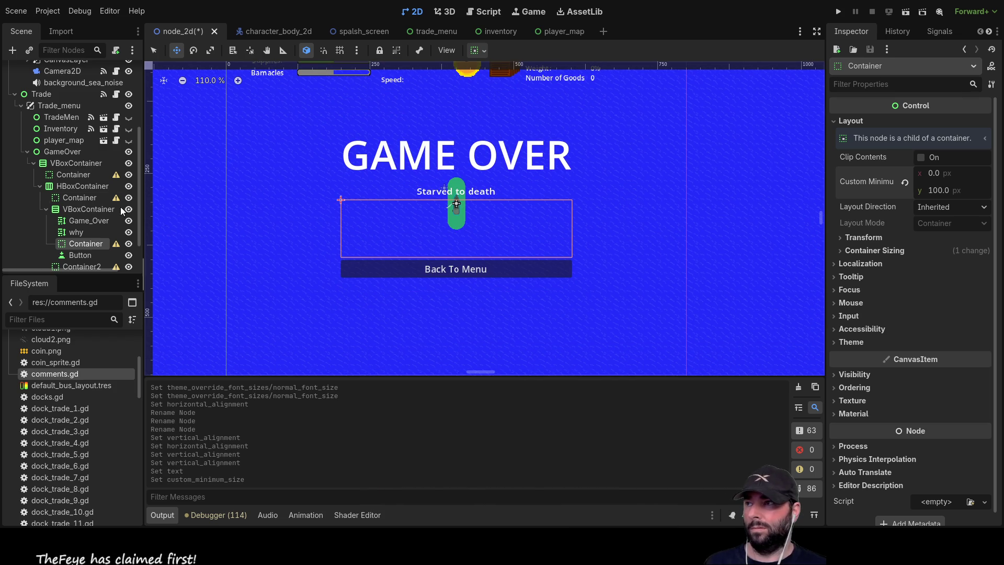
left_click(54, 154)
scroll(967, 348, "down", 1)
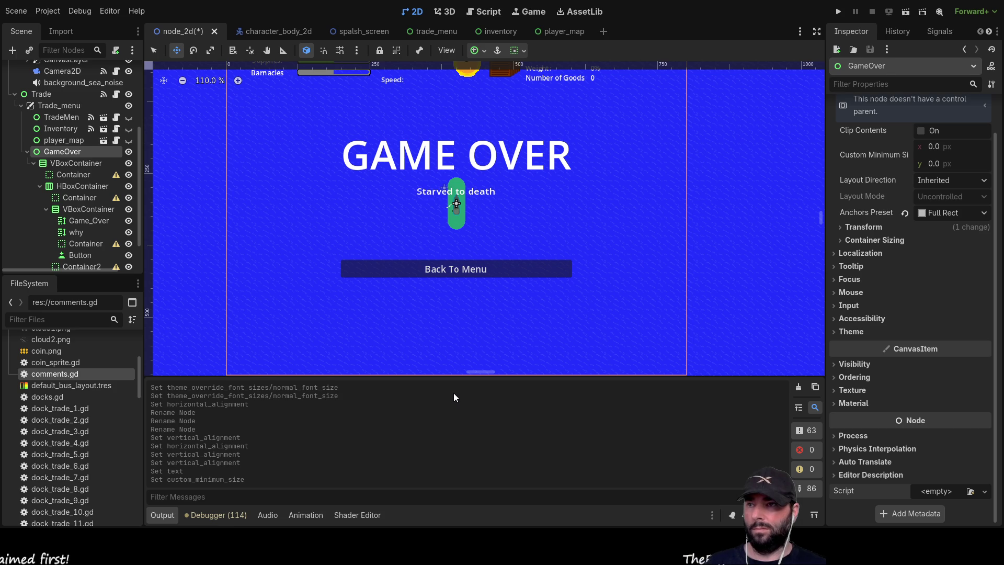
Attach game_over.gd to GameOver and connect the Button's pressed() signal to _on_button_pressed
key("Return")
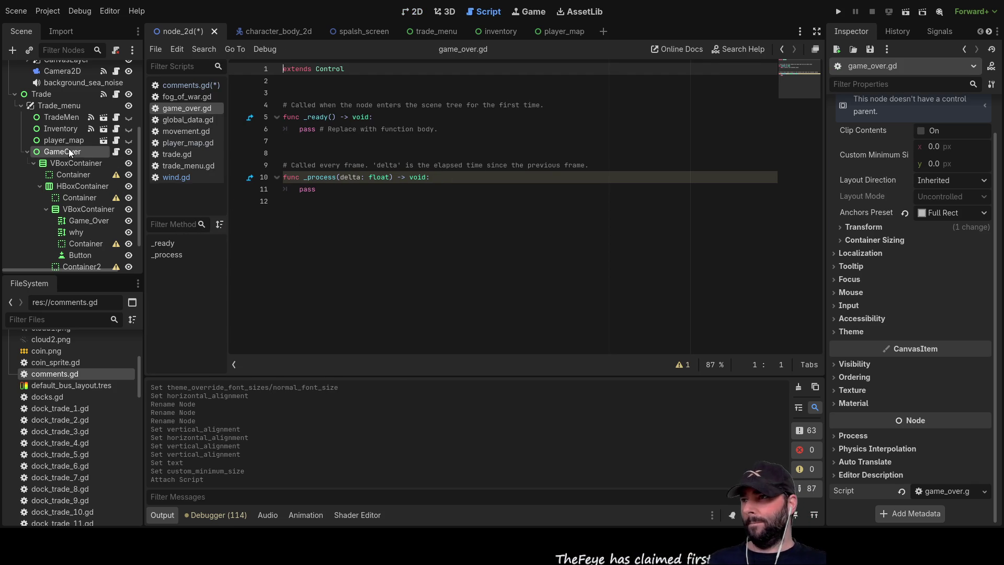
left_click(78, 256)
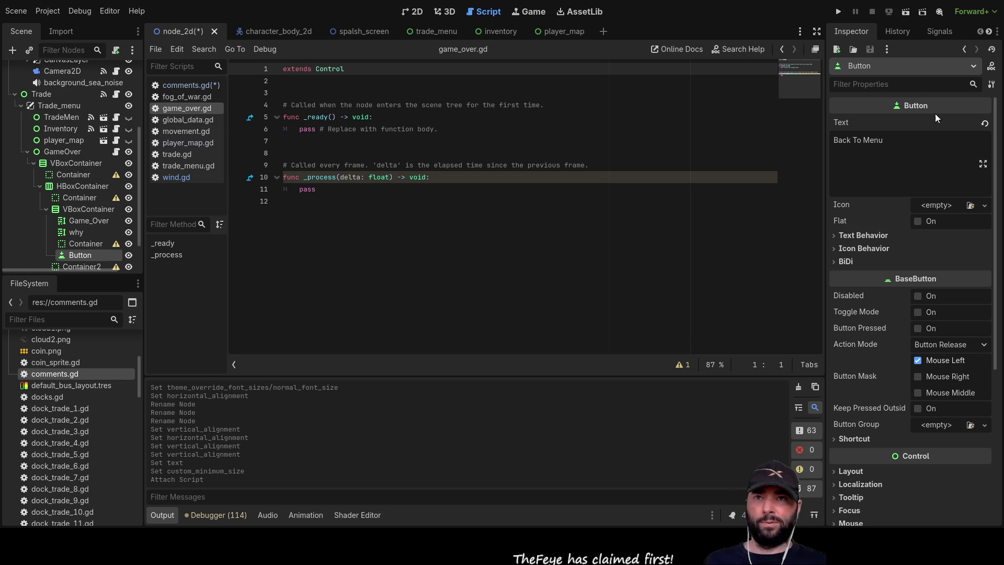
left_click(937, 31)
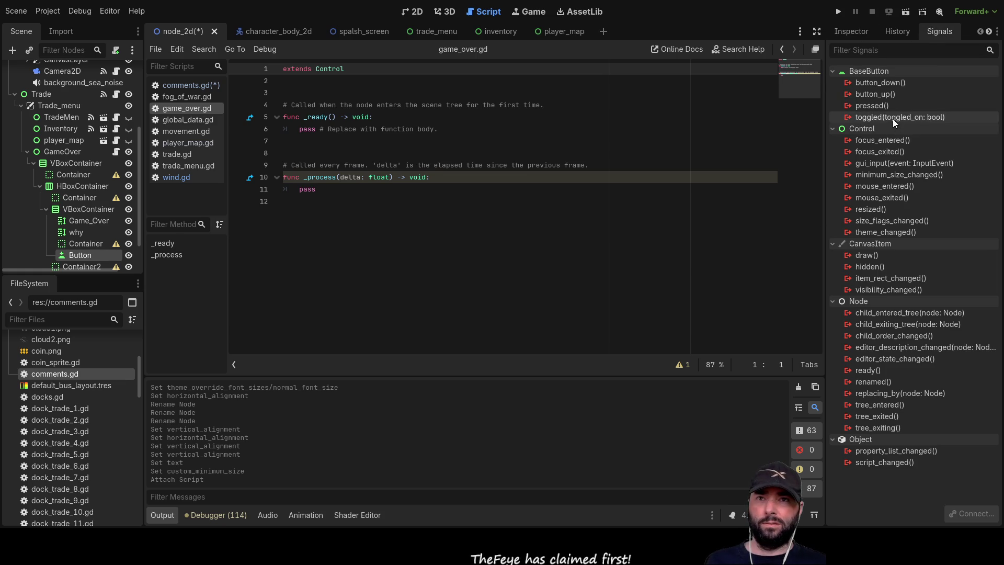
left_click(865, 106)
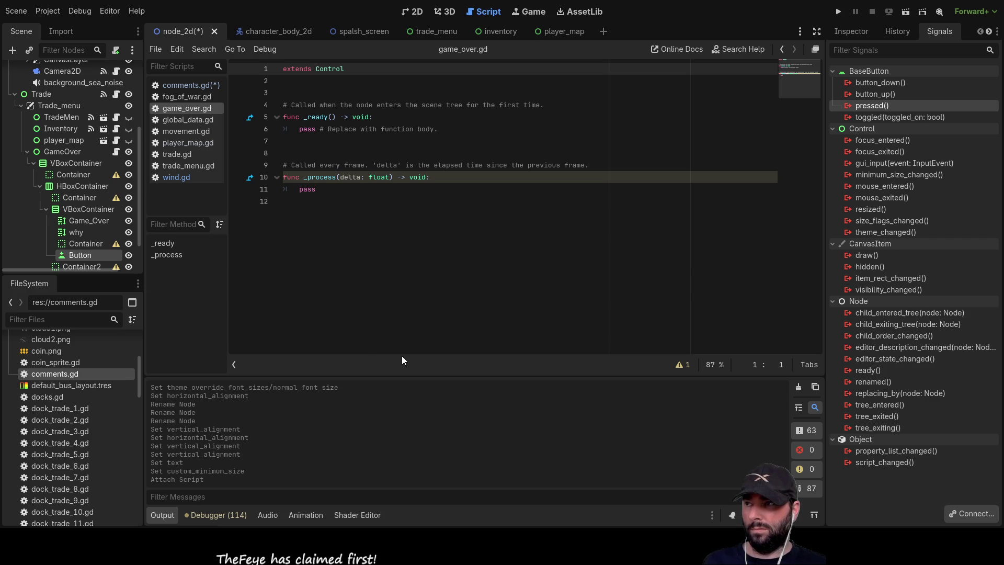
left_click(421, 384)
Delete the handler's placeholder pass line and switch to the splash screen script
left_click_drag(300, 237, 447, 237)
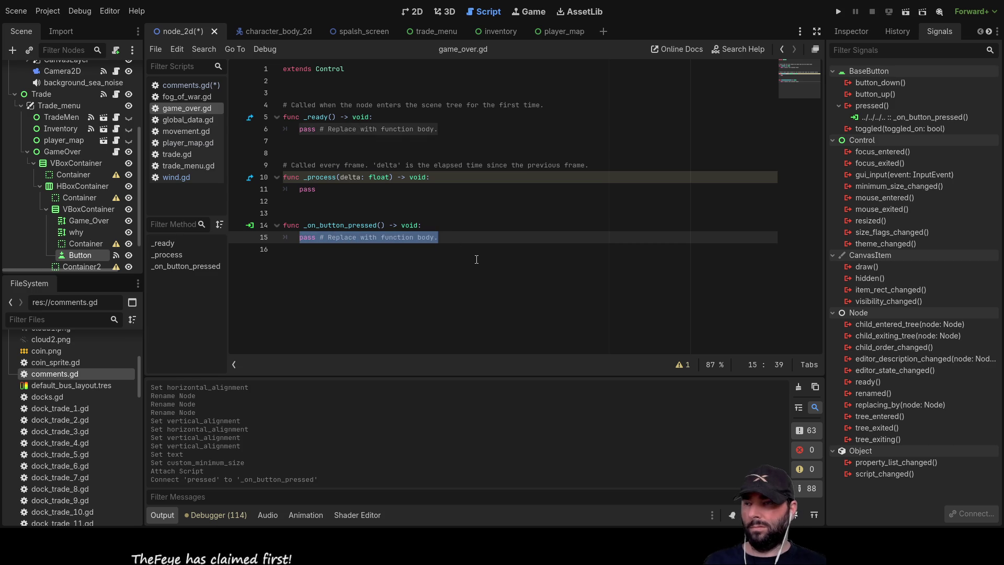
key("BackSpace")
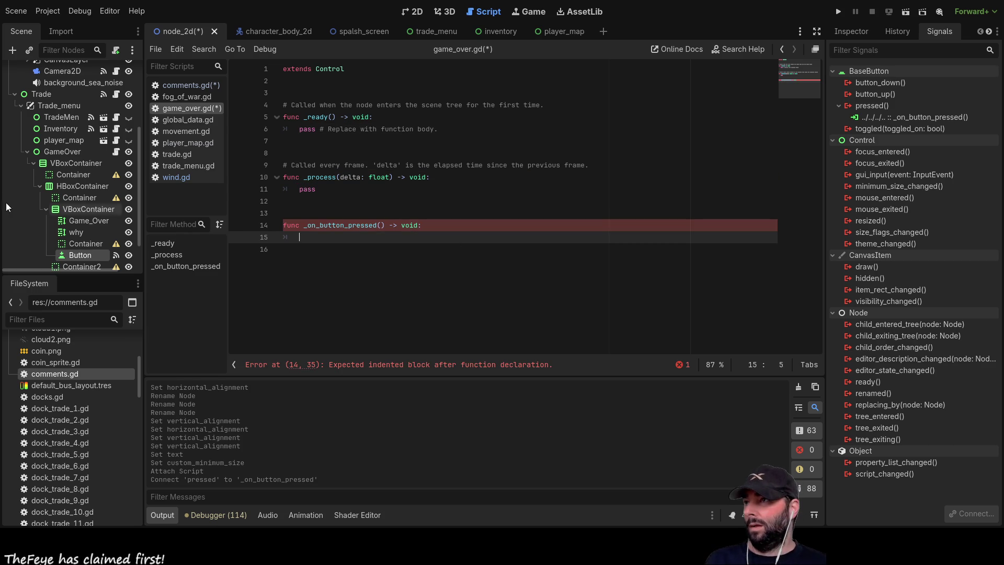
scroll(47, 157, "up", 5)
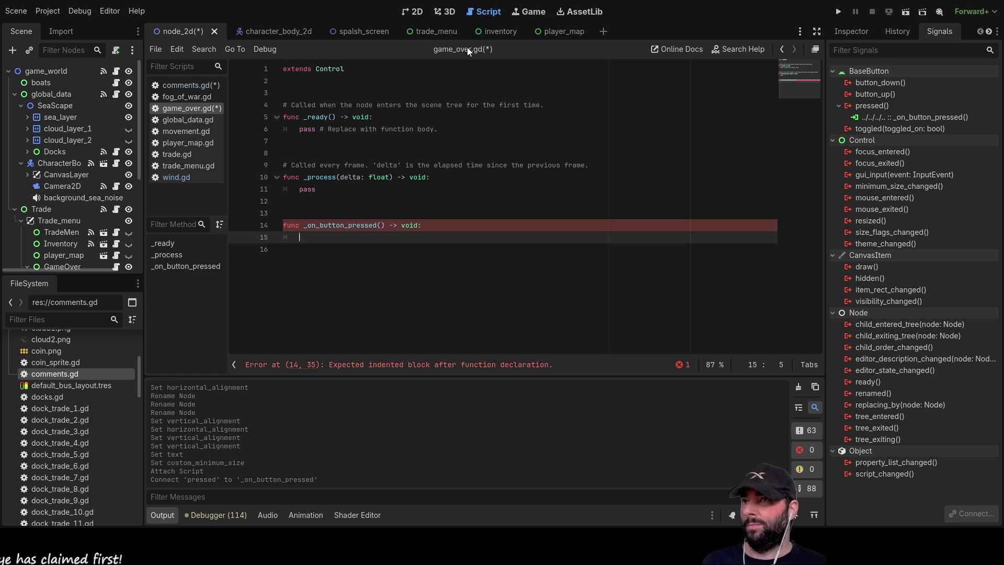
left_click(363, 31)
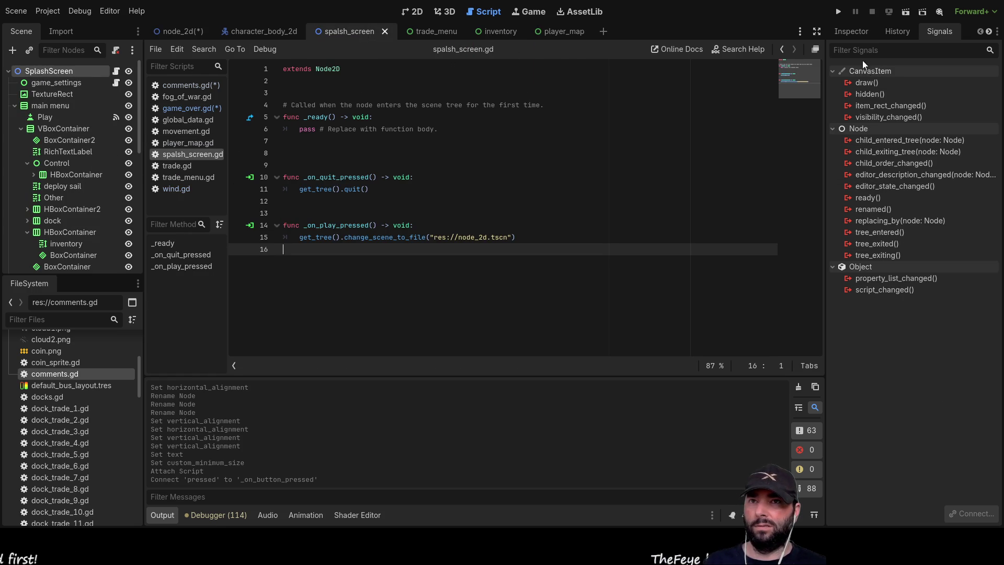
Copy the get_tree().change_scene_to_file line from spalsh_screen.gd, then reopen game_over.gd
left_click(847, 34)
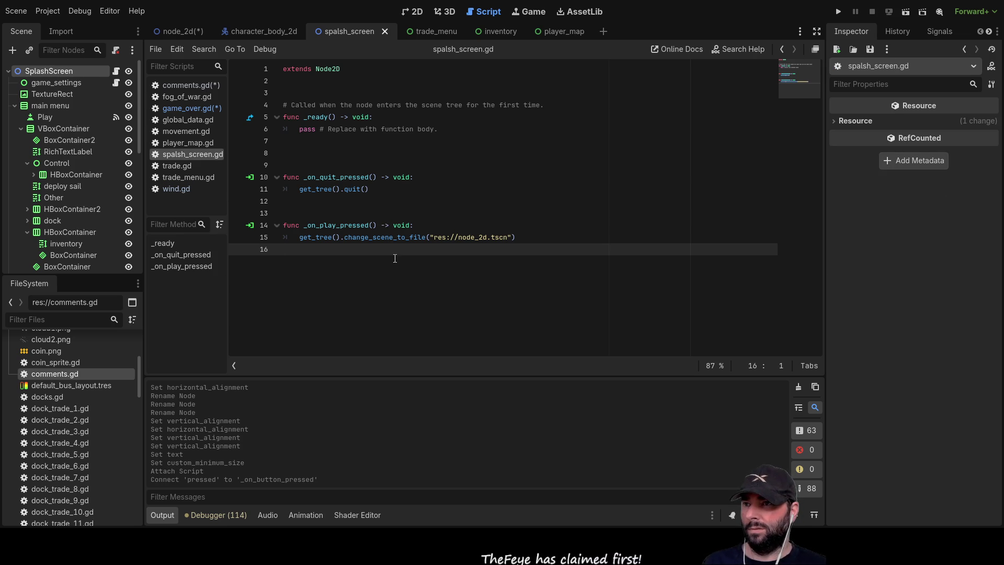
left_click_drag(516, 237, 299, 237)
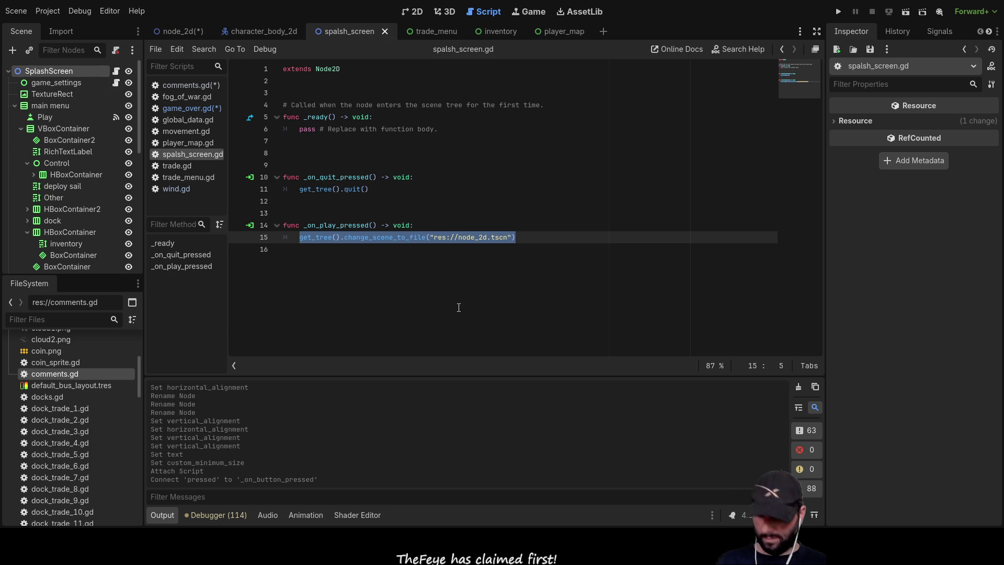
scroll(78, 199, "down", 8)
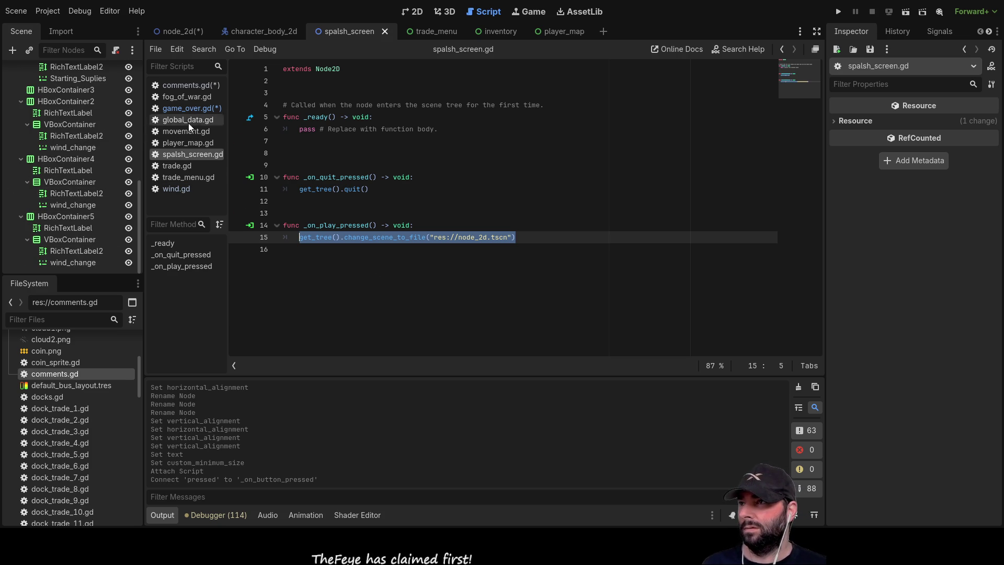
left_click(174, 121)
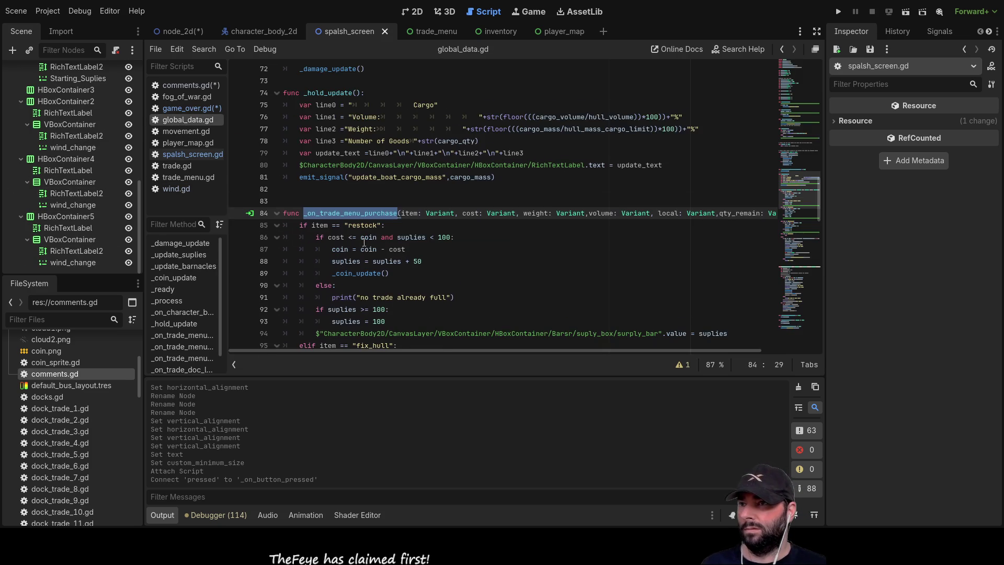
scroll(458, 263, "down", 20)
scroll(458, 263, "down", 1)
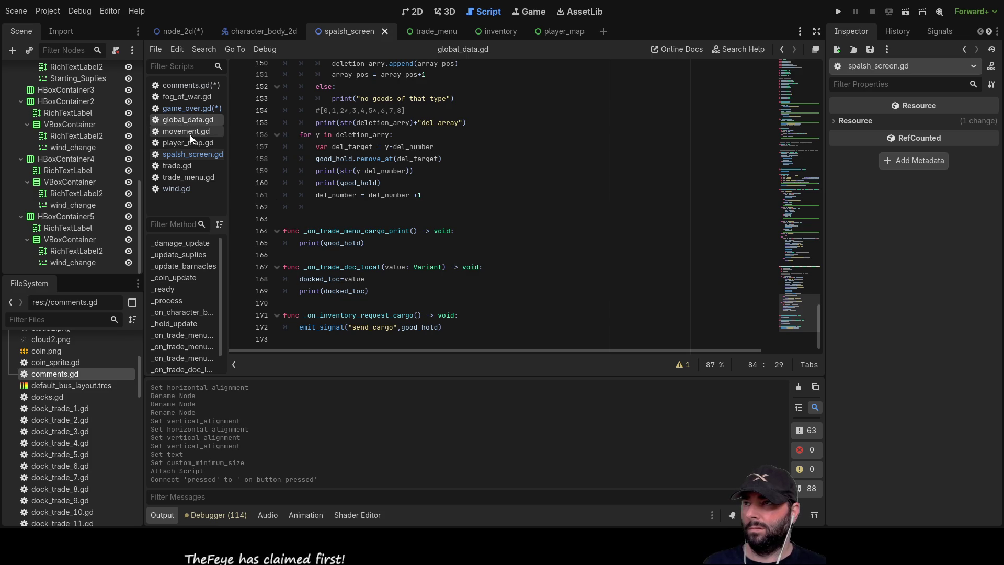
left_click(187, 110)
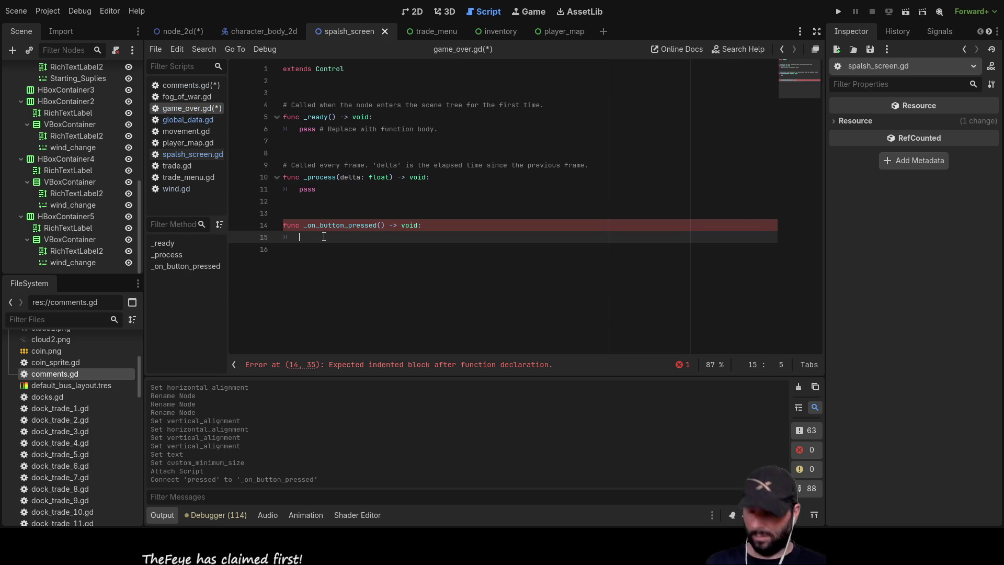
Paste the scene-change line into _on_button_pressed and point it at res://spalsh_screen.tscn
type("get_tree().change_scene_to_file(\"res://node_2d.tscn\")")
double_click(476, 238)
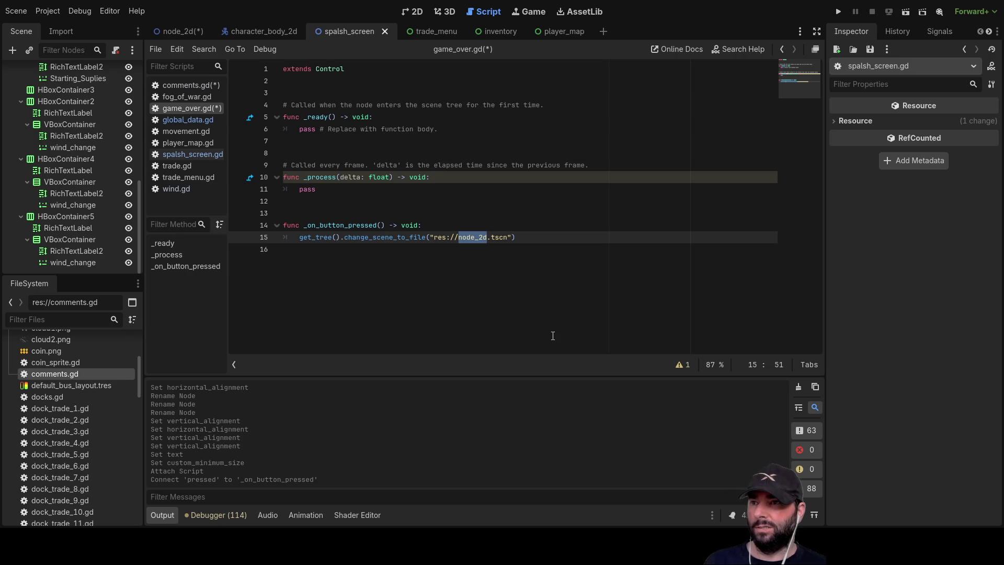
key("Right")
key("BackSpace")
key("BackSpace")
key("BackSpace")
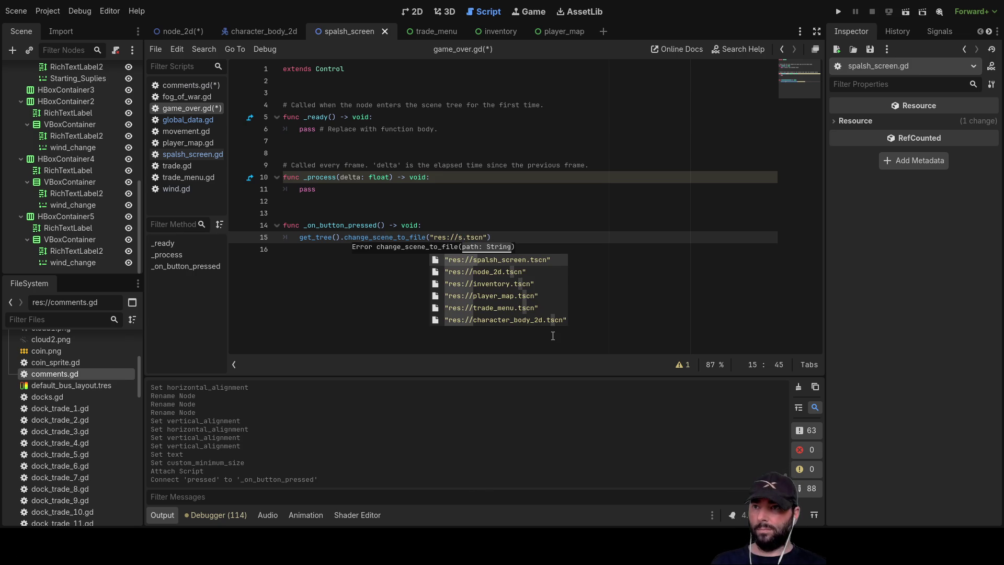
key("Return")
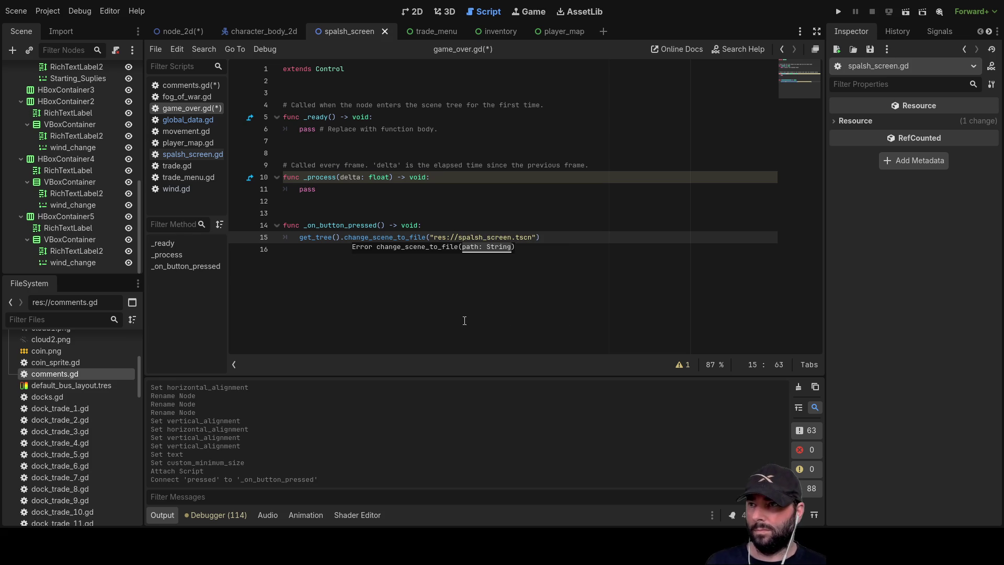
left_click(412, 301)
key("Up")
key("Up")
key("Up")
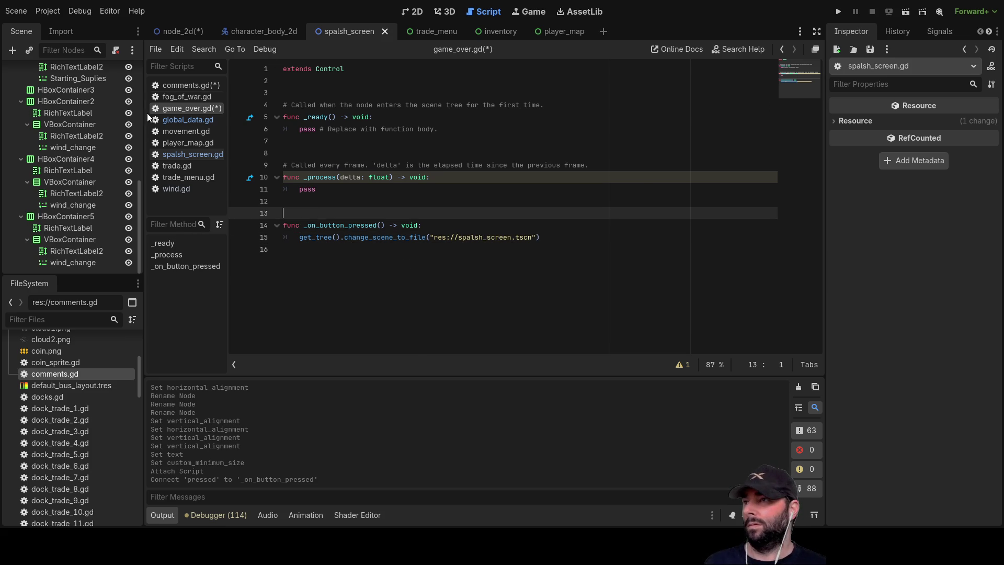
Collapse the main menu and Settings tree branches and save the scripts with Ctrl+S
scroll(98, 210, "up", 10)
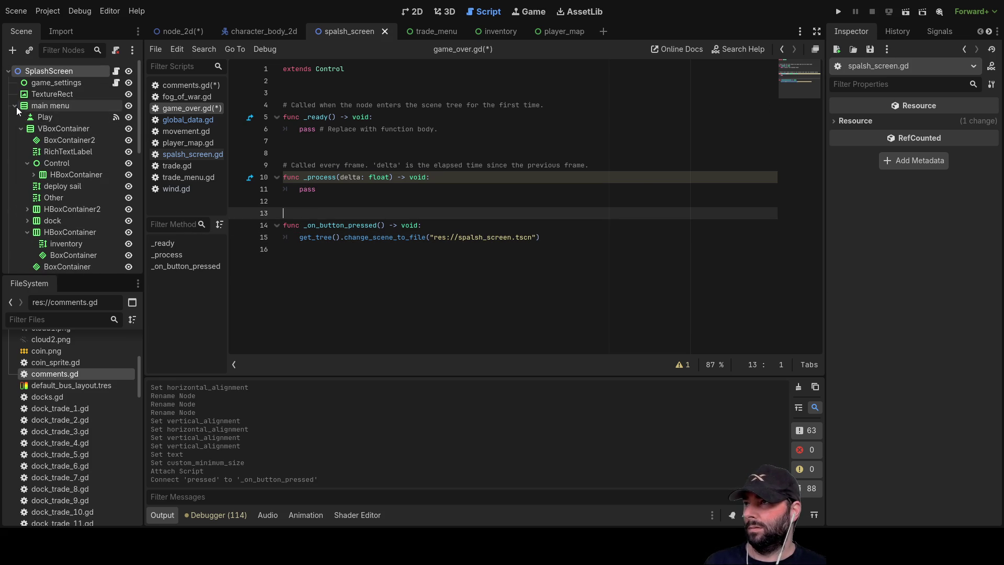
left_click(15, 105)
left_click(14, 117)
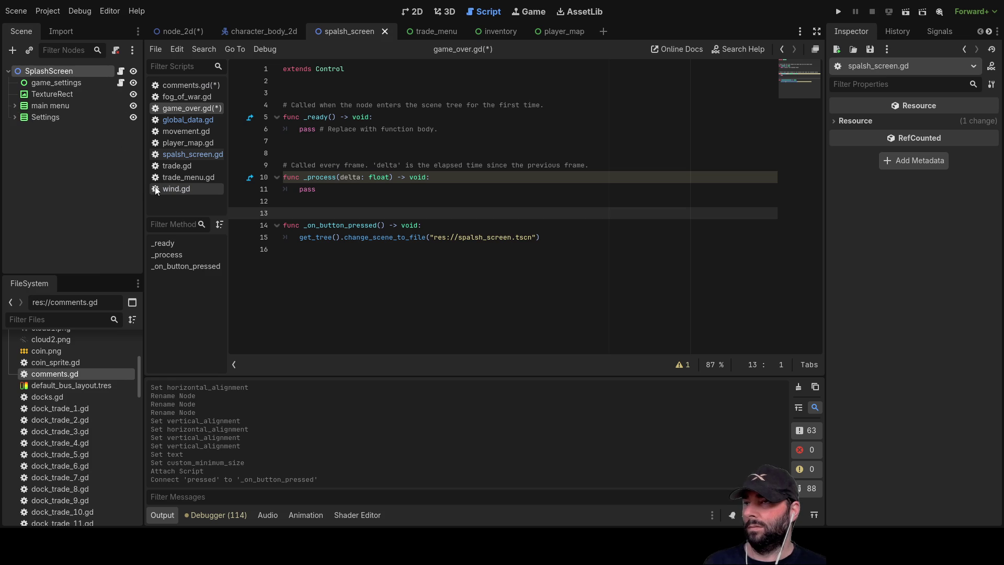
key("ctrl+s")
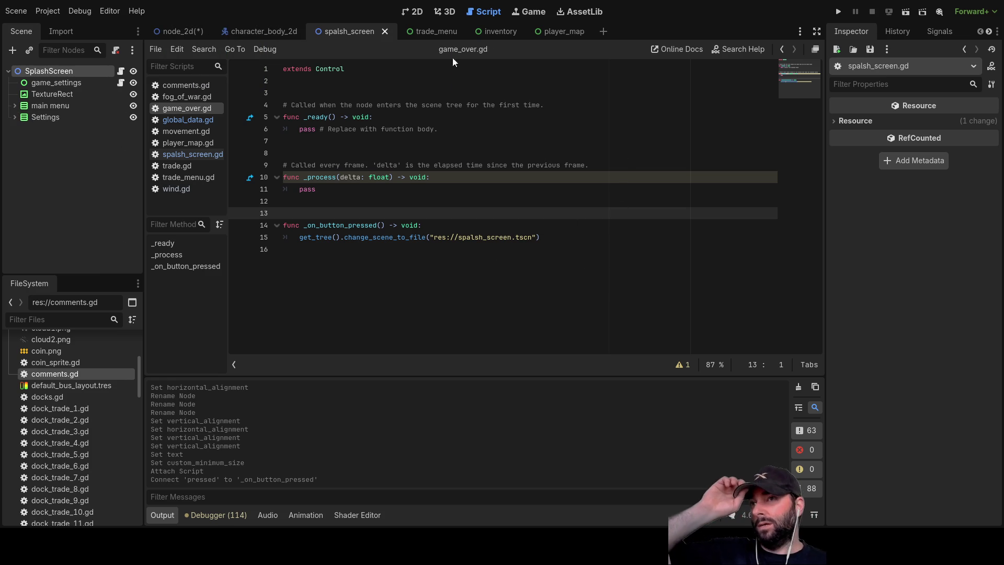
left_click(413, 12)
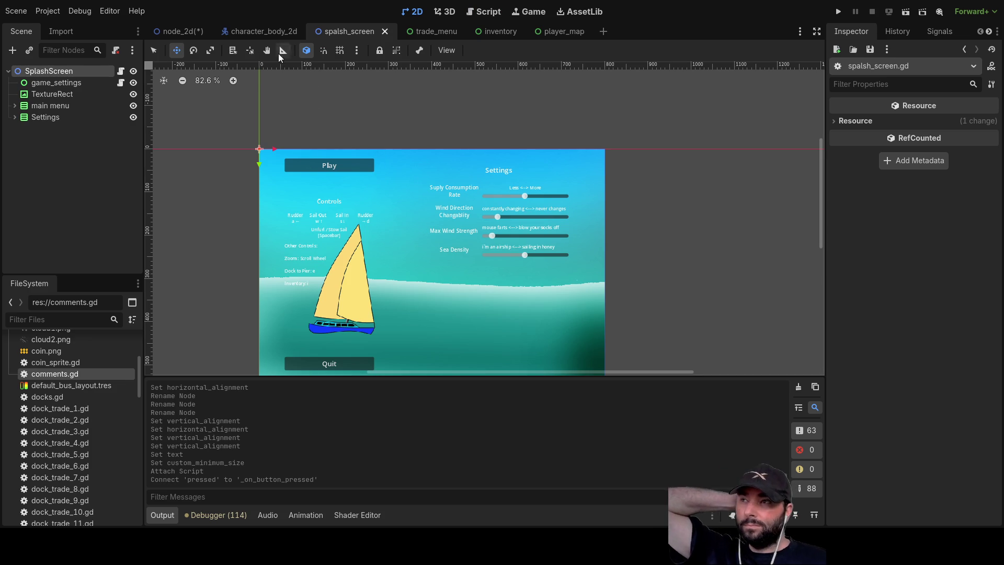
Open the node_2d scene and toggle the GameOver screen's visibility off and back on
left_click(187, 32)
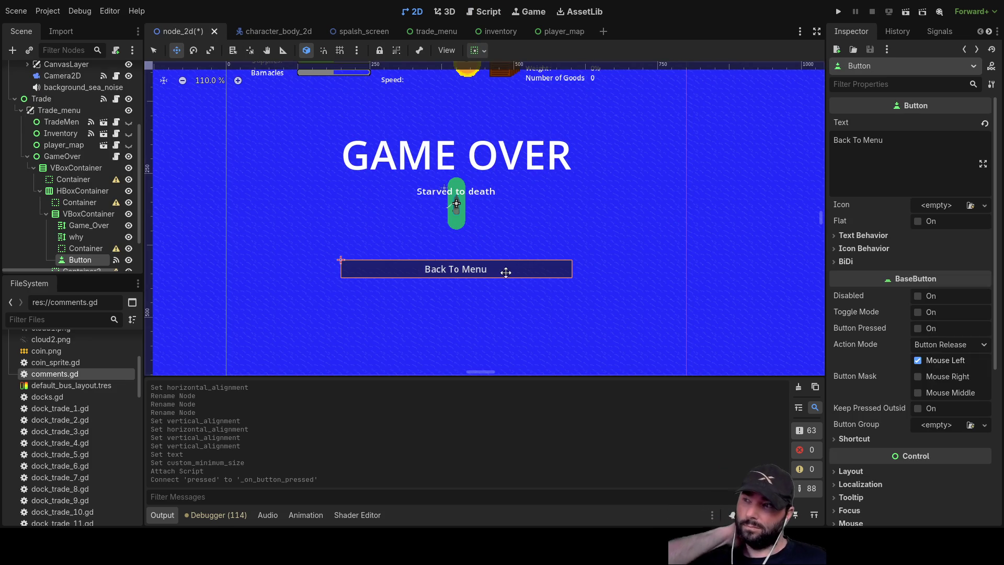
scroll(93, 243, "down", 3)
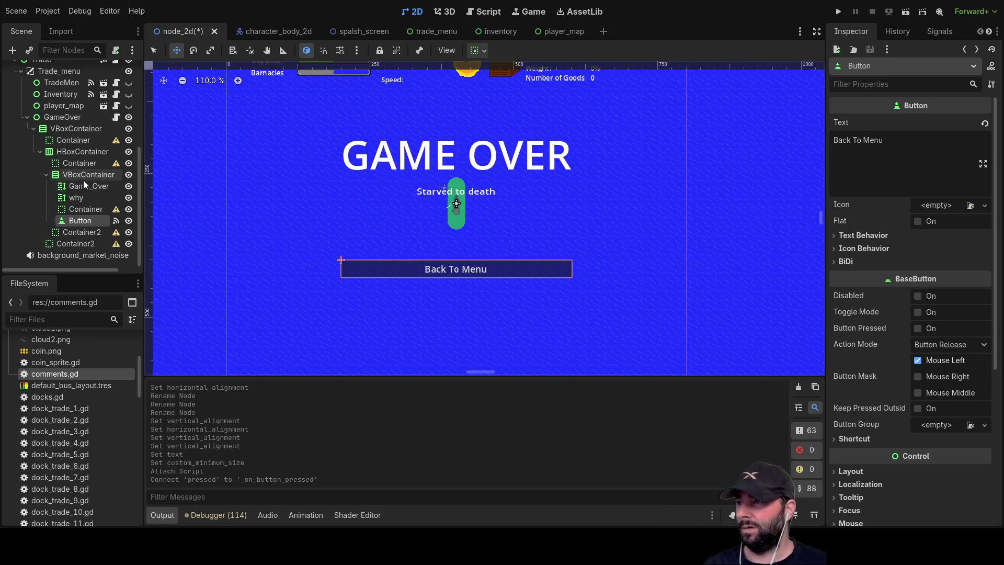
left_click(27, 117)
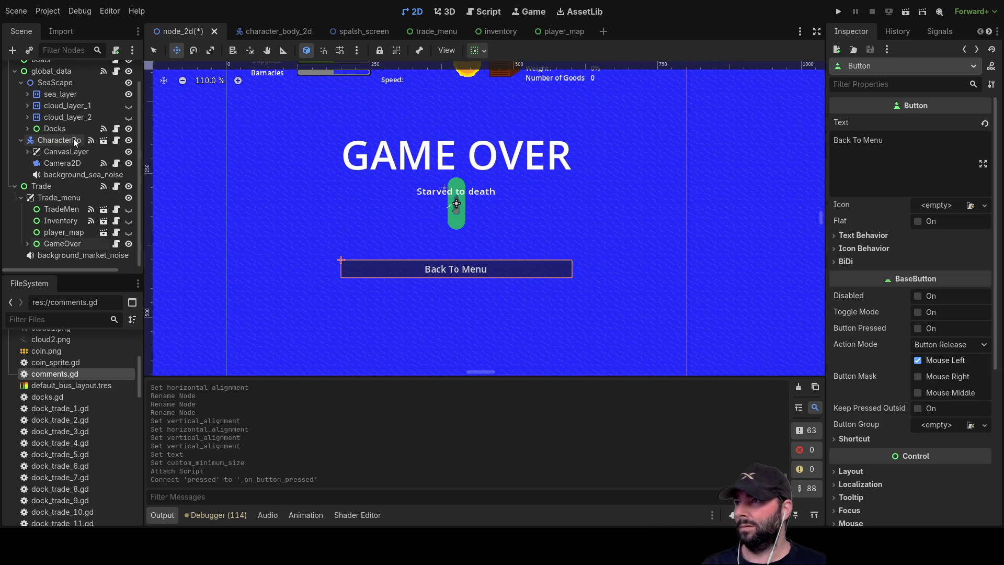
left_click(129, 244)
left_click(129, 244)
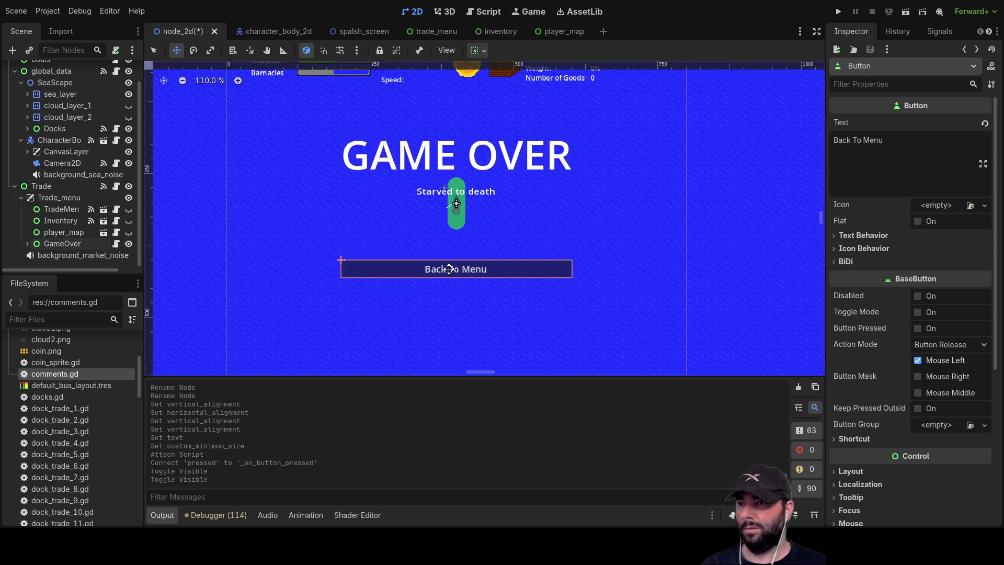
Switch to Select mode, expand GameOver, and select the global_data node
left_click(154, 50)
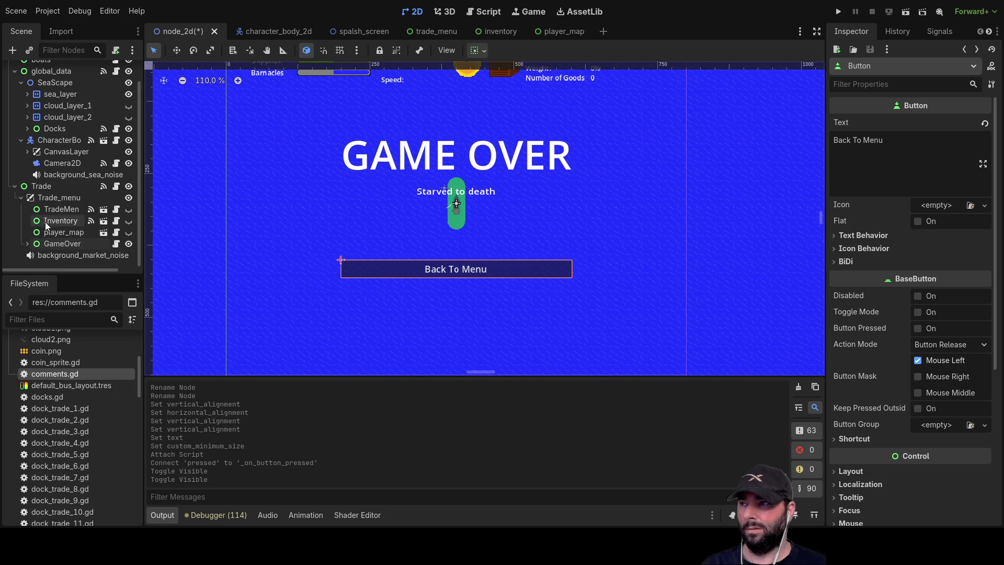
left_click(27, 243)
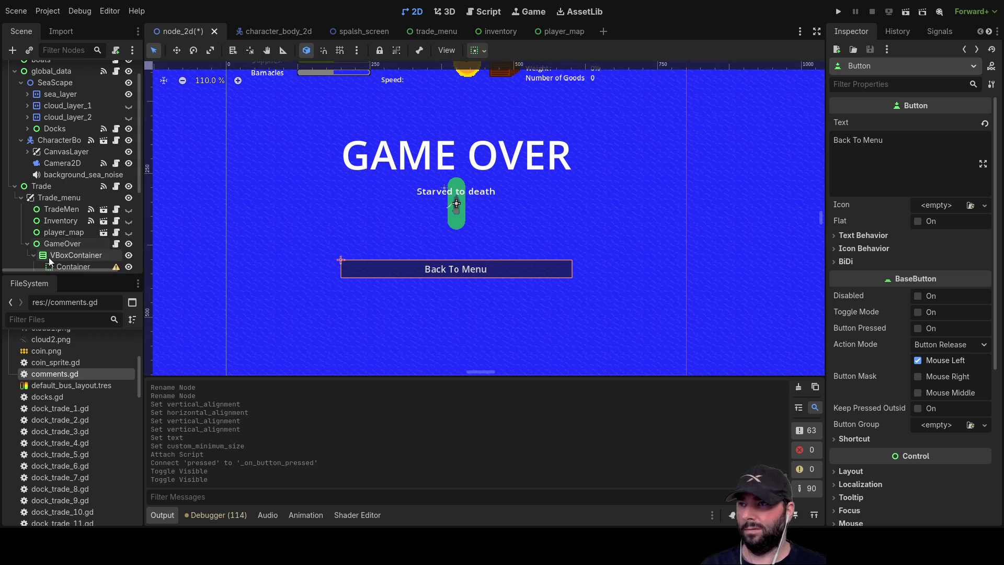
scroll(61, 225, "up", 2)
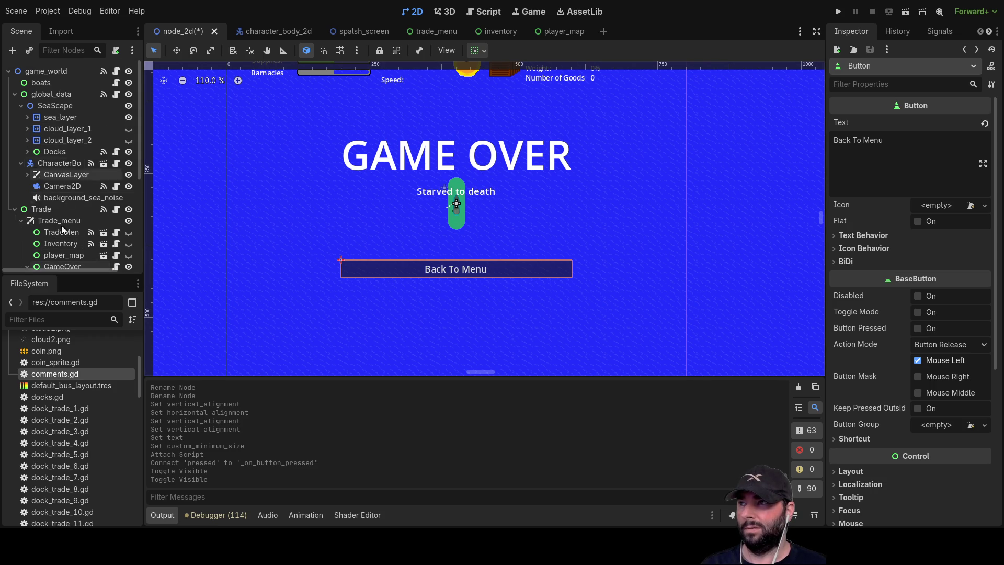
left_click(52, 94)
Open global_data.gd in the script workspace and scroll through its code
left_click(491, 13)
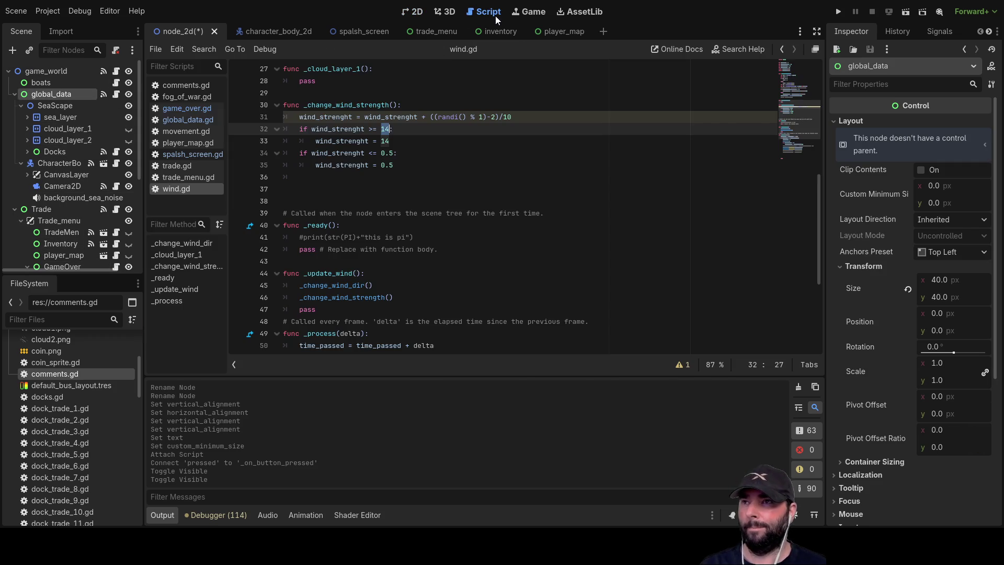
left_click(187, 119)
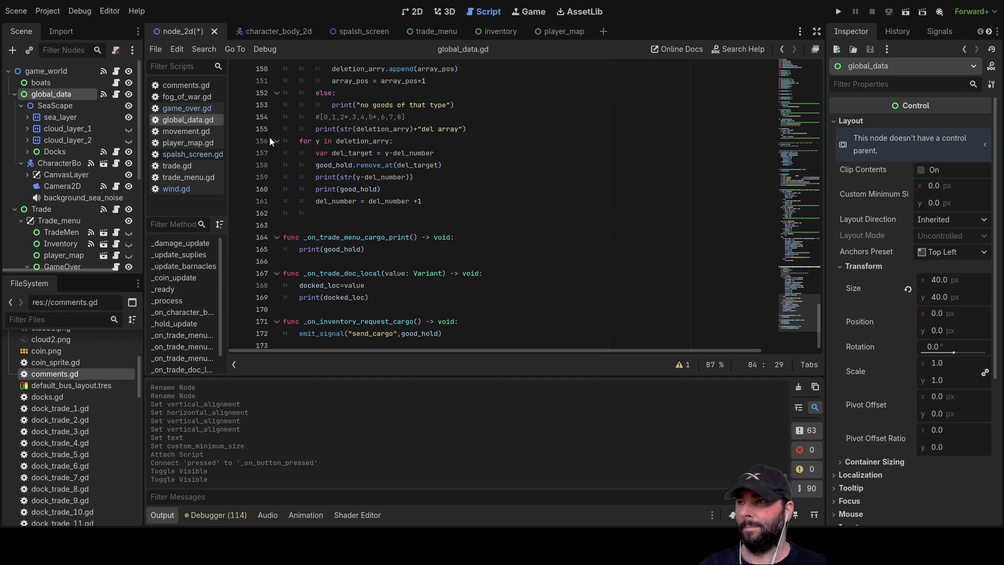
scroll(418, 274, "up", 10)
scroll(418, 274, "up", 13)
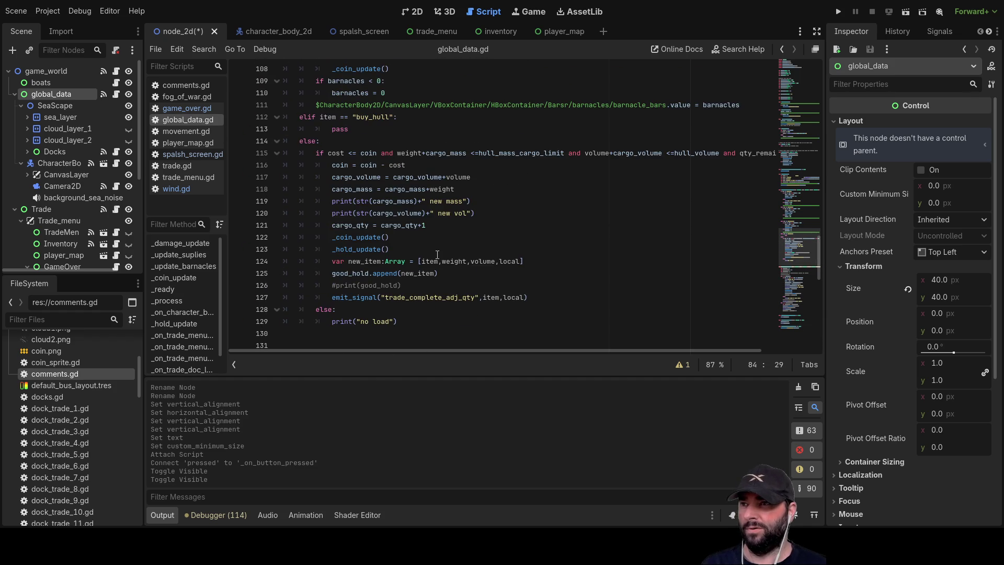
scroll(431, 255, "up", 6)
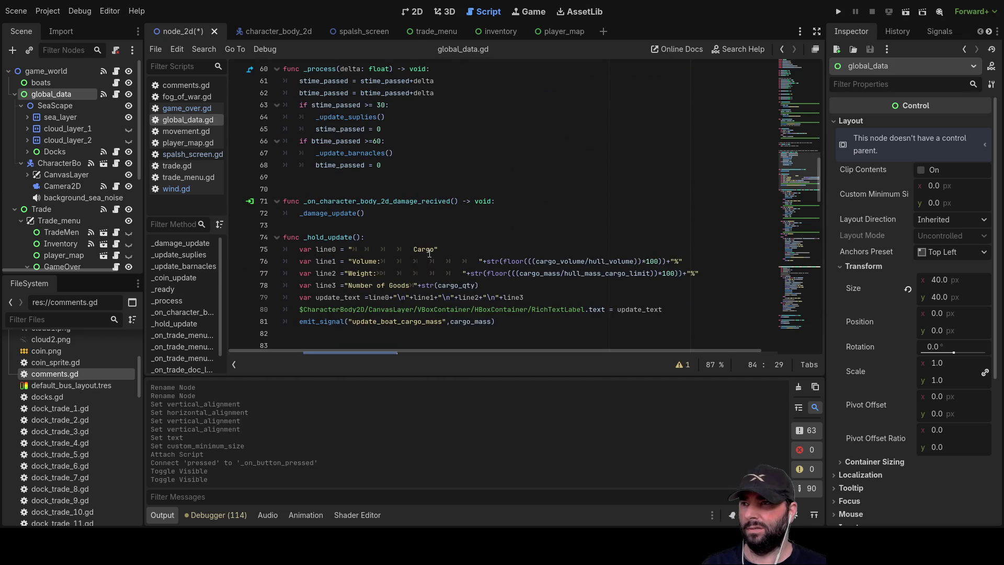
scroll(429, 253, "up", 8)
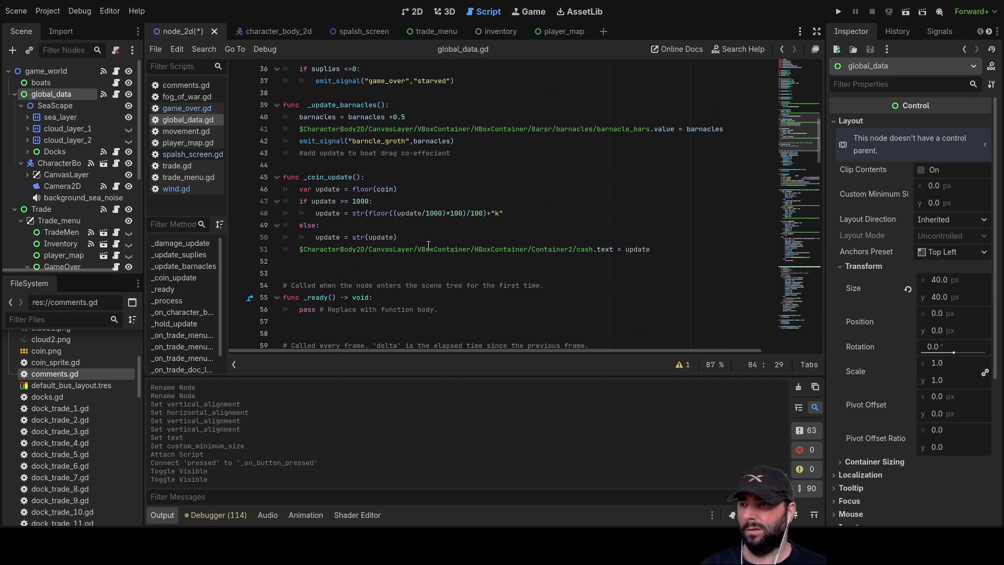
scroll(428, 245, "up", 5)
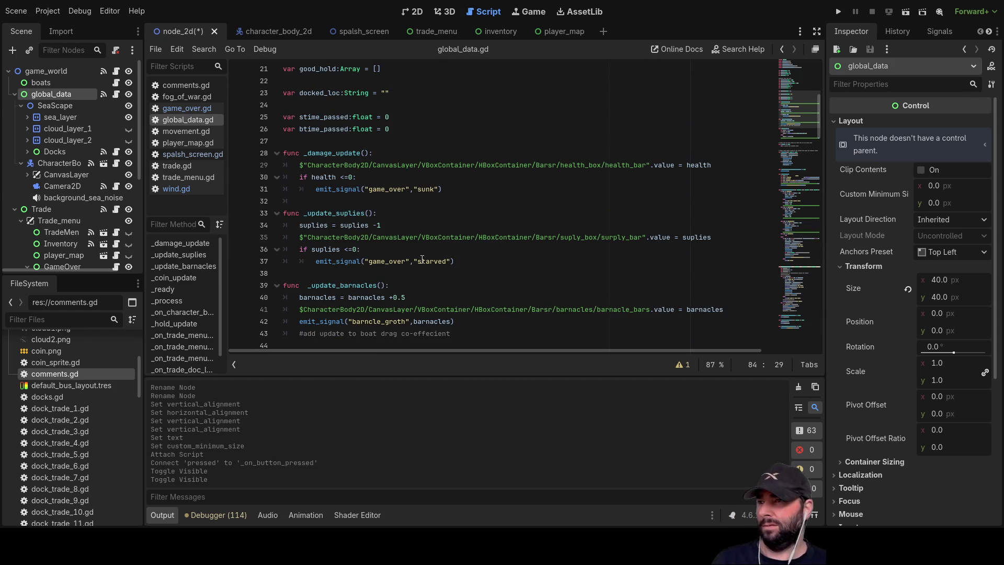
scroll(423, 260, "up", 4)
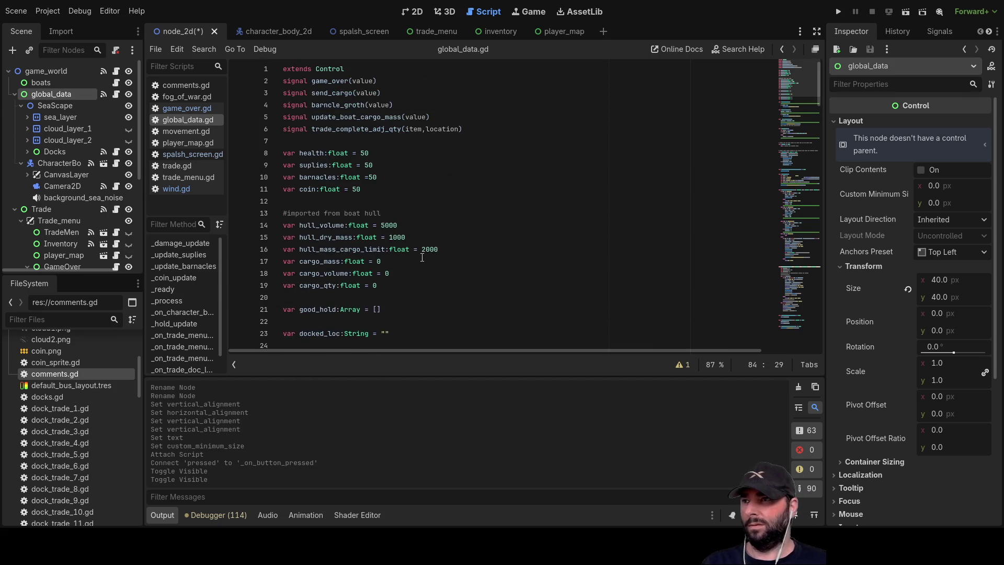
scroll(420, 237, "down", 6)
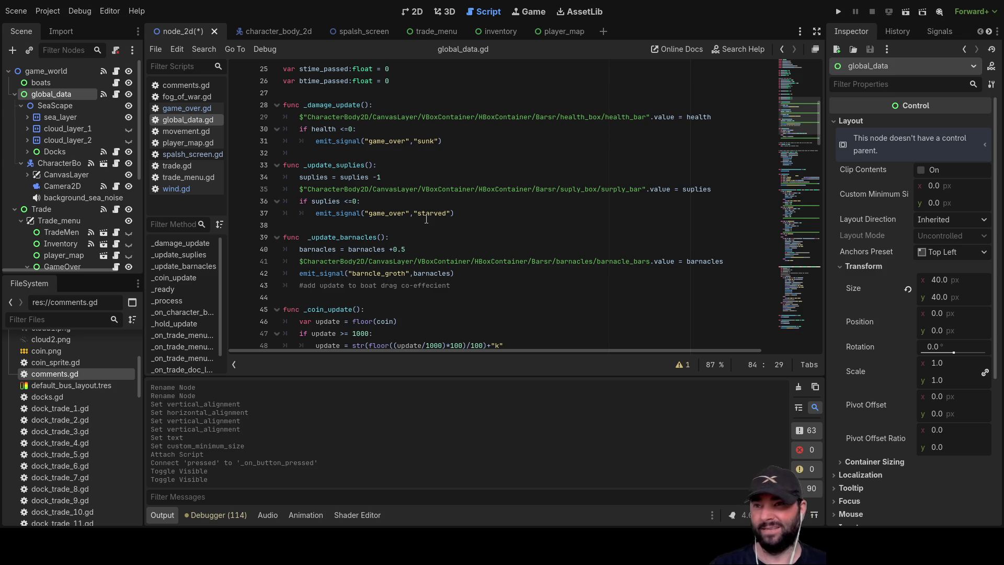
scroll(426, 219, "up", 8)
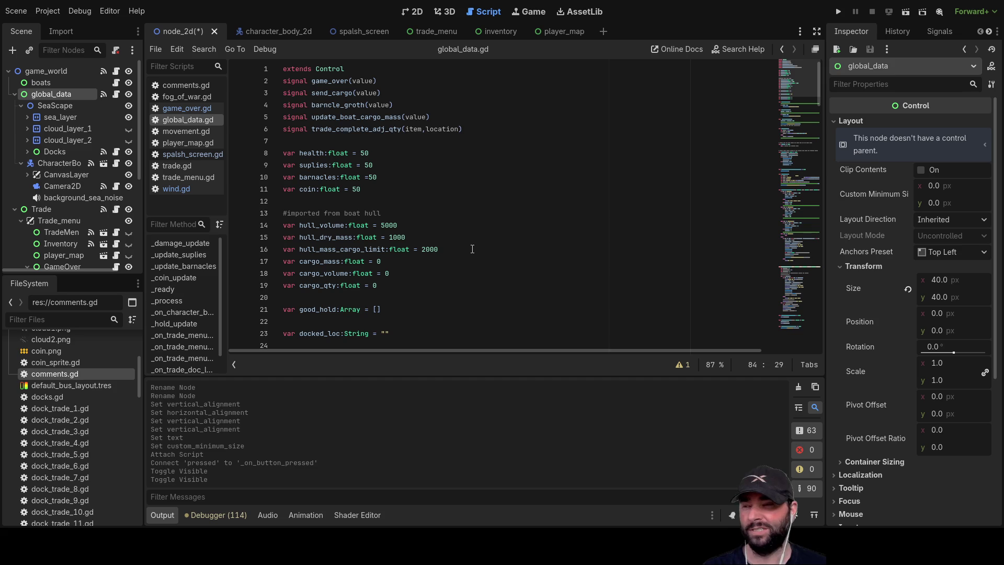
scroll(470, 230, "down", 5)
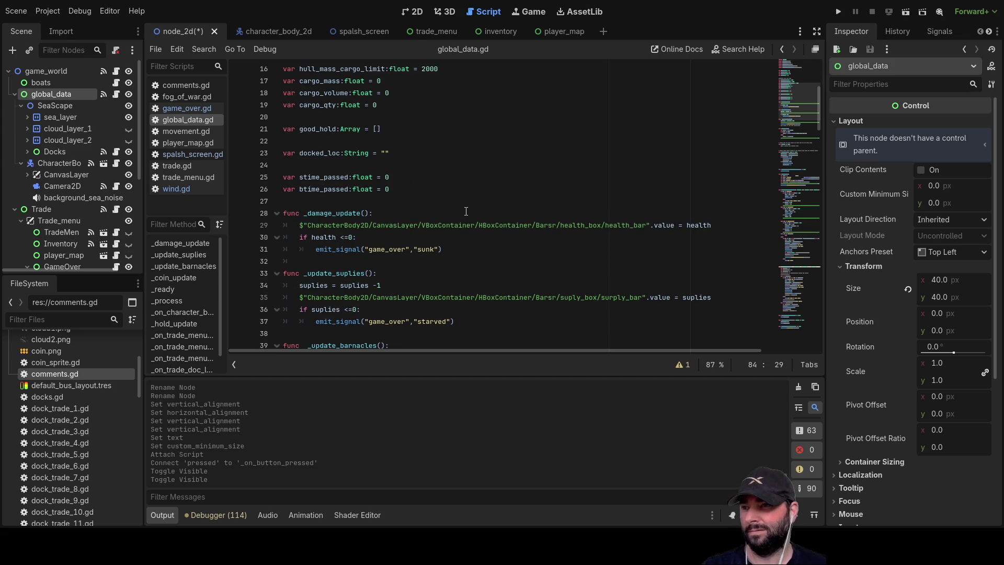
Highlight game_over on line 31, collapse Trade, and show global_data's signals list
double_click(381, 249)
scroll(463, 229, "up", 5)
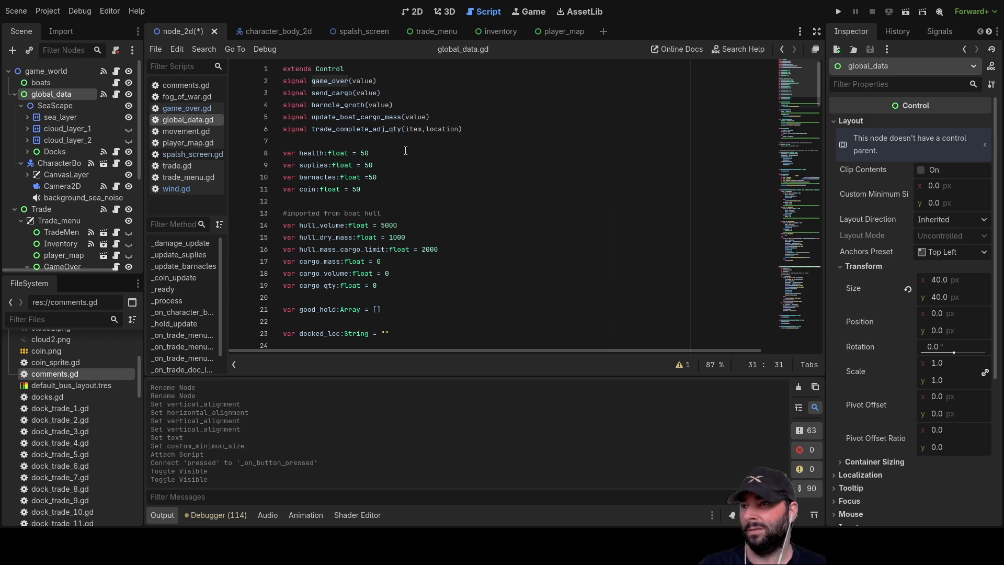
scroll(83, 207, "down", 5)
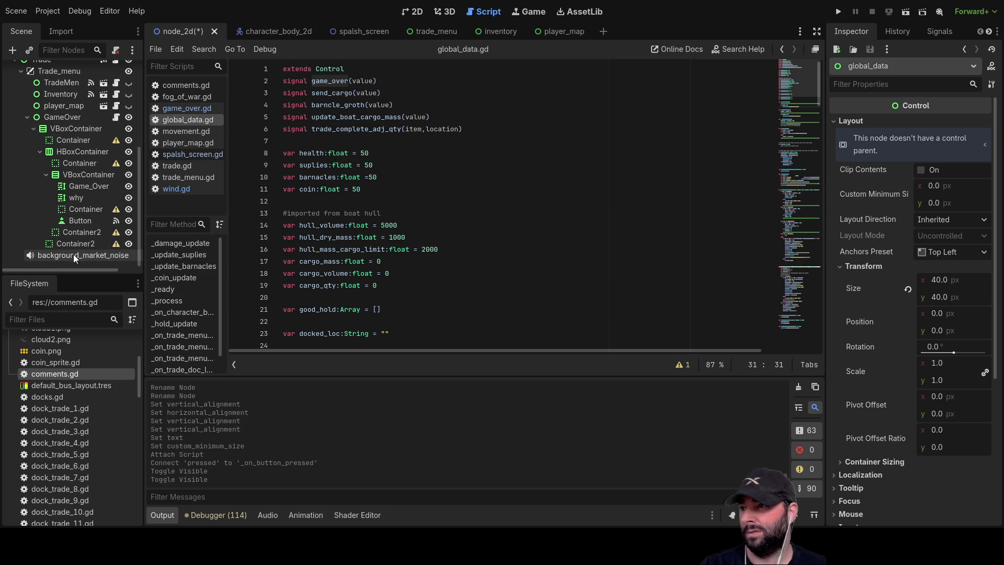
scroll(19, 159, "up", 4)
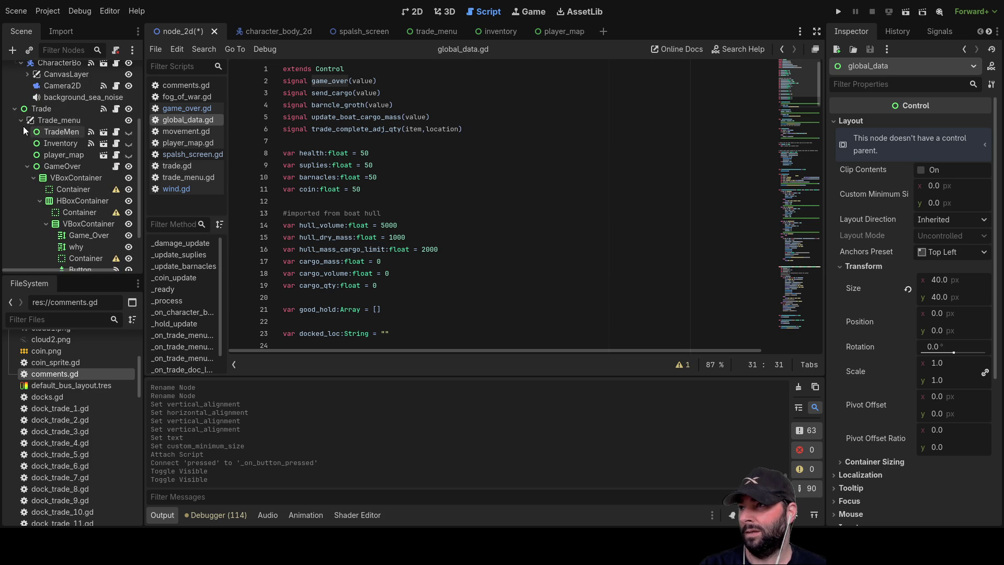
left_click(14, 109)
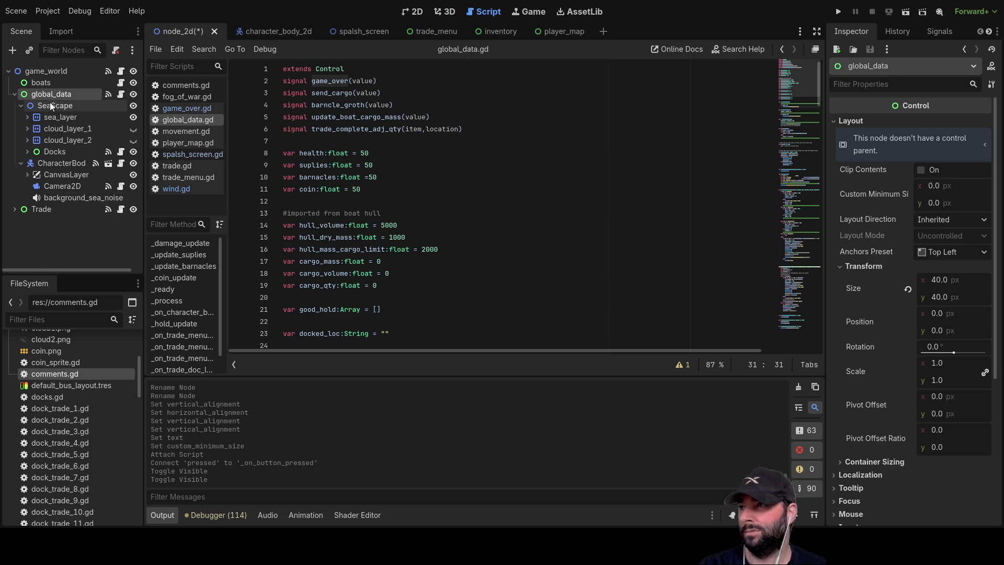
left_click(933, 29)
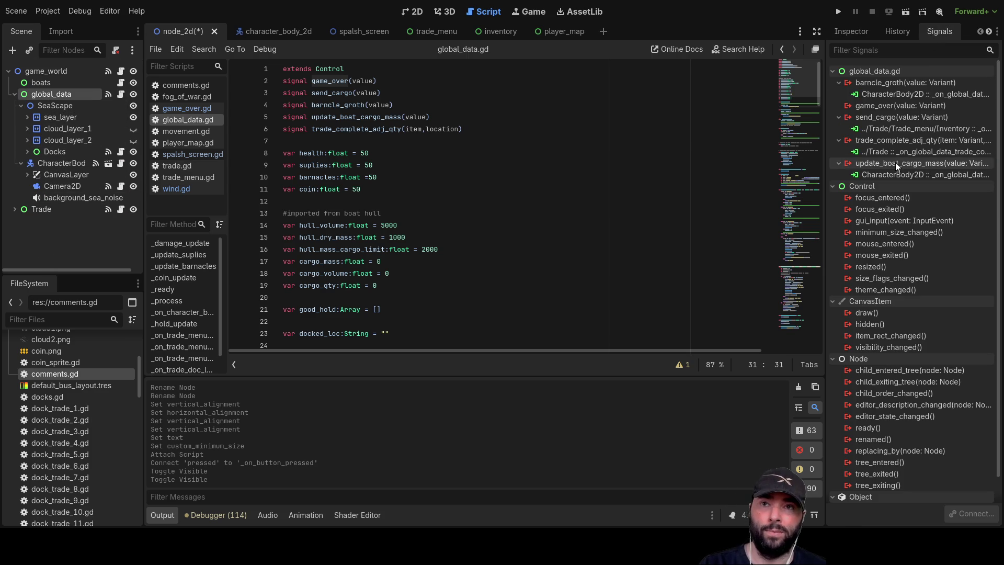
Connect game_over(value) to a new _on_global_data_game_over handler on GameOver and delete its pass line
left_click(889, 107)
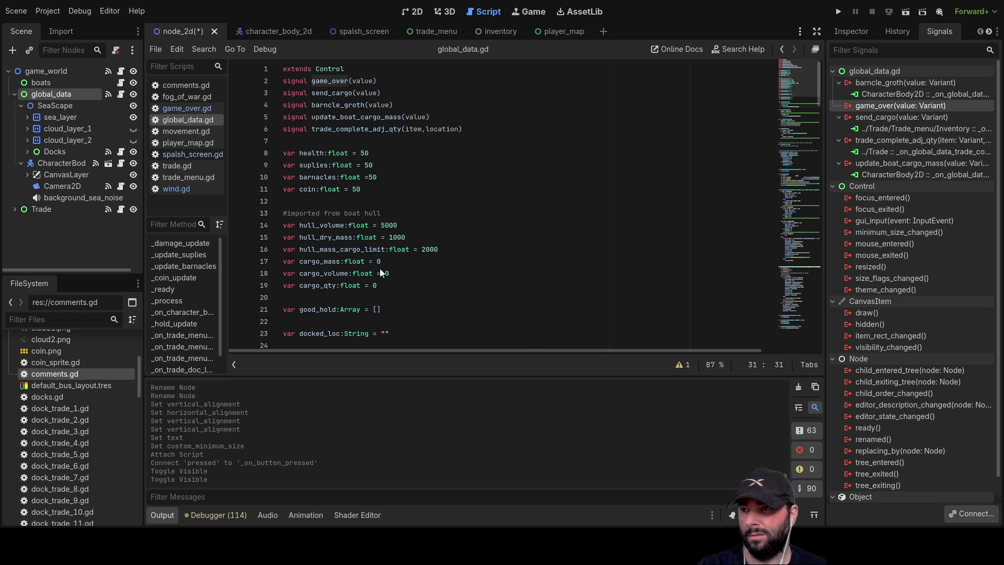
left_click(423, 389)
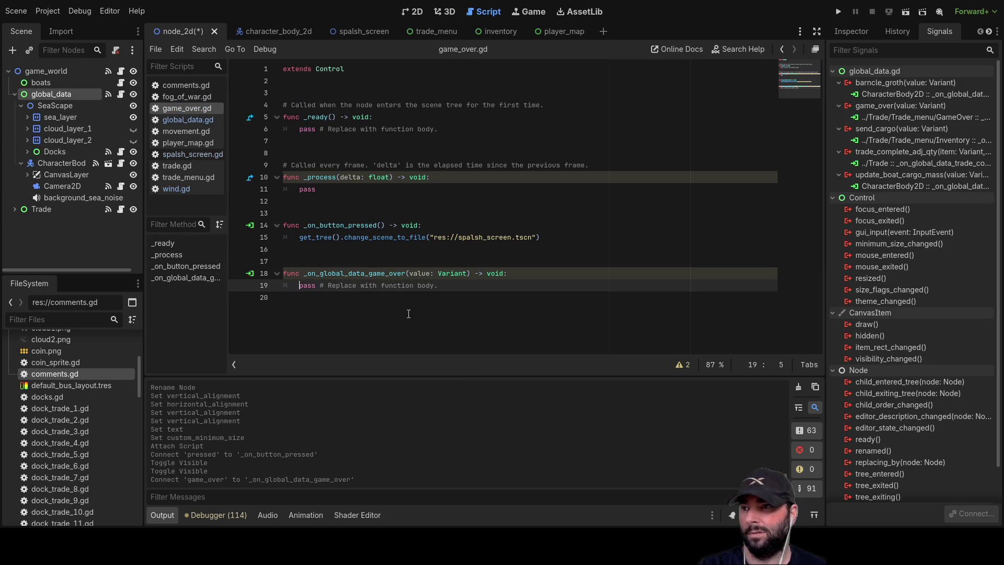
left_click_drag(300, 286, 461, 291)
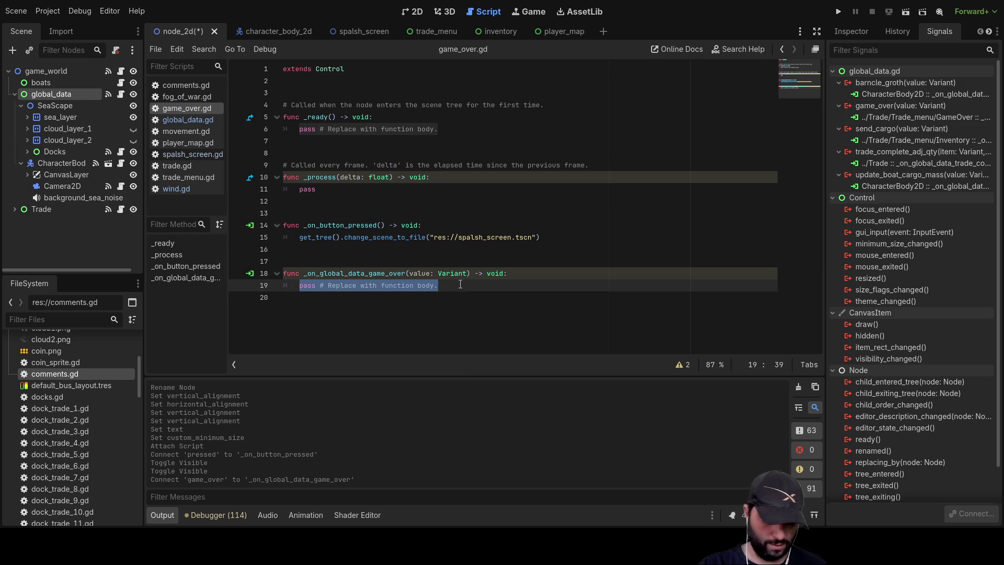
key("BackSpace")
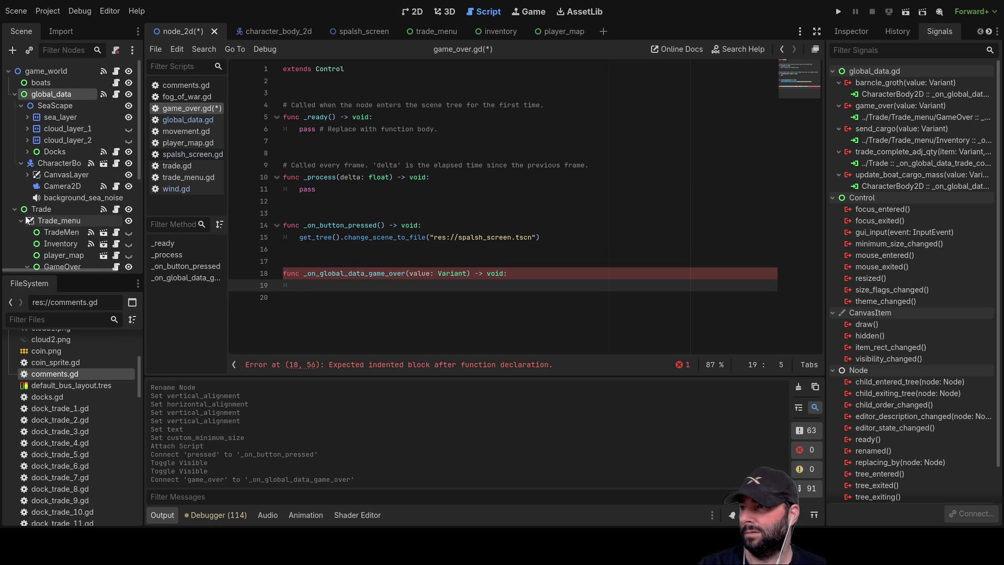
scroll(26, 216, "down", 3)
Hide the GameOver node and add a GameOver '.visible' reference on line 19 of the handler
left_click(61, 220)
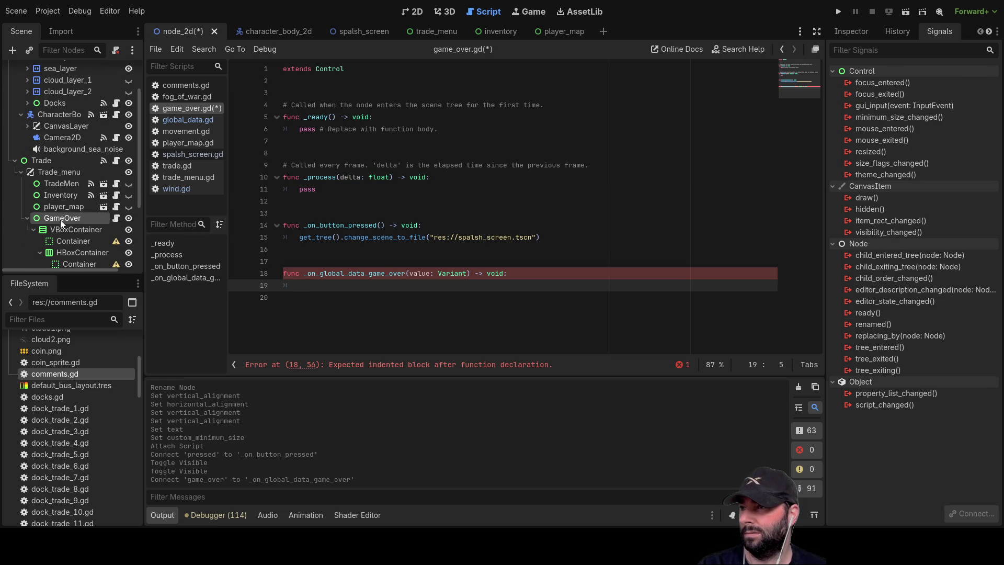
left_click(129, 221)
left_click_drag(52, 219, 319, 287)
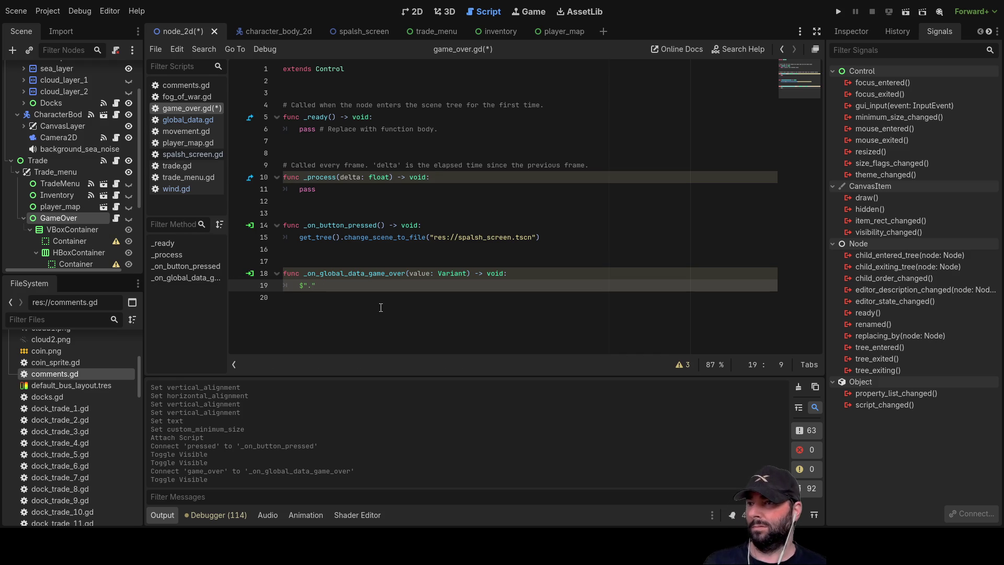
type(".")
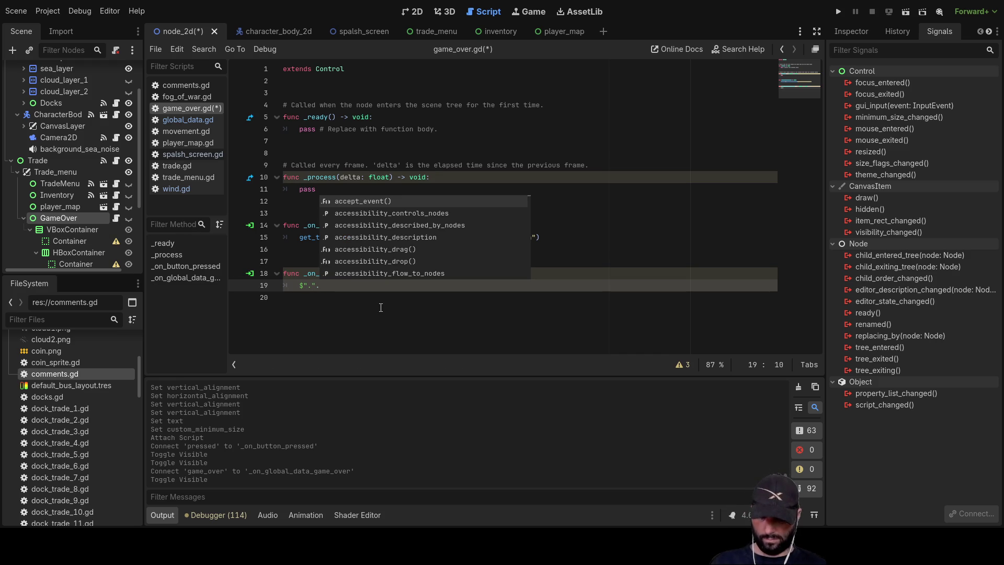
type("vi")
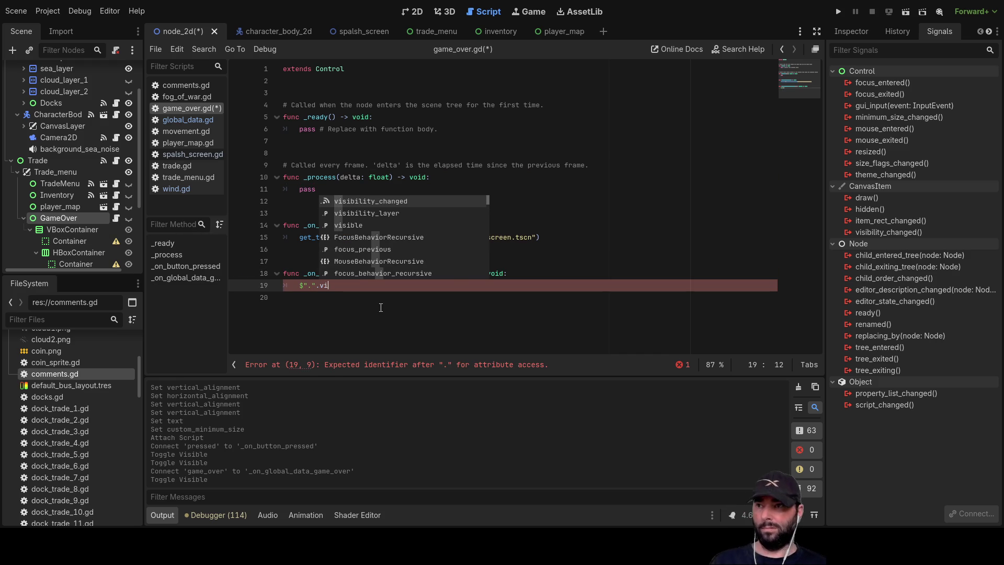
key("Down")
key("Down")
key("Return")
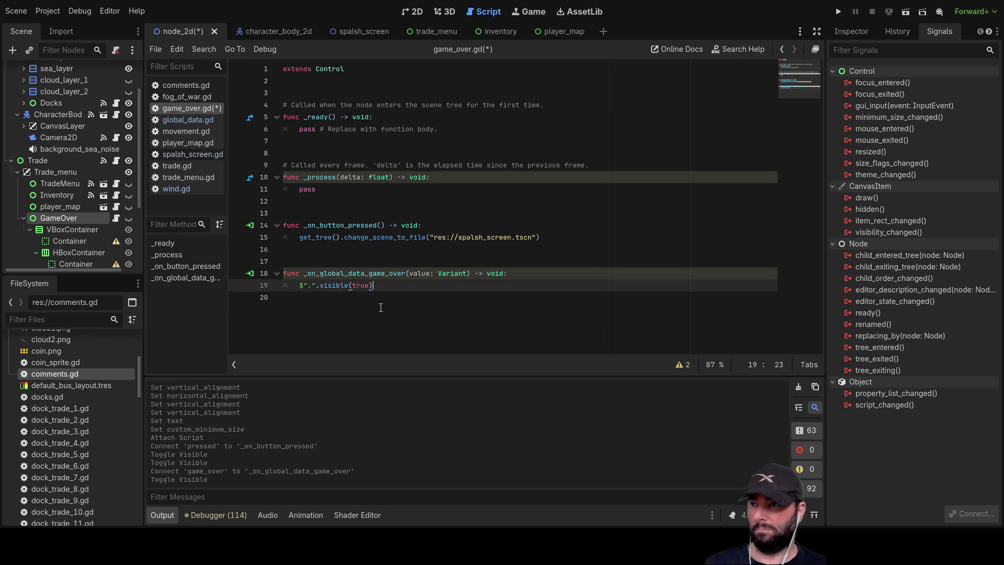
Add the 'if value == "starved":' condition and begin an 'elif value ==' line below it
left_click(381, 308)
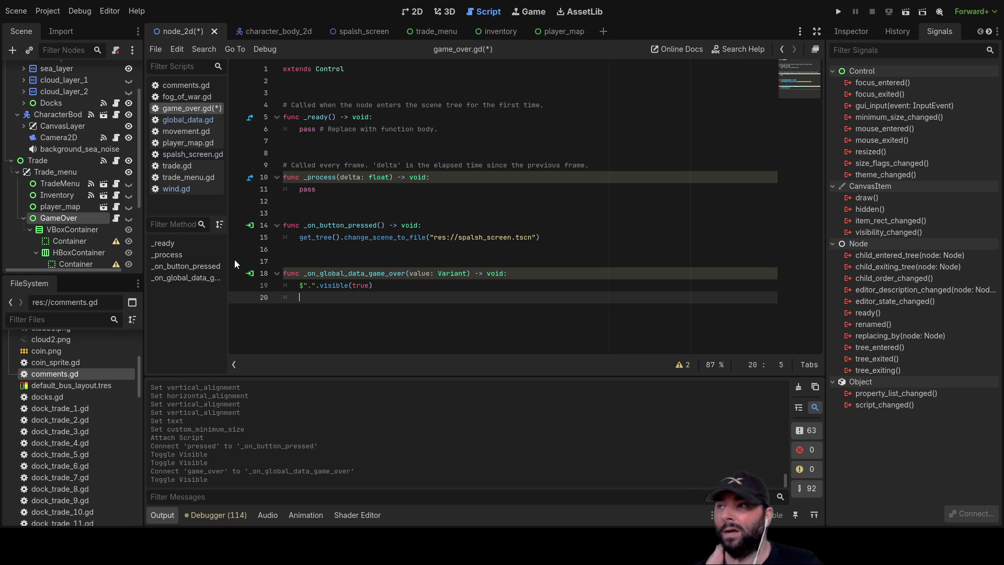
scroll(54, 223, "down", 4)
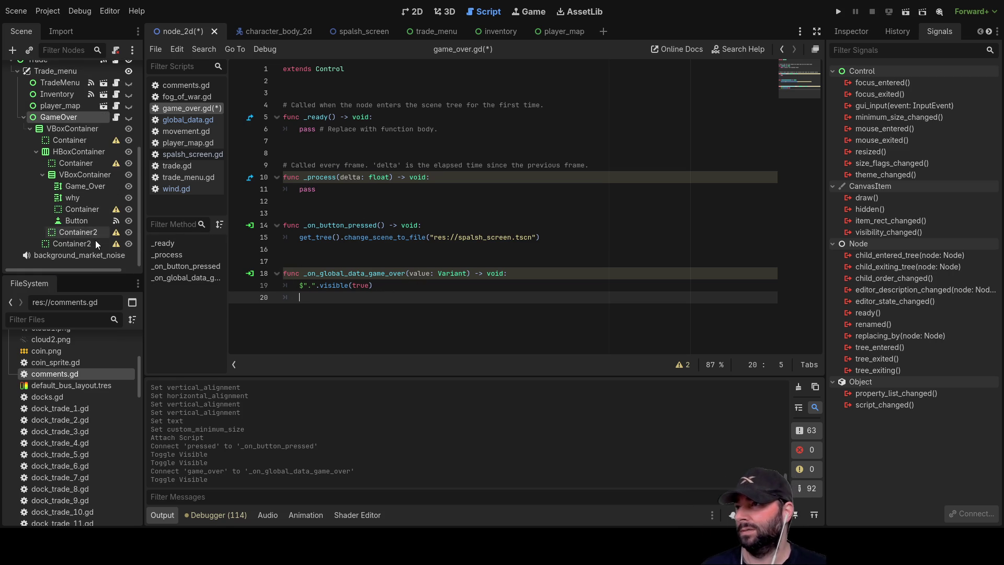
mouse_move(82, 199)
left_mouse_down()
mouse_move(69, 199)
mouse_move(309, 300)
mouse_move(87, 211)
mouse_move(79, 197)
left_mouse_up()
type("if val")
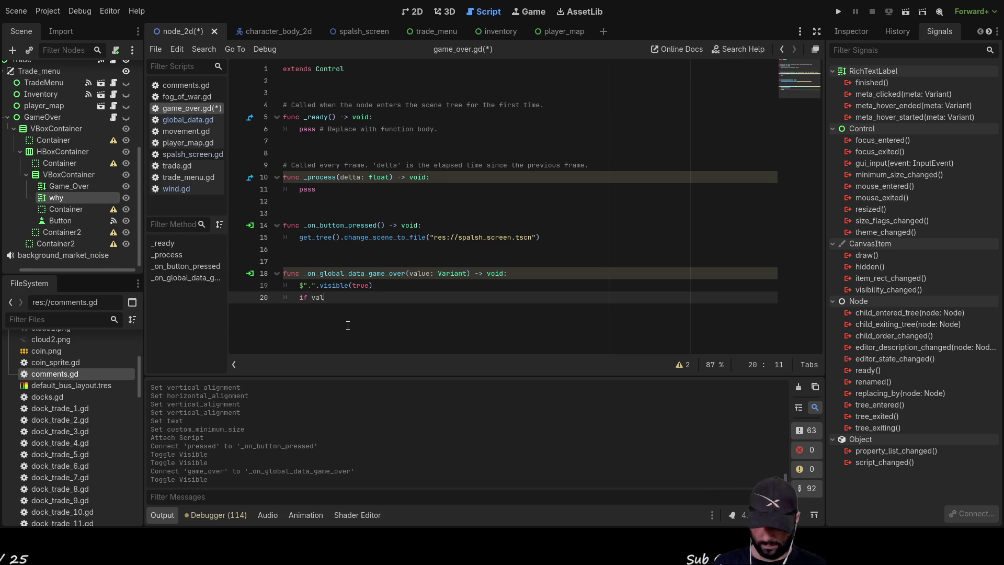
type("ue ")
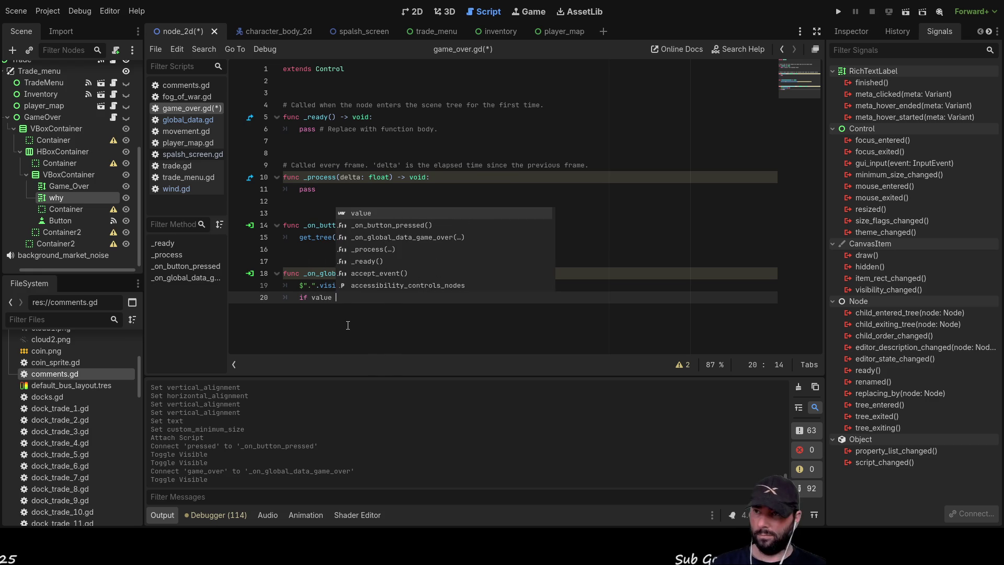
type("== ")
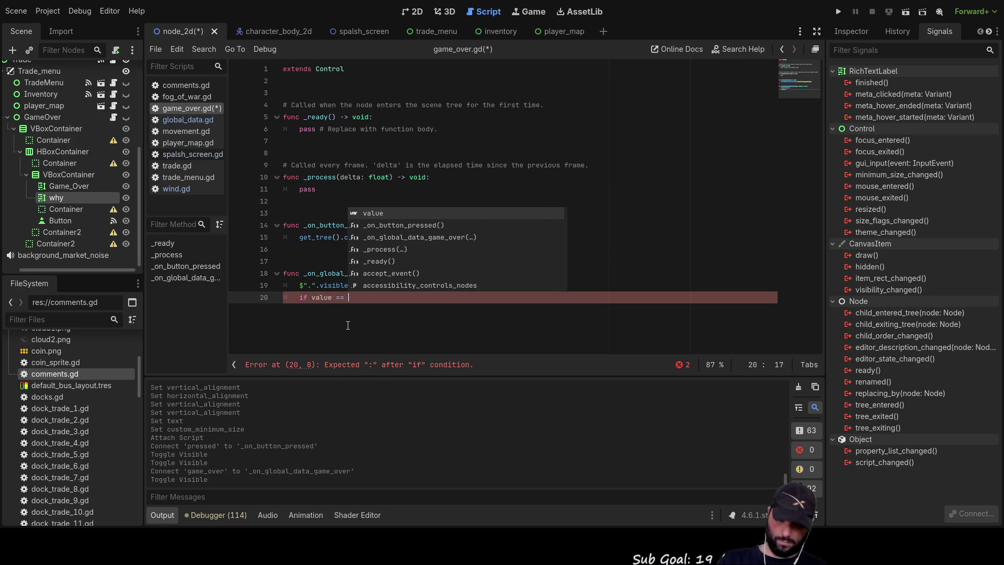
type("\"\"tarved\"")
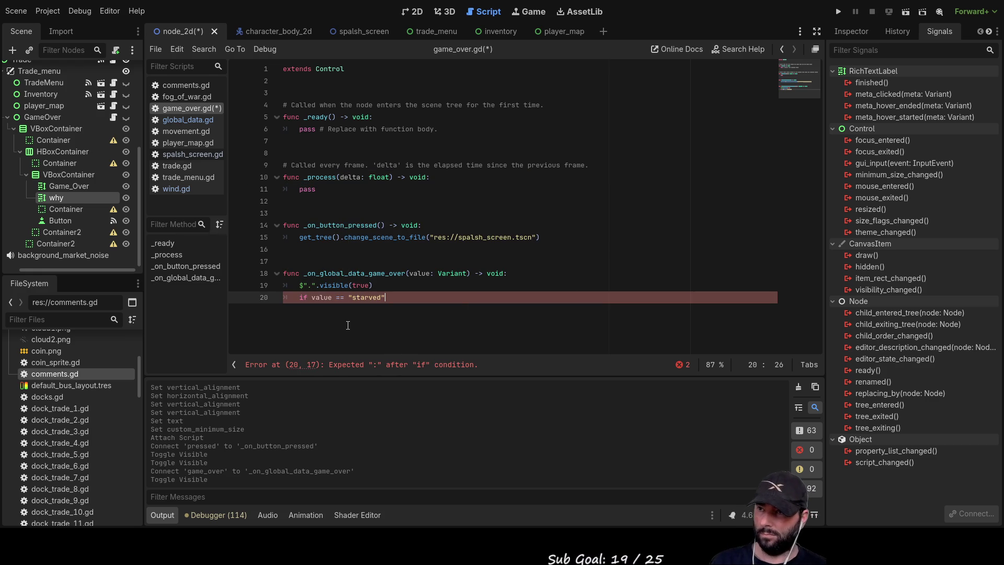
type(":")
key("Return")
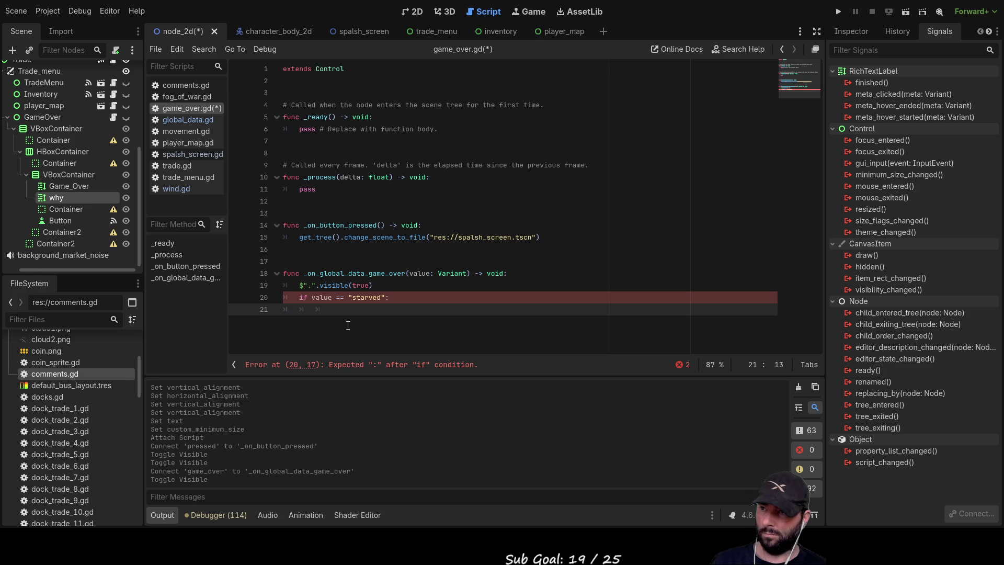
key("Return")
key("BackSpace")
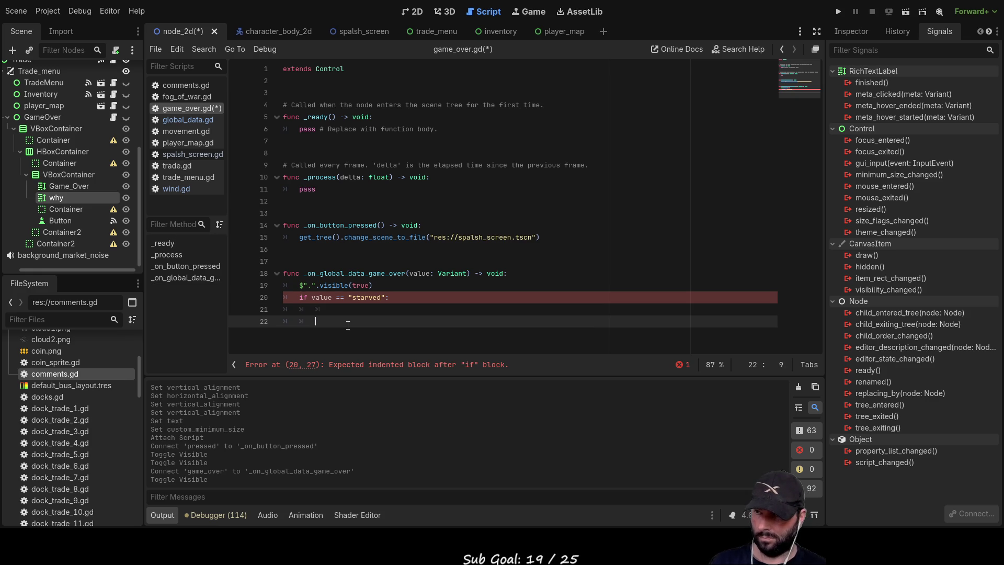
type("el")
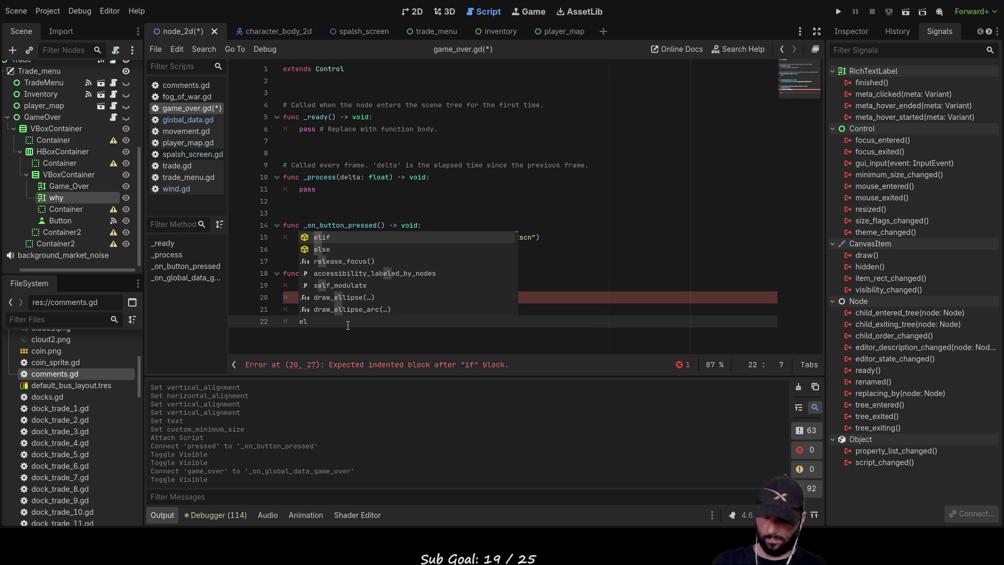
type("if ")
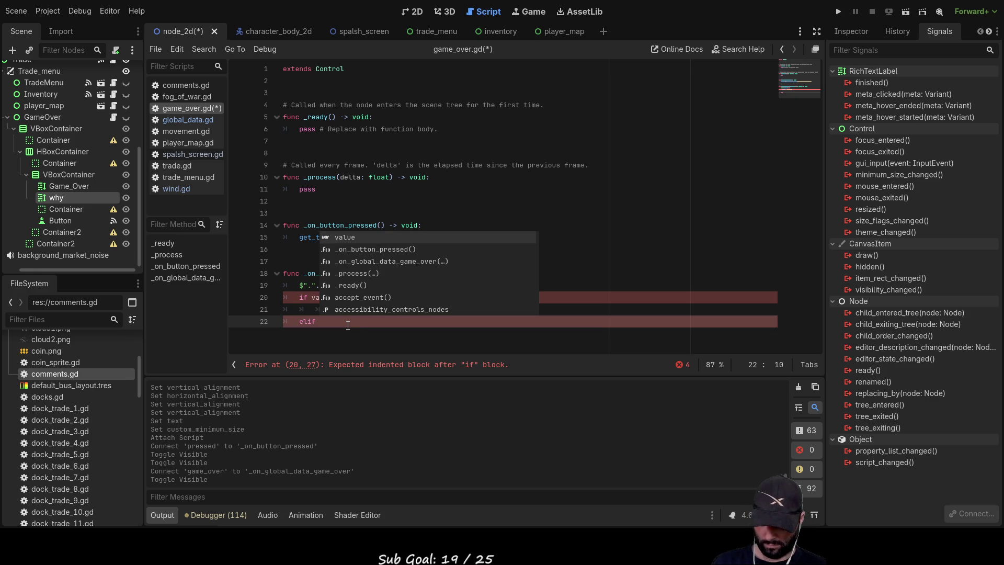
type("value == \"")
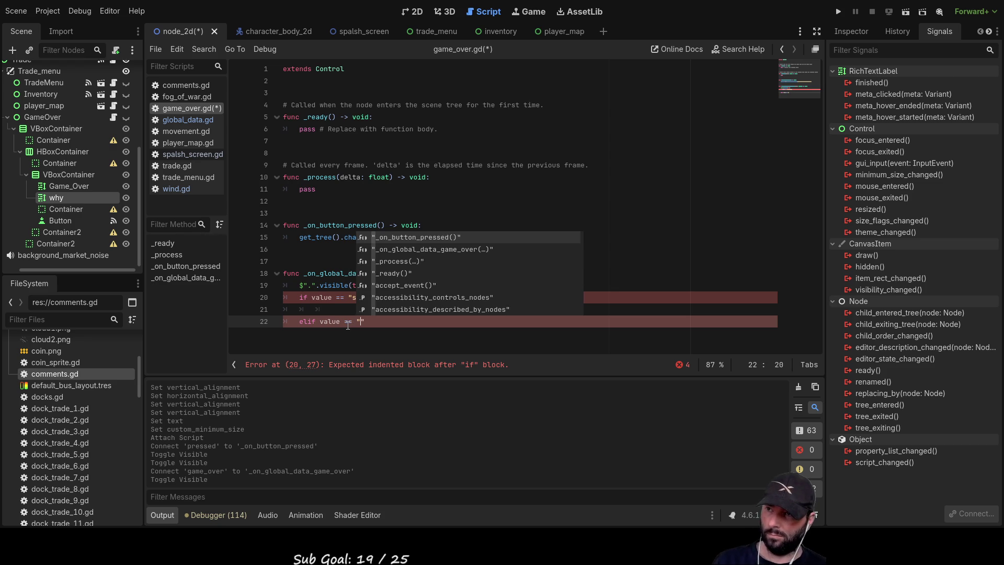
key("Escape")
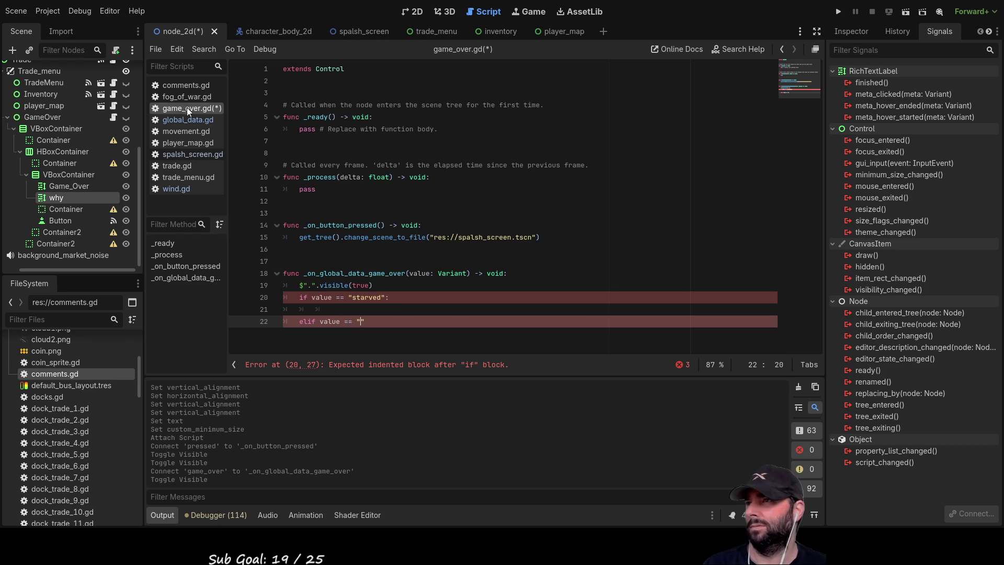
Check the emitted strings in global_data.gd and complete 'elif value == "sunk":', inserting the why label path on line 21
left_click(182, 120)
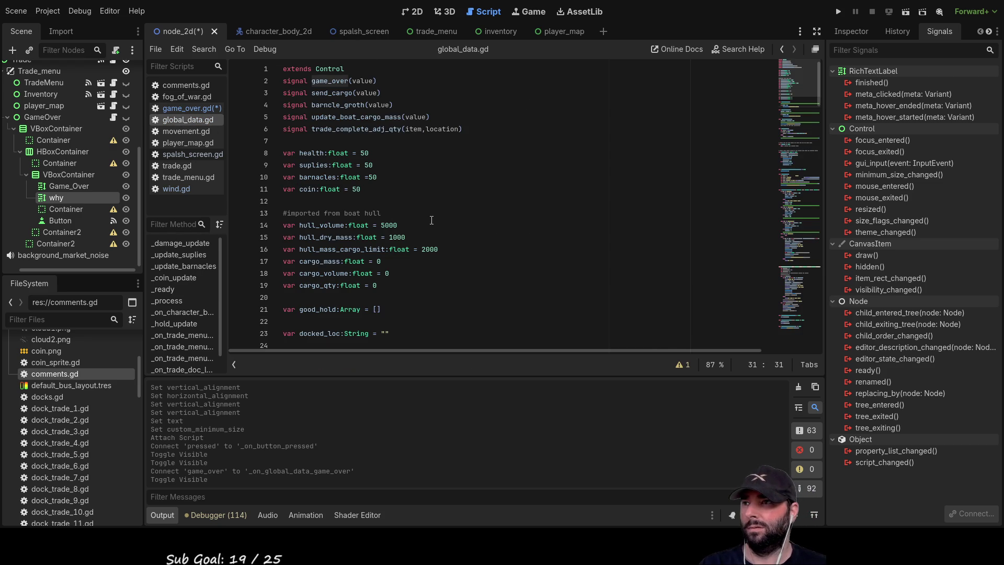
scroll(430, 223, "down", 5)
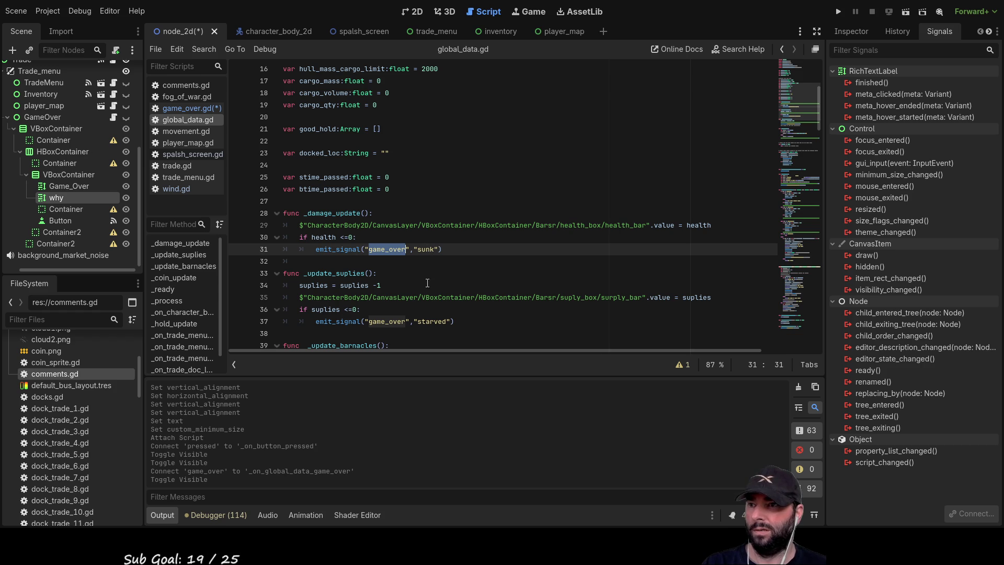
double_click(433, 323)
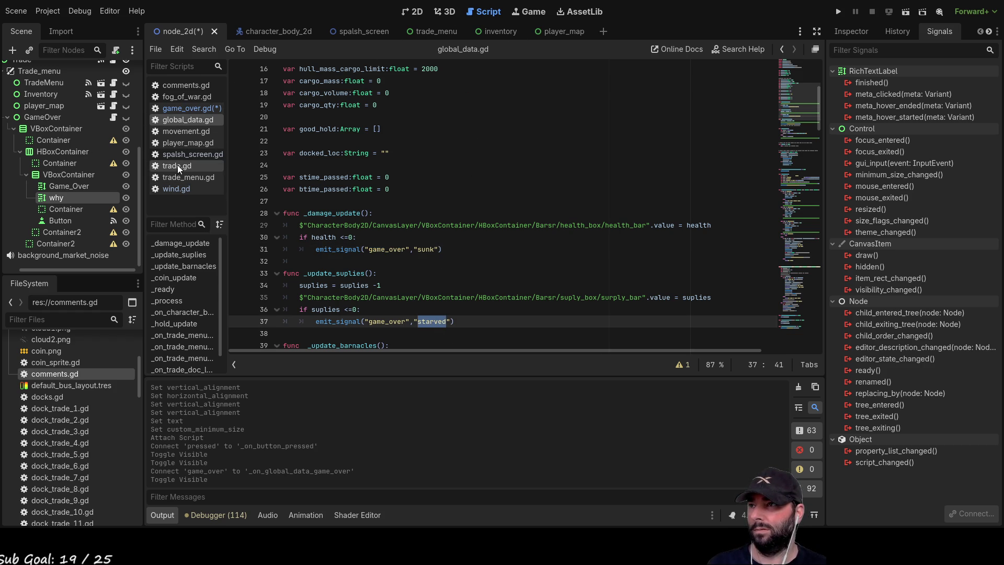
left_click(179, 109)
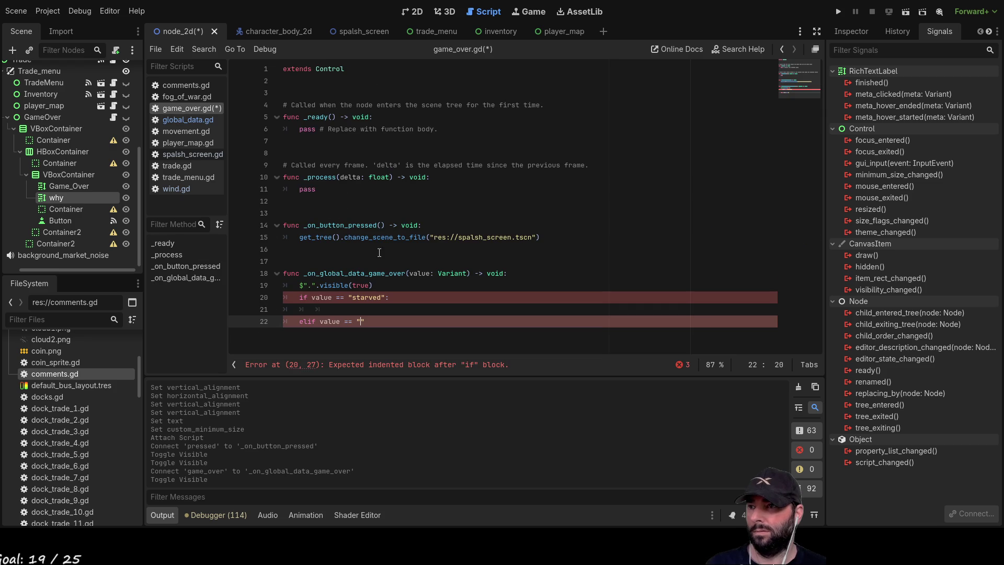
double_click(363, 297)
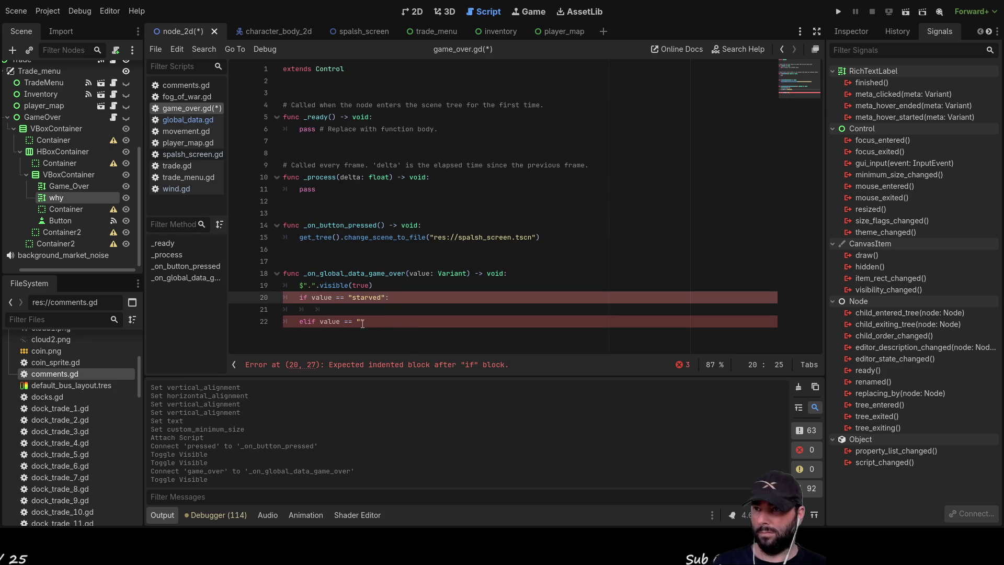
left_click(362, 322)
type("sunk\"")
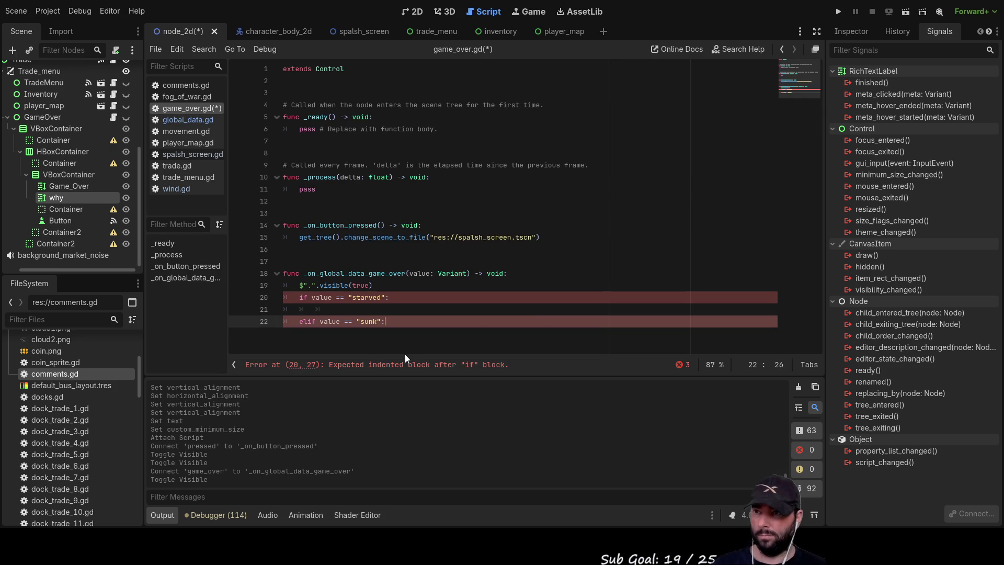
type(":")
key("Up")
mouse_move(76, 199)
left_mouse_down()
mouse_move(334, 298)
mouse_move(334, 309)
left_mouse_up()
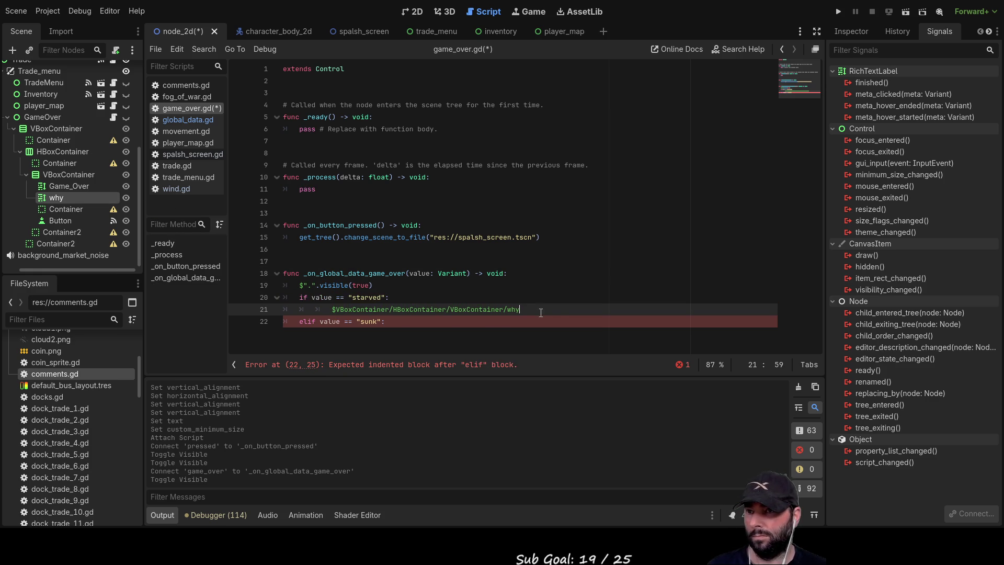
Set the why label text to "you starved to death, (buy more supplies)" and open the sunk branch body
type(".tex")
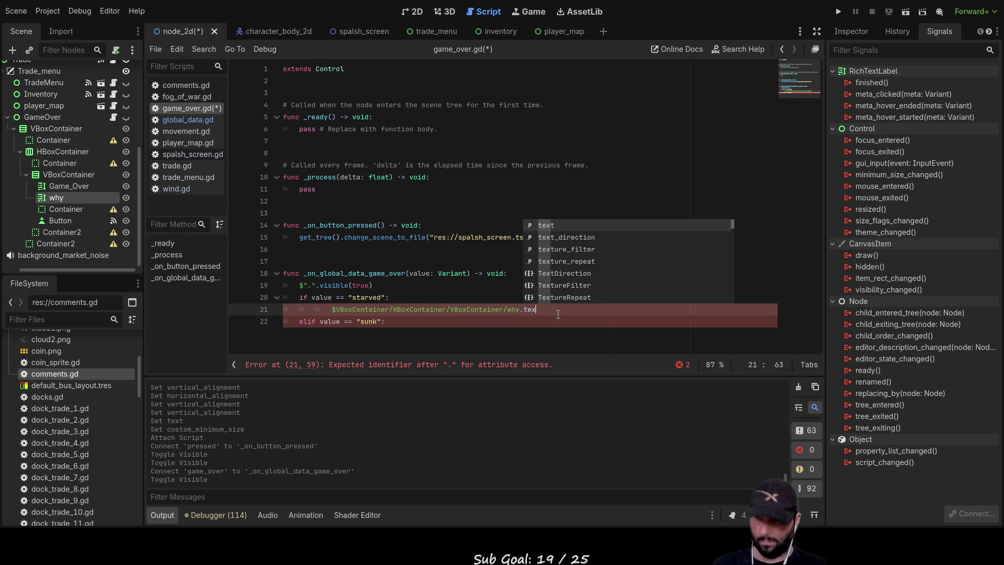
type("t = ")
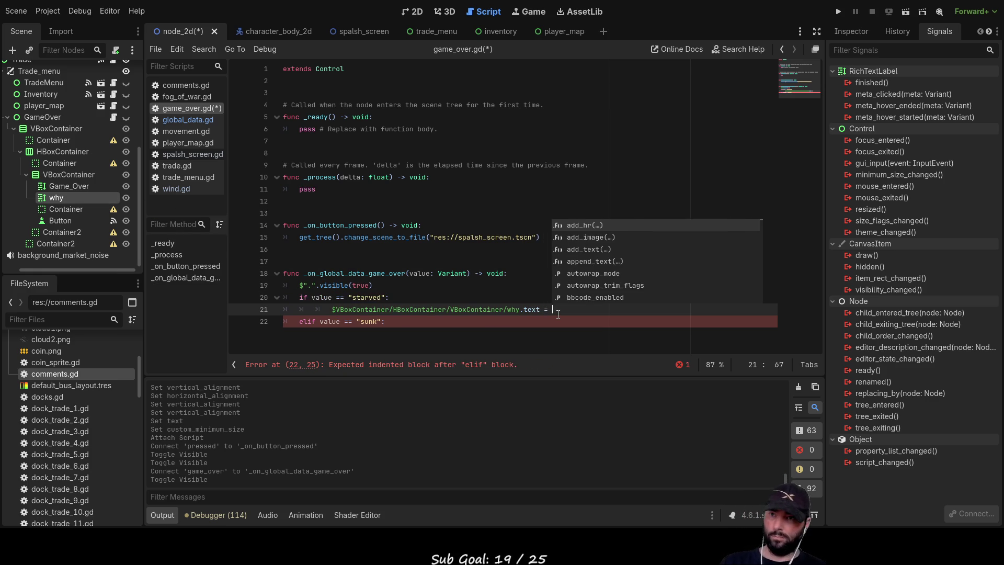
type("\"\"you ")
type("starved to de")
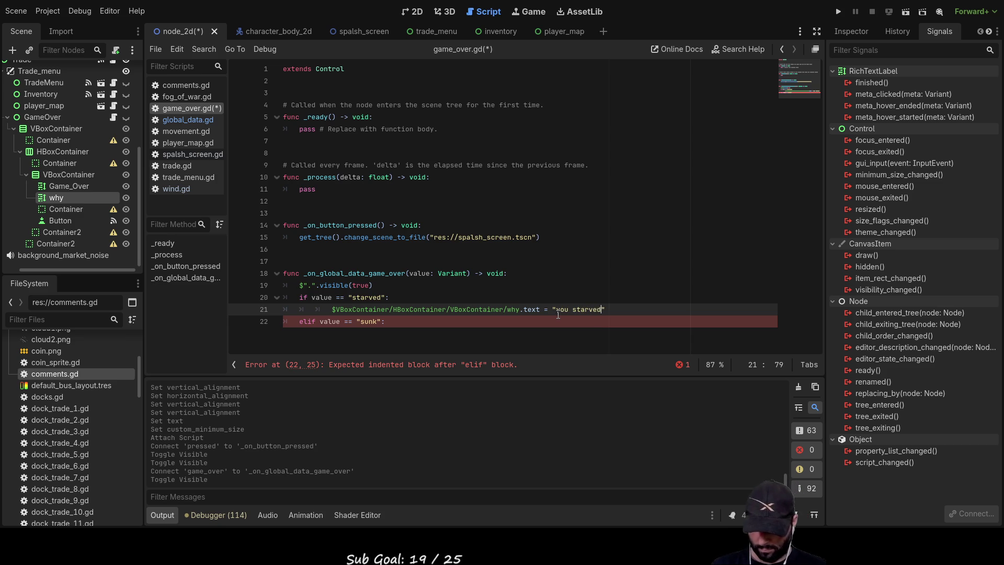
type("ath")
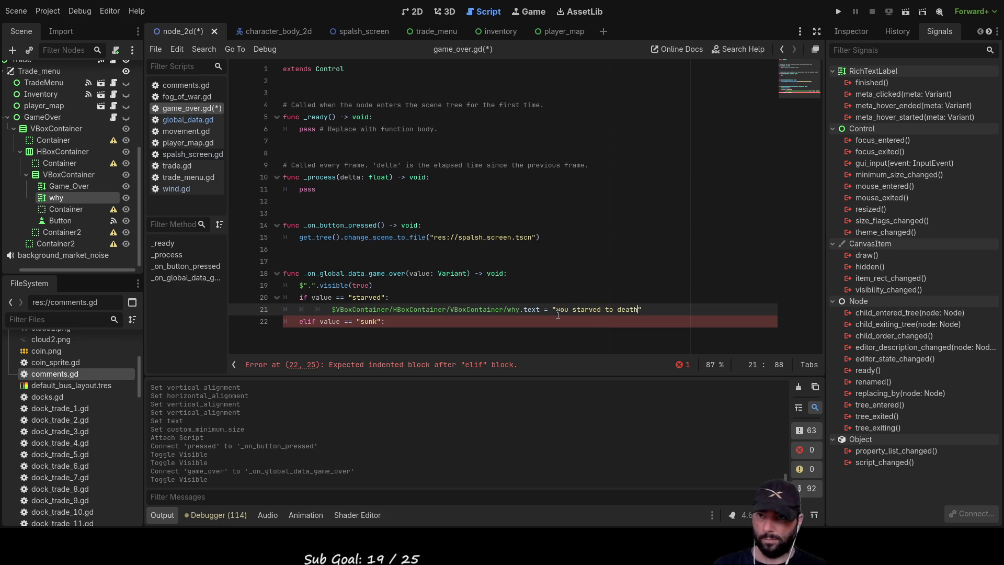
type("(b")
type("uy more su")
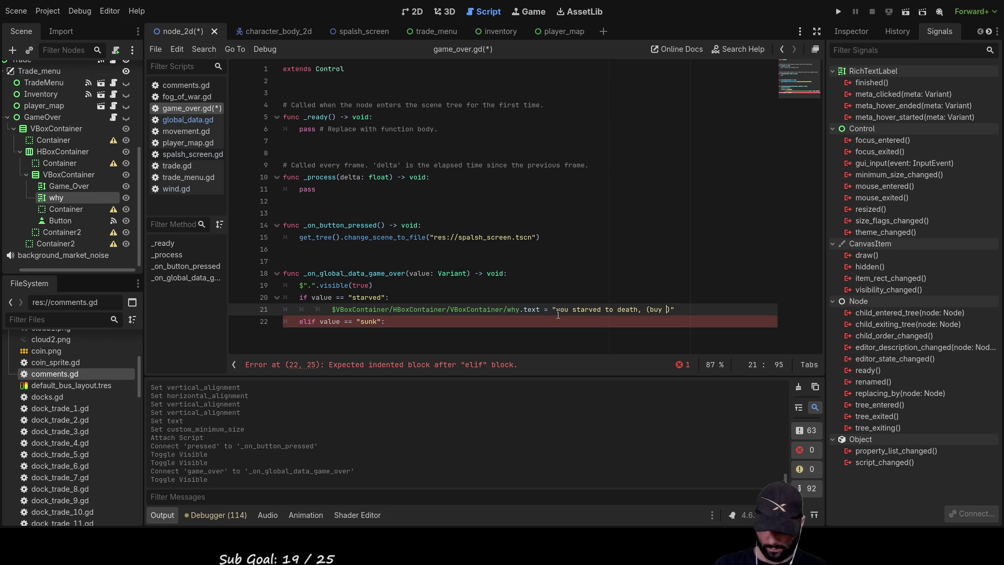
type("plies")
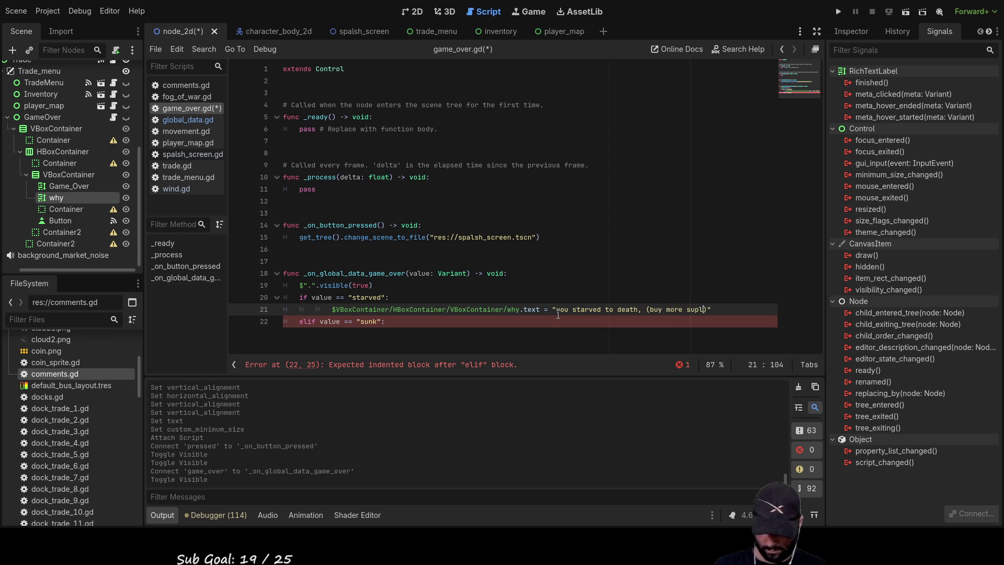
key("Left")
key("Left")
type("p")
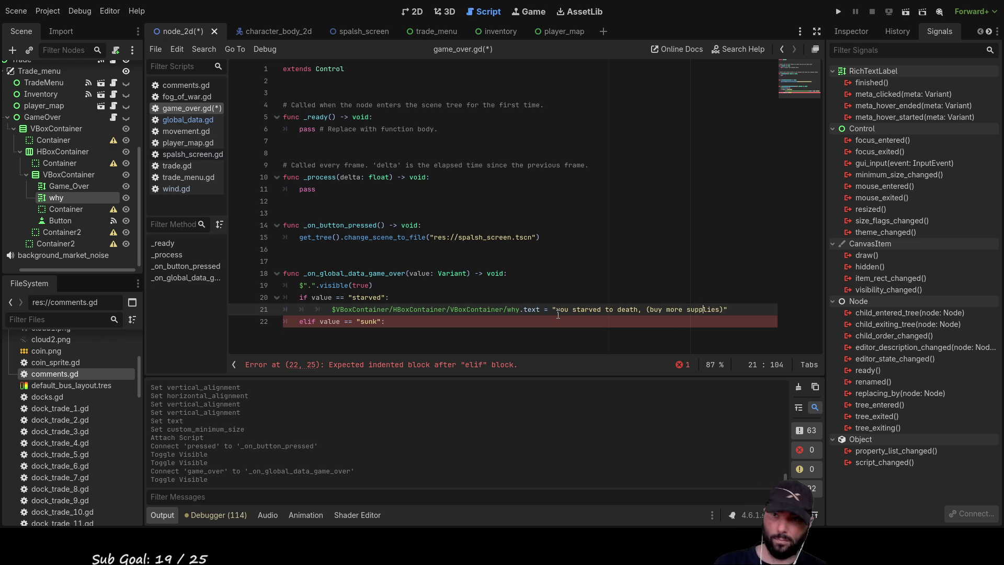
key("Down")
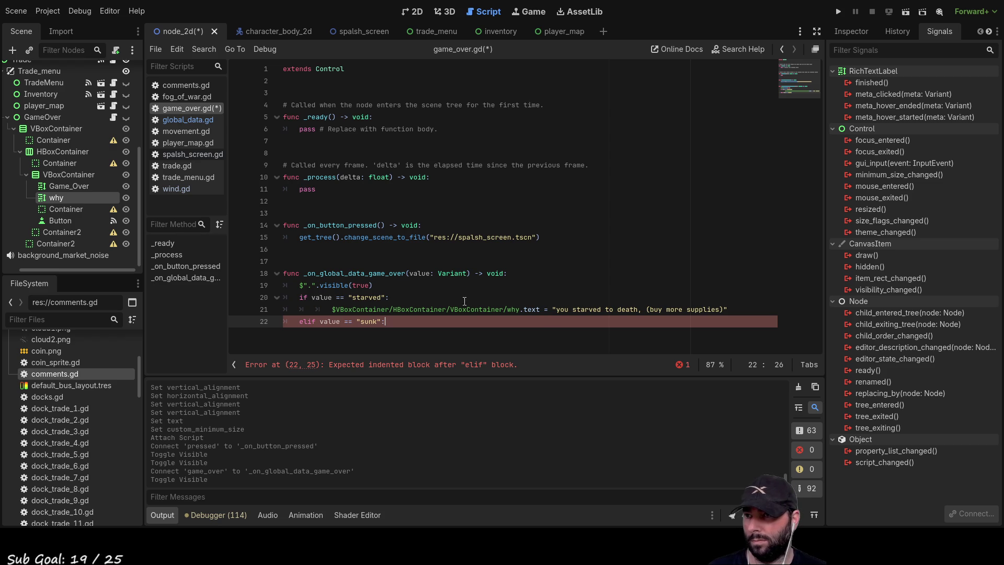
left_click(374, 309)
left_click_drag(374, 309, 737, 309)
key("ctrl+c")
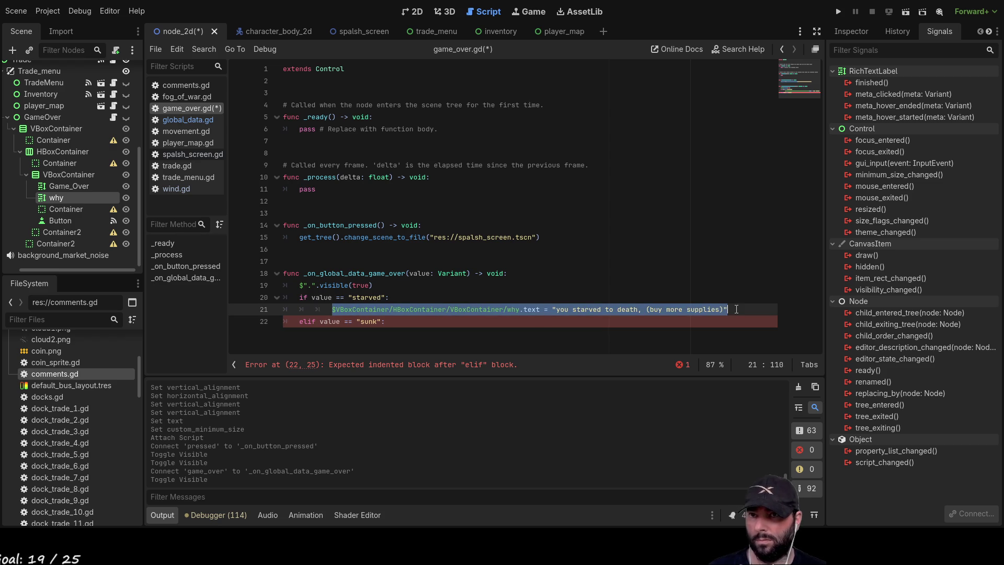
left_click(431, 330)
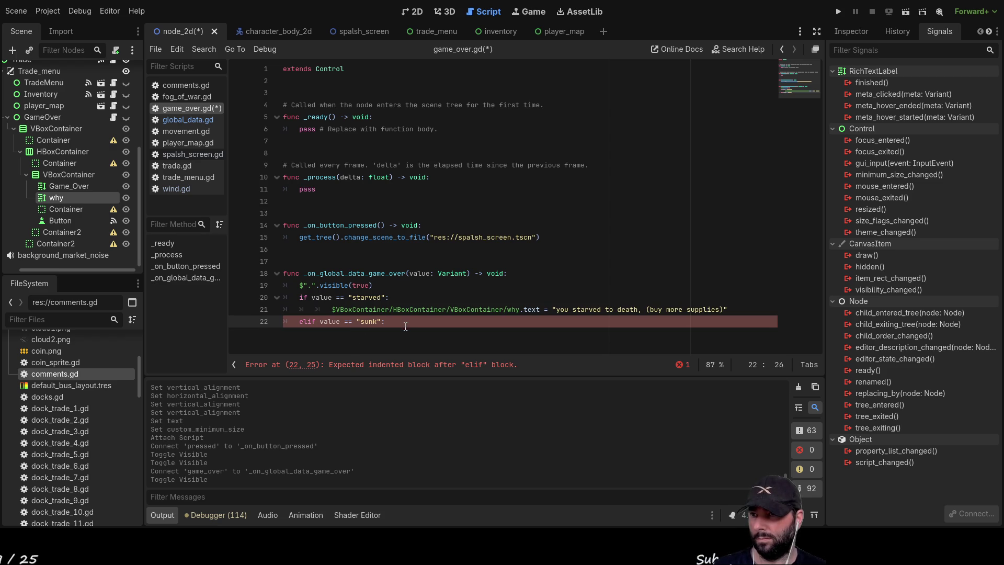
key("Return")
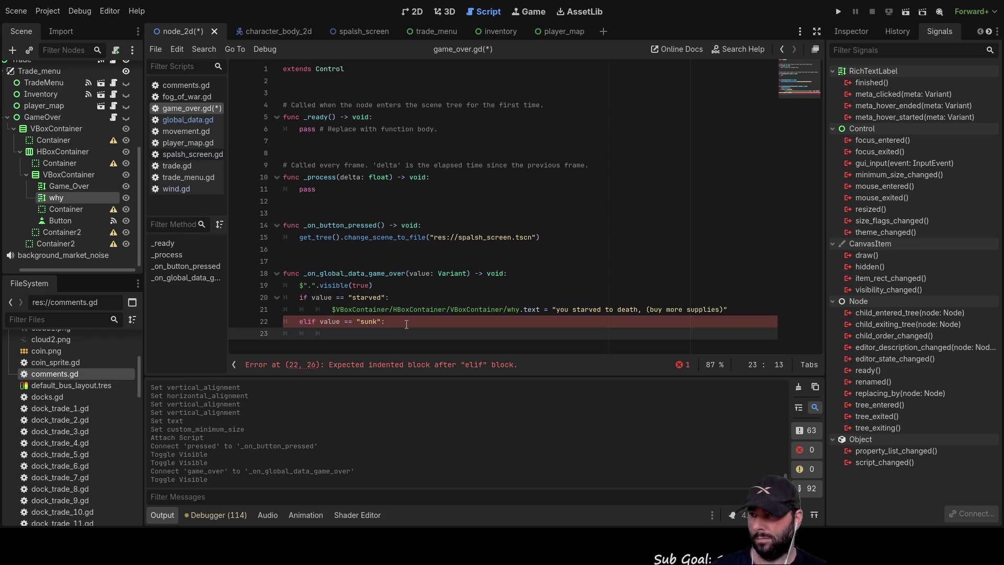
Paste the why label text statement into the sunk branch and fix line 21's indentation
key("ctrl+v")
key("Up")
key("Up")
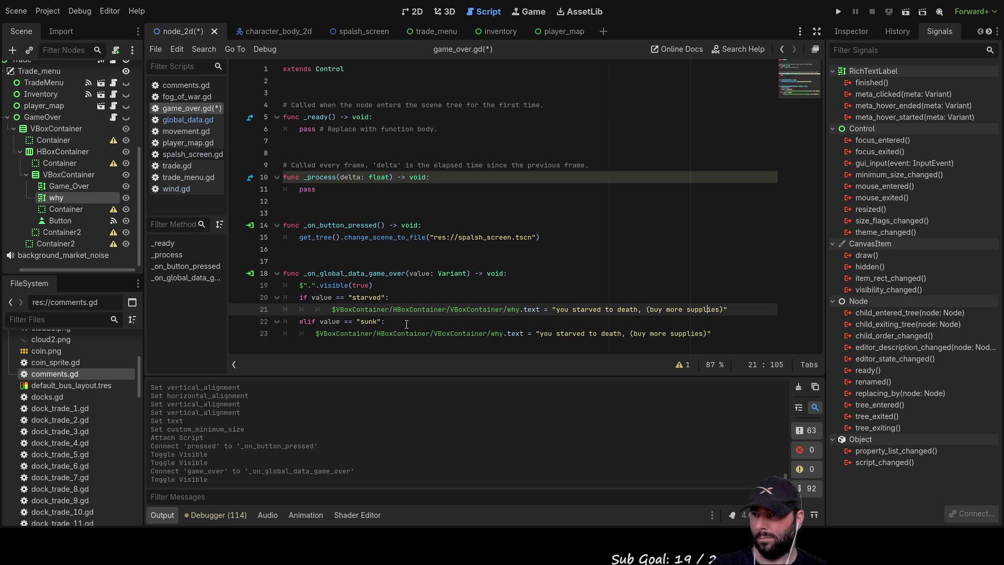
key("Down")
key("Down")
key("Up")
key("Up")
key("Left")
key("Left")
key("Left")
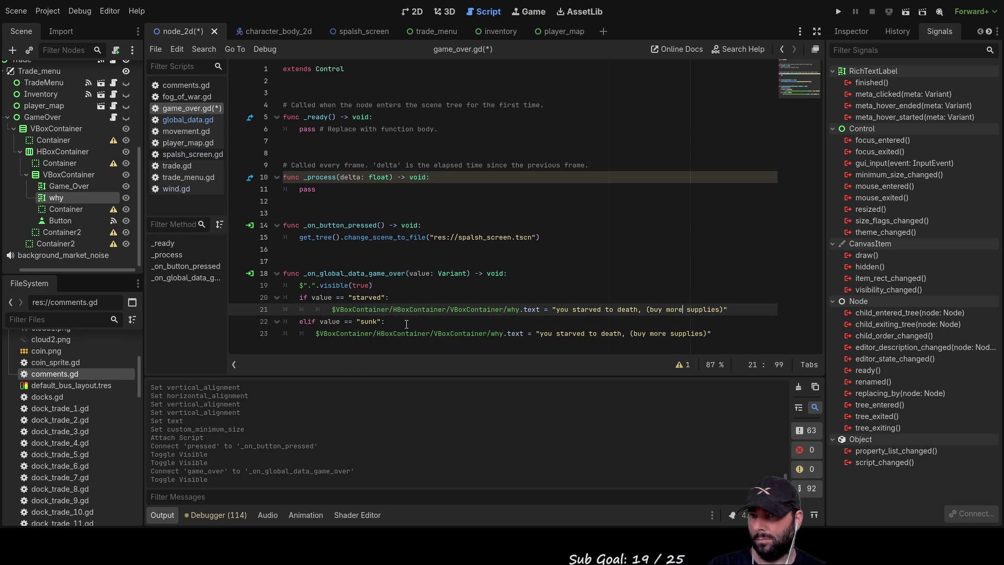
key("Left")
key("Left")
key("Left")
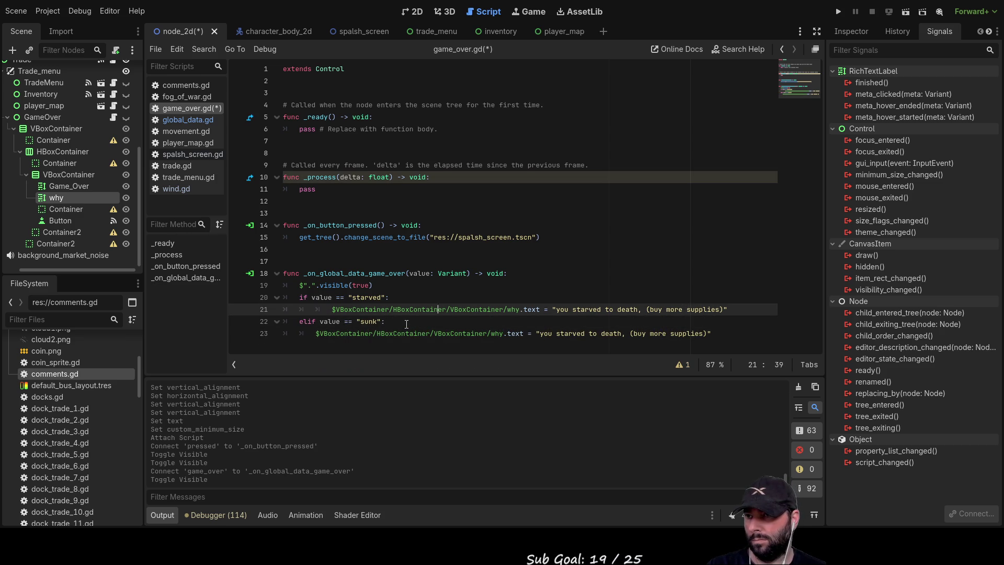
key("Home")
key("BackSpace")
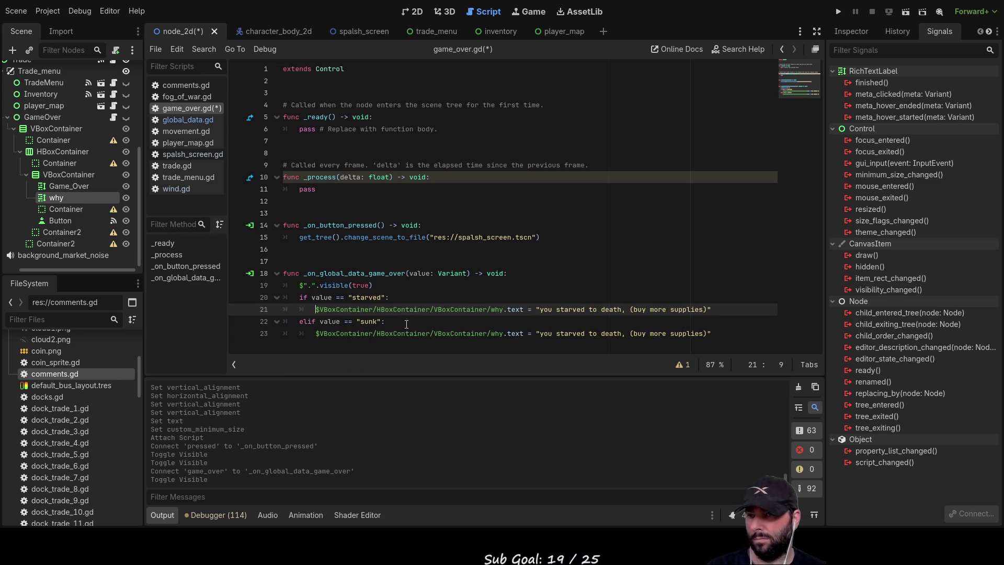
Change line 23's message to "your boat sank (keep it in good repair, and crash less or slower)"
left_click_drag(556, 333, 585, 333)
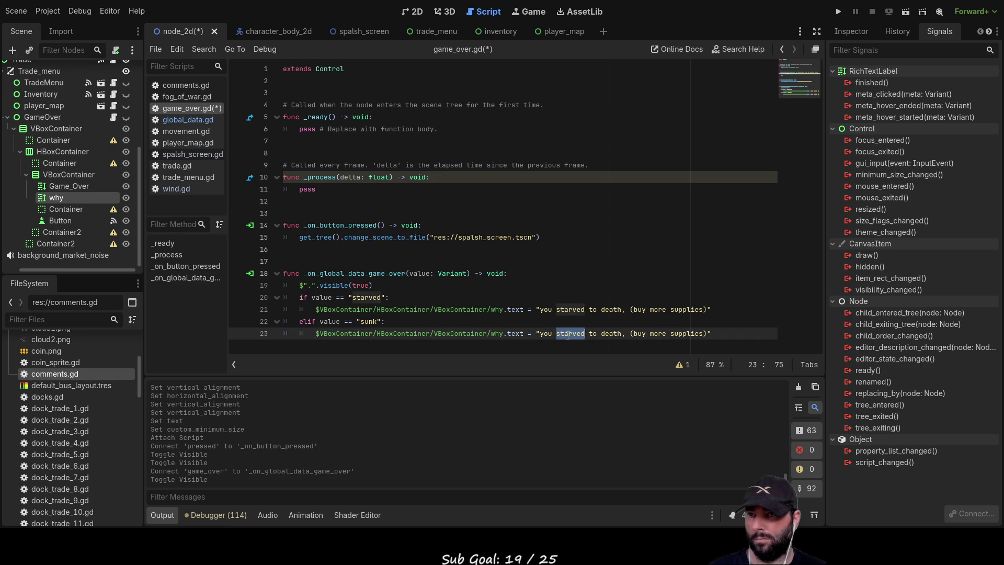
key("Left")
key("Left")
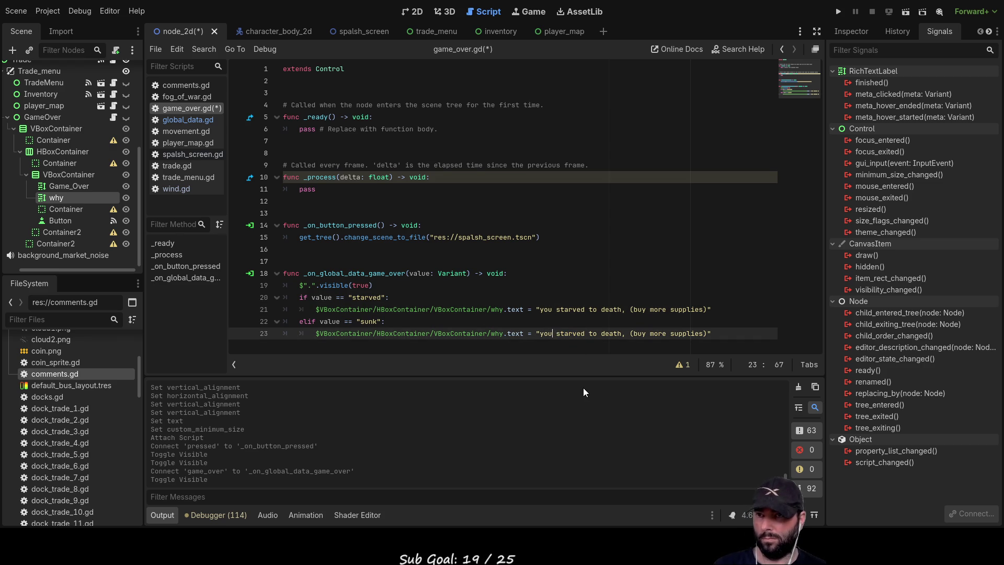
type("r")
key("Right")
key("shift+Right")
key("shift+Right")
key("shift+Right")
key("shift+Right")
key("shift+Right")
type("boa")
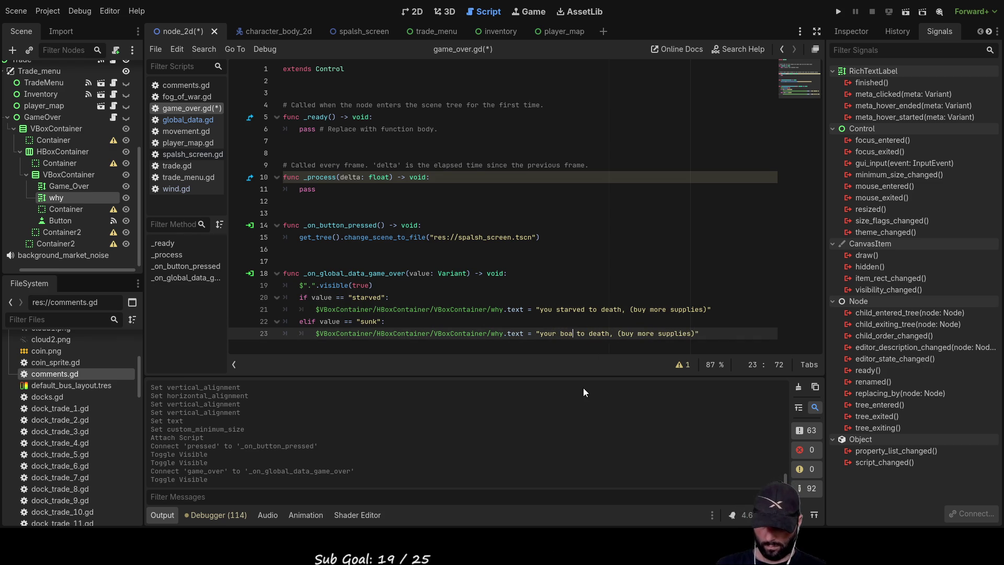
type("t sank")
key("ctrl+Delete")
key("ctrl+Delete")
key("ctrl+Delete")
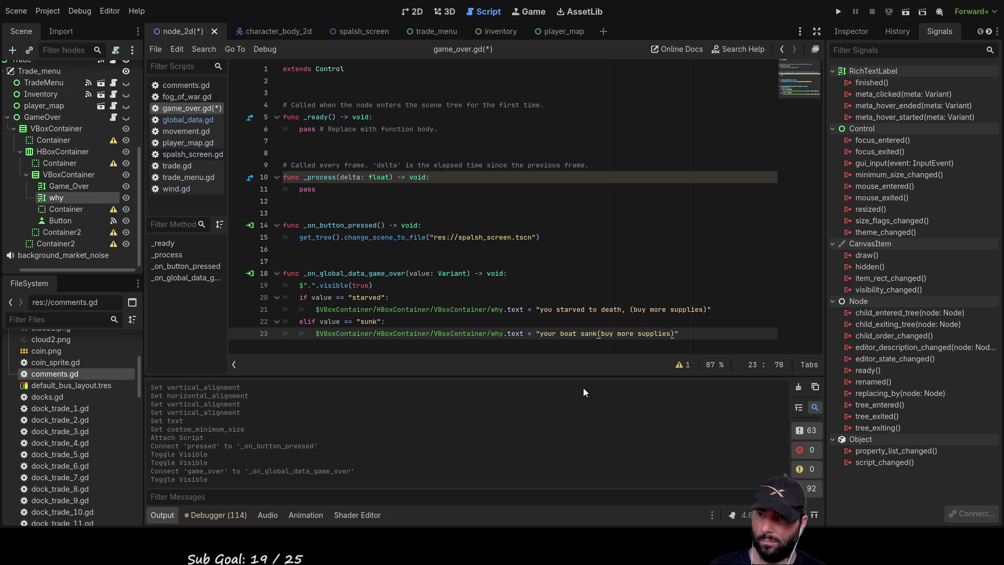
key("Right")
key("Right")
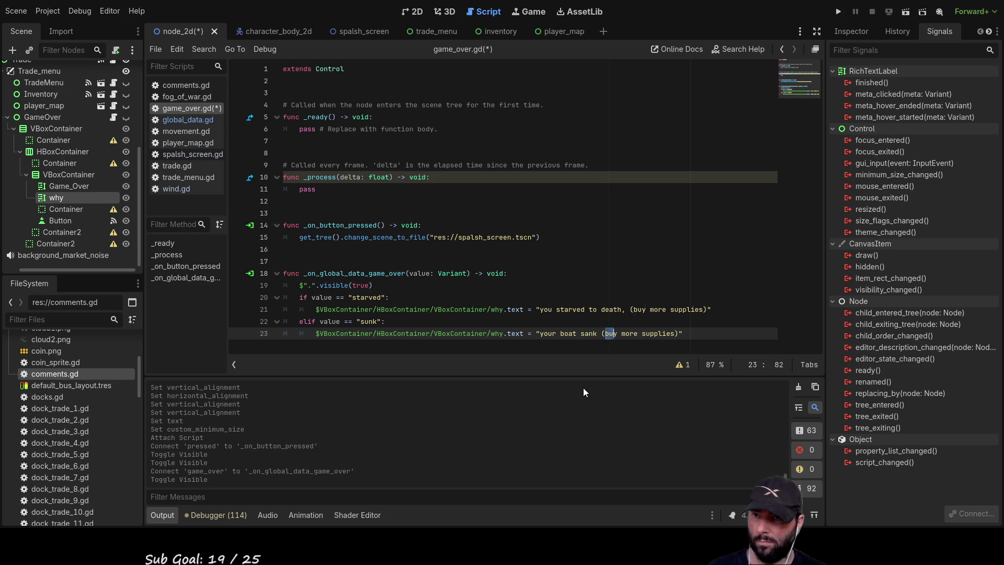
key("ctrl+shift+Right")
key("ctrl+shift+Right")
key("ctrl+shift+Right")
type("keep it ")
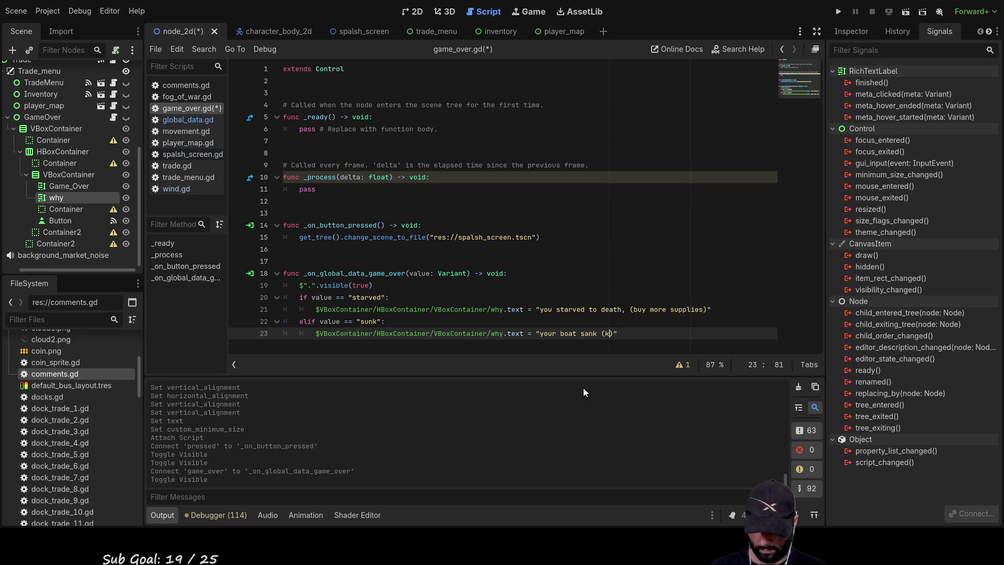
type("in good rep")
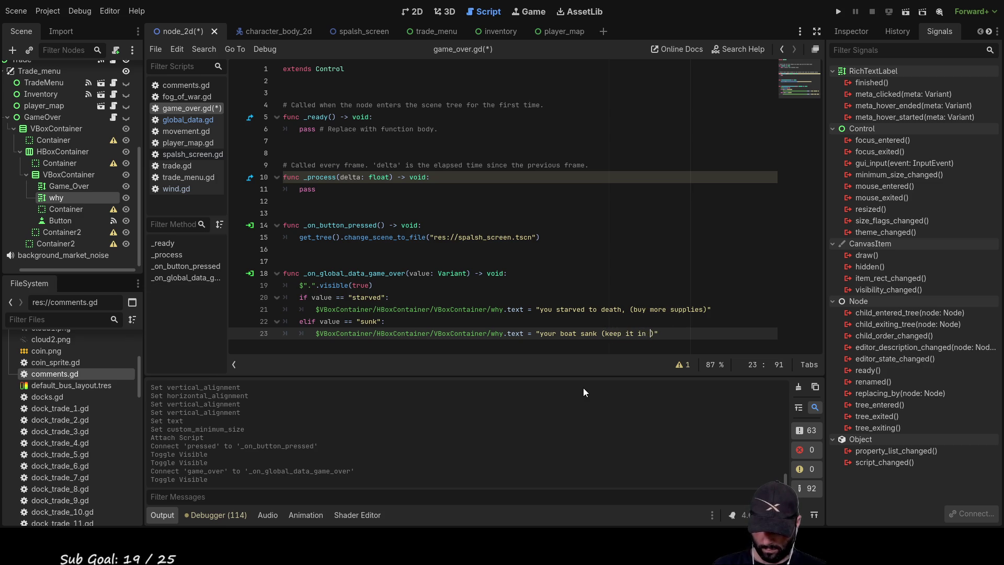
type("ai")
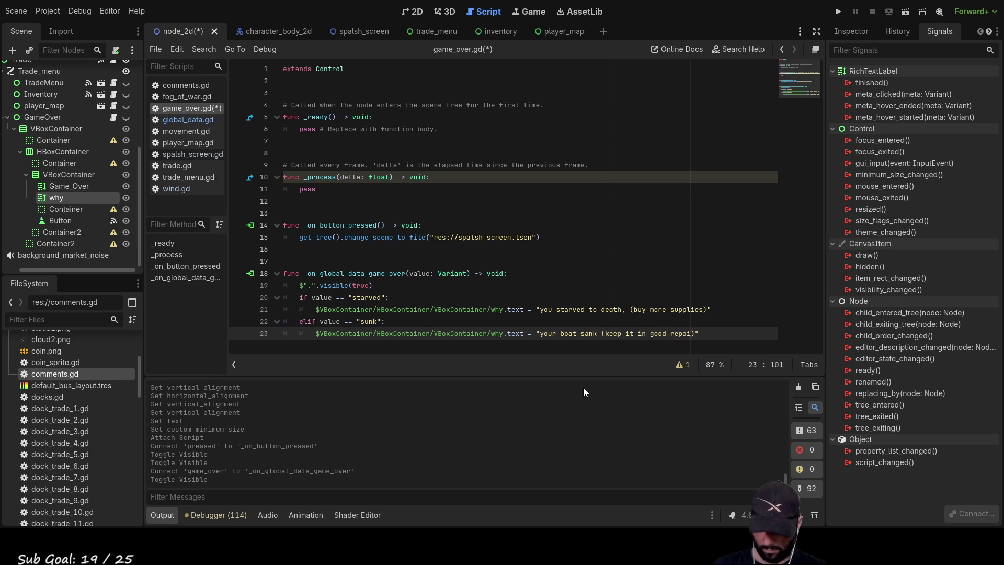
type("r, and cra")
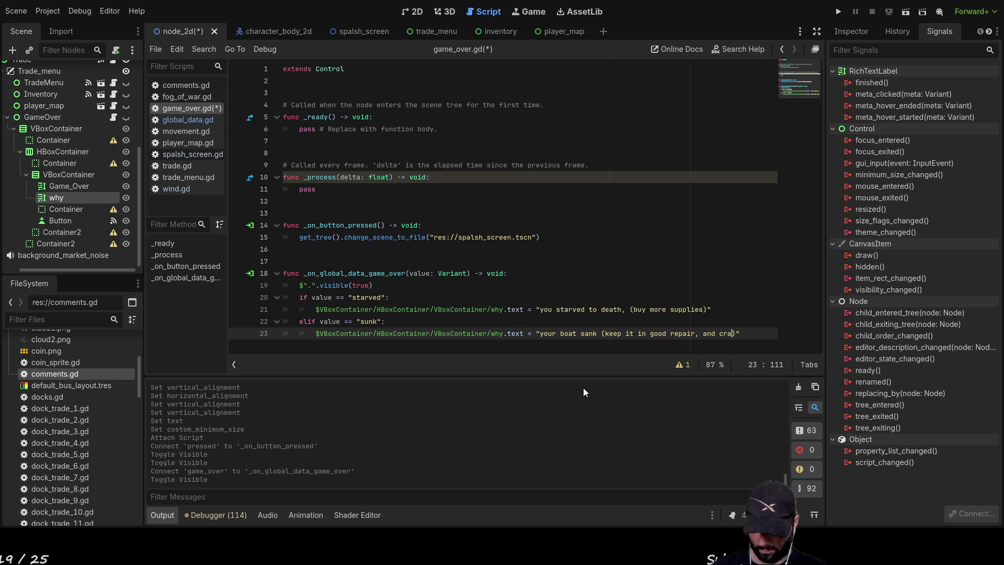
type("sh less or slower")
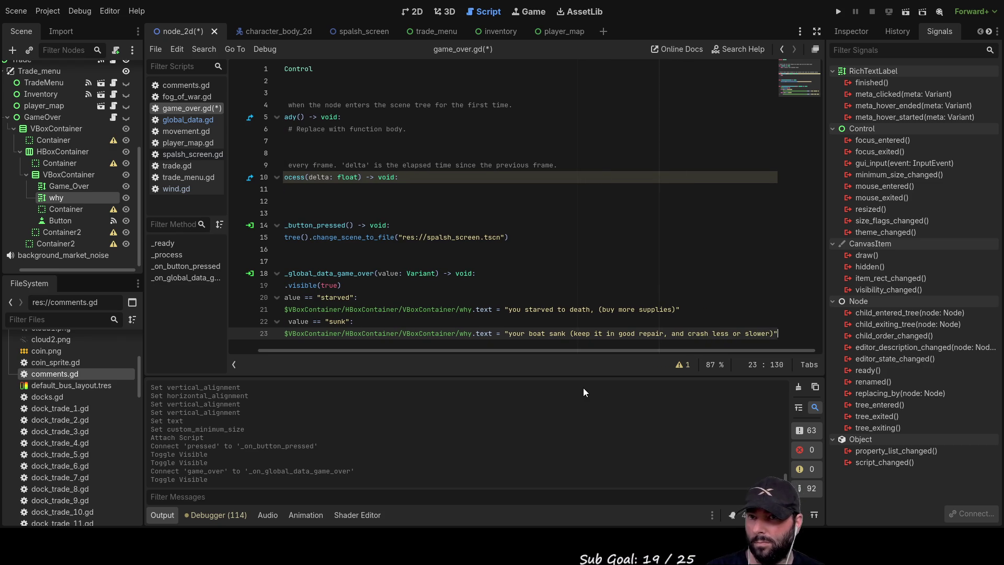
Run the project to test the game-over screen
key("Up")
key("Down")
key("Up")
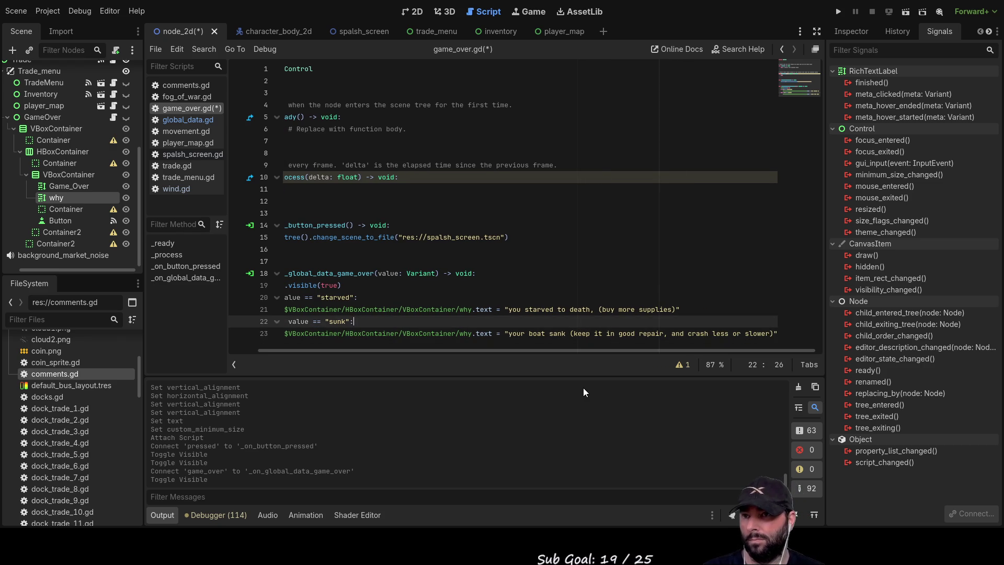
key("Up")
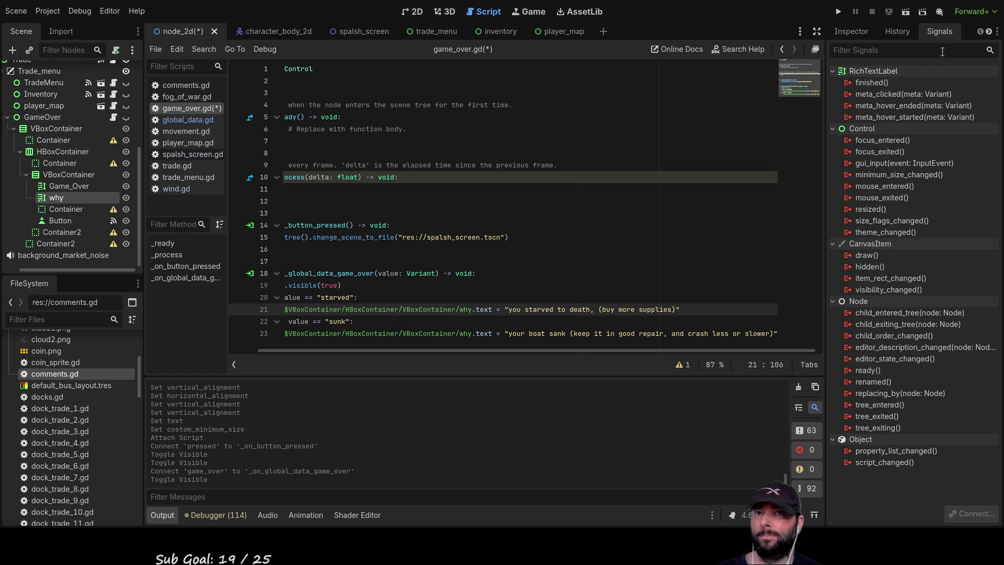
left_click(837, 12)
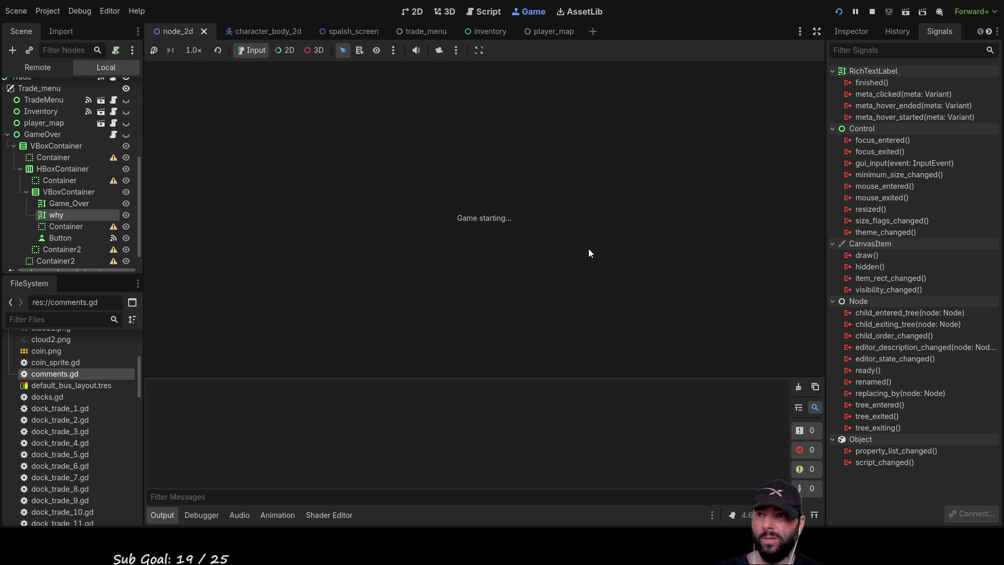
Start the game from its menu, then open and close the world map with M
left_click(454, 78)
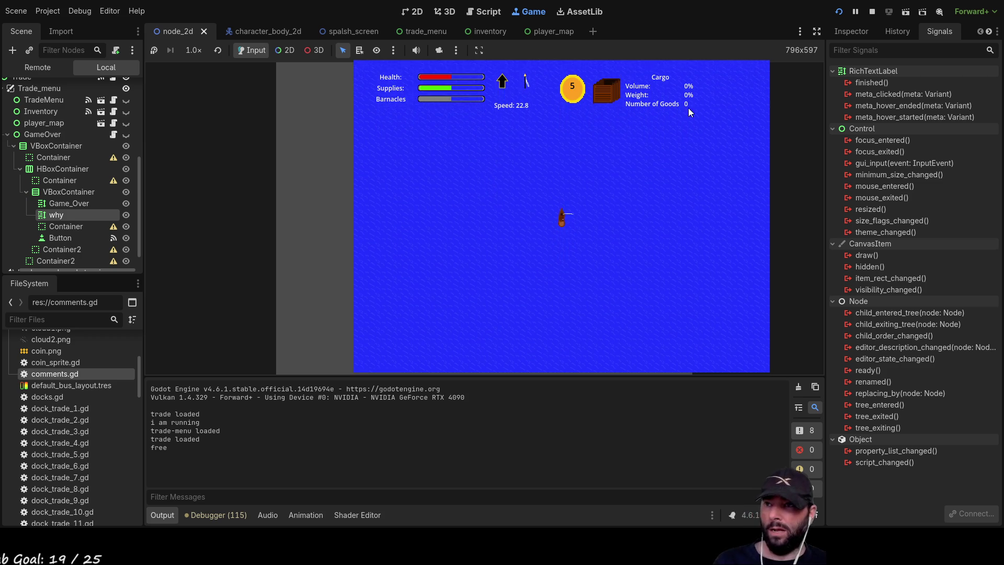
key("m")
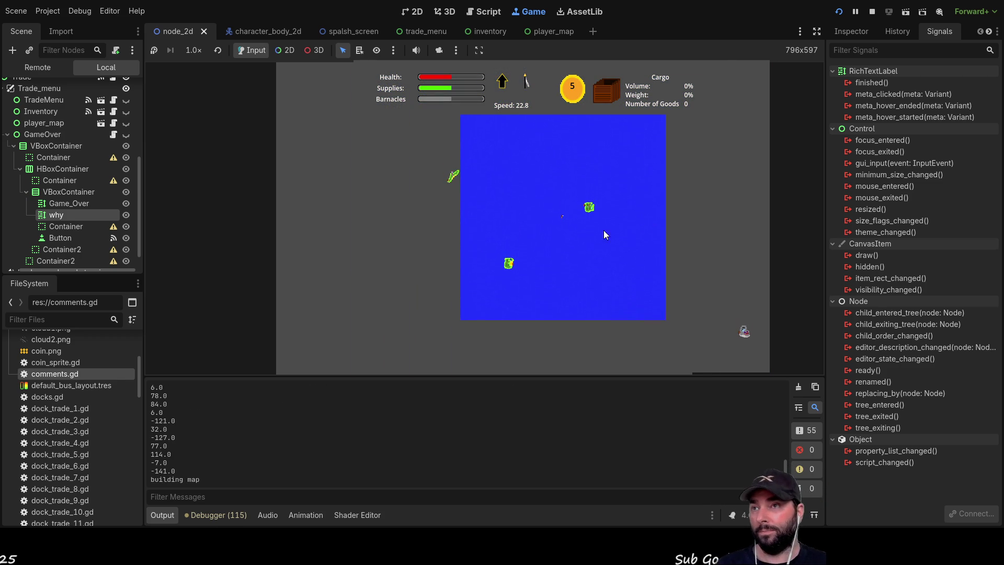
key("m")
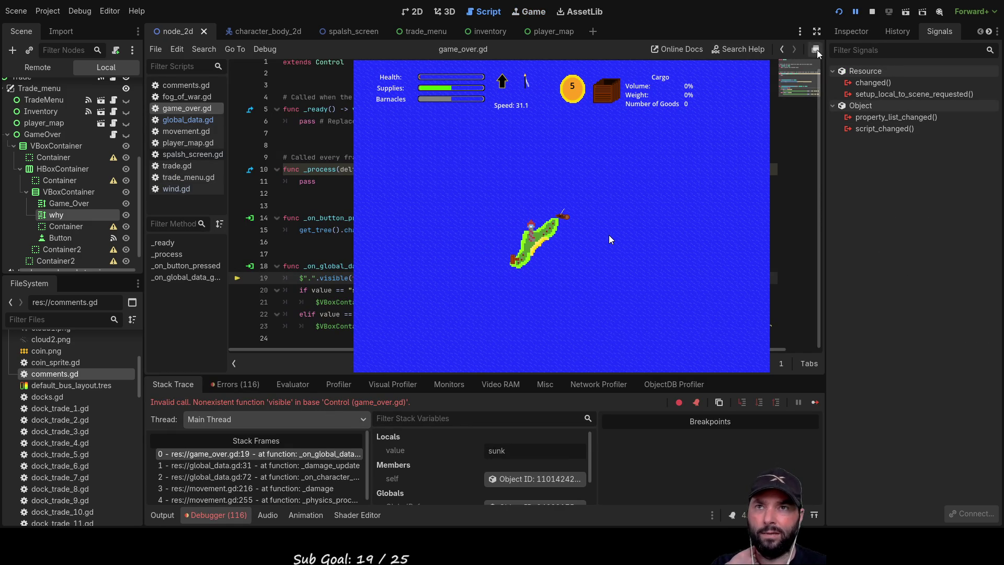
Stop the game with F8 and expand the invalid call to 'visible' error in the Debugger's Errors list
key("F8")
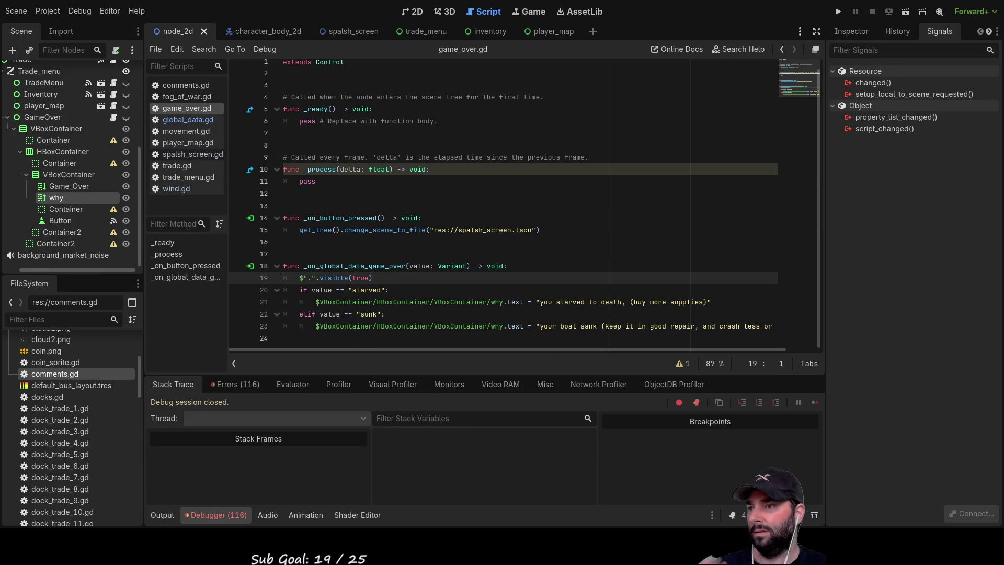
left_click(237, 385)
scroll(334, 436, "down", 10)
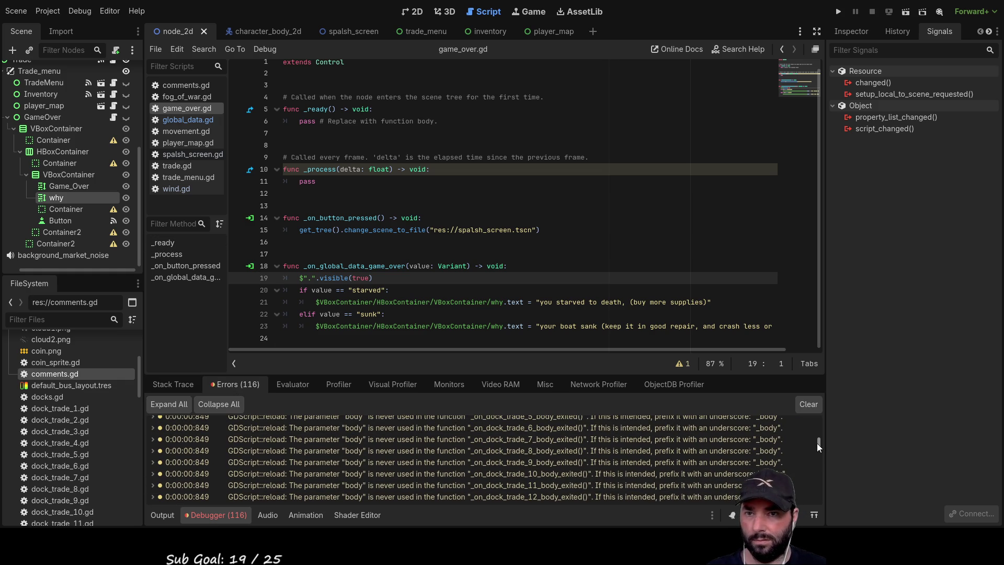
left_click_drag(819, 444, 820, 498)
double_click(419, 496)
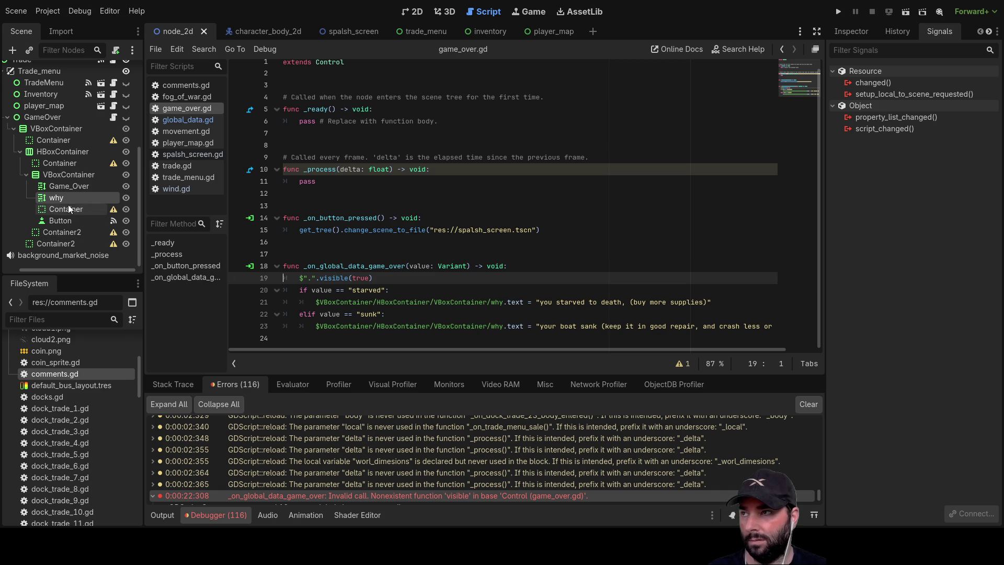
Remove the $"". prefix before visible on line 19 and check the GameOver node's Visibility properties
left_click(297, 279)
key("Delete")
key("Delete")
key("Delete")
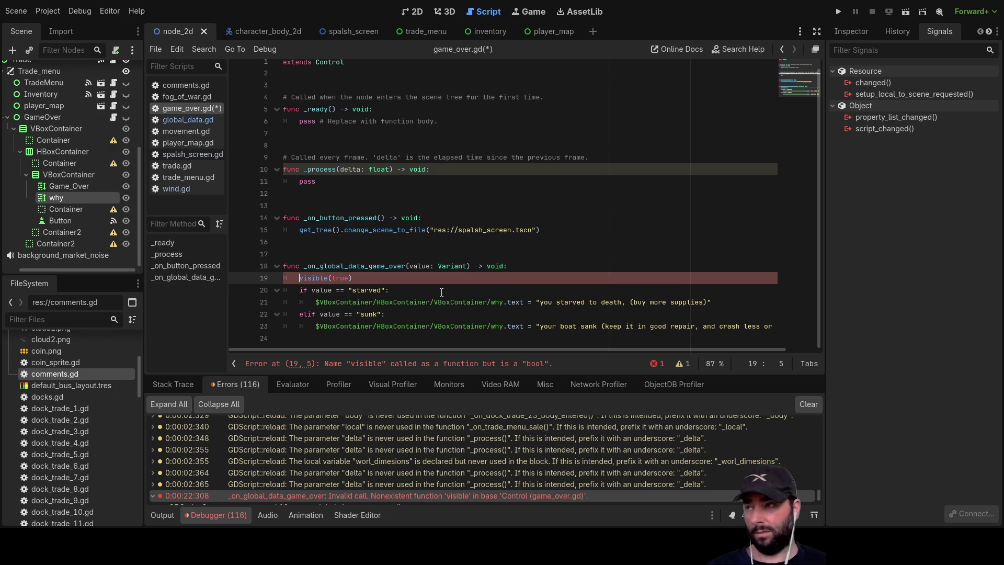
left_click(44, 118)
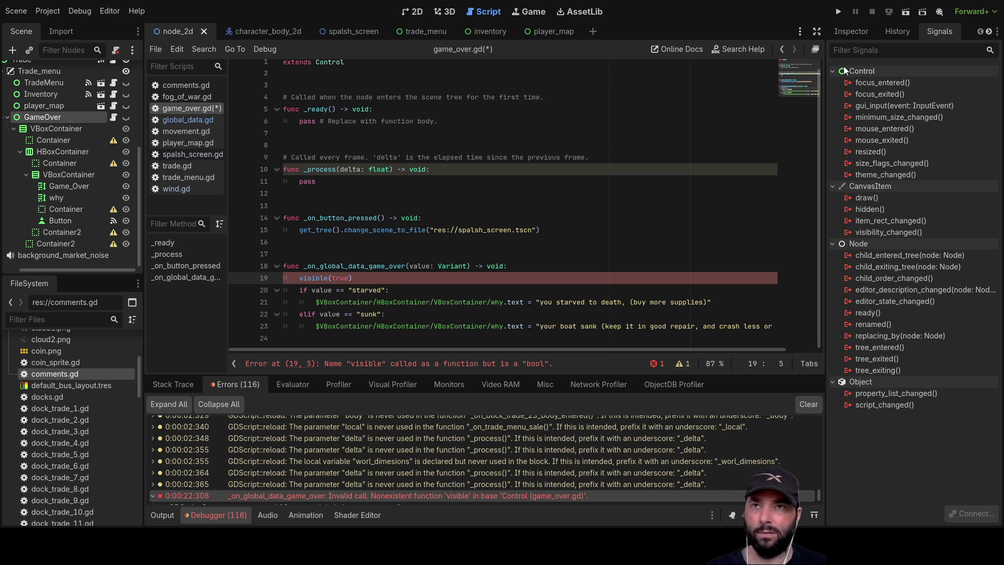
left_click(854, 33)
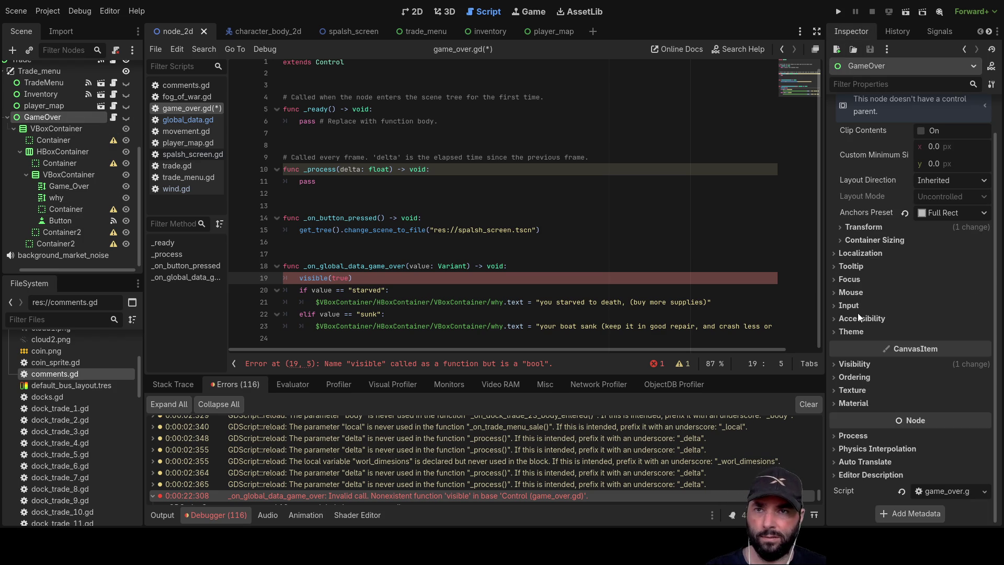
left_click(852, 364)
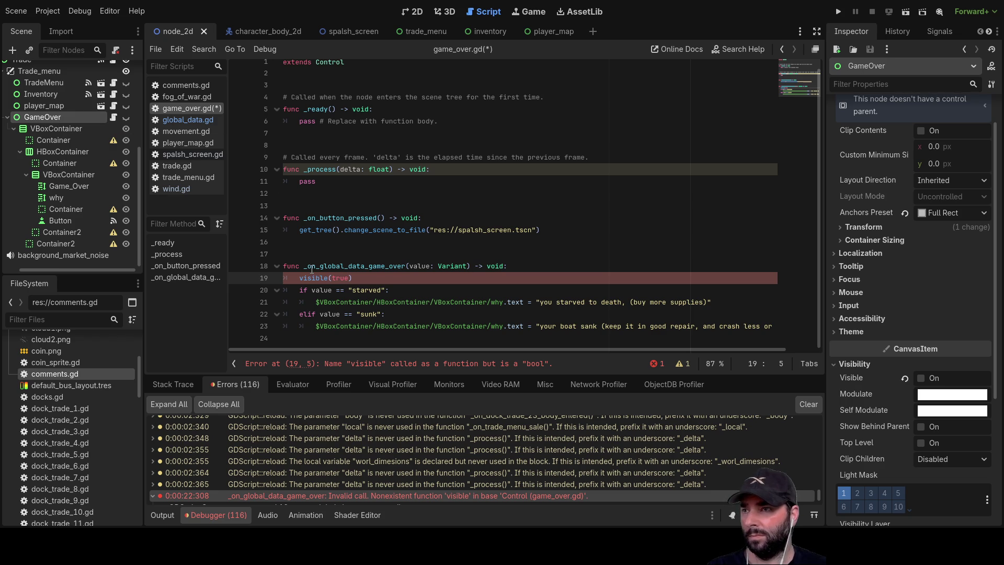
Make line 19 read 'visible = true' with the if line correctly indented, then run the project
double_click(341, 277)
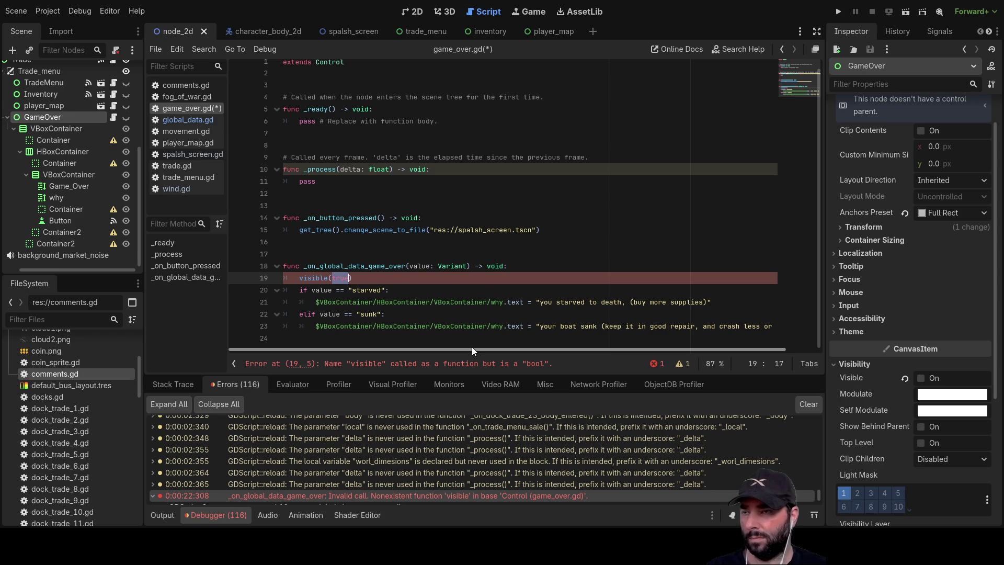
key("BackSpace")
key("BackSpace")
key("Delete")
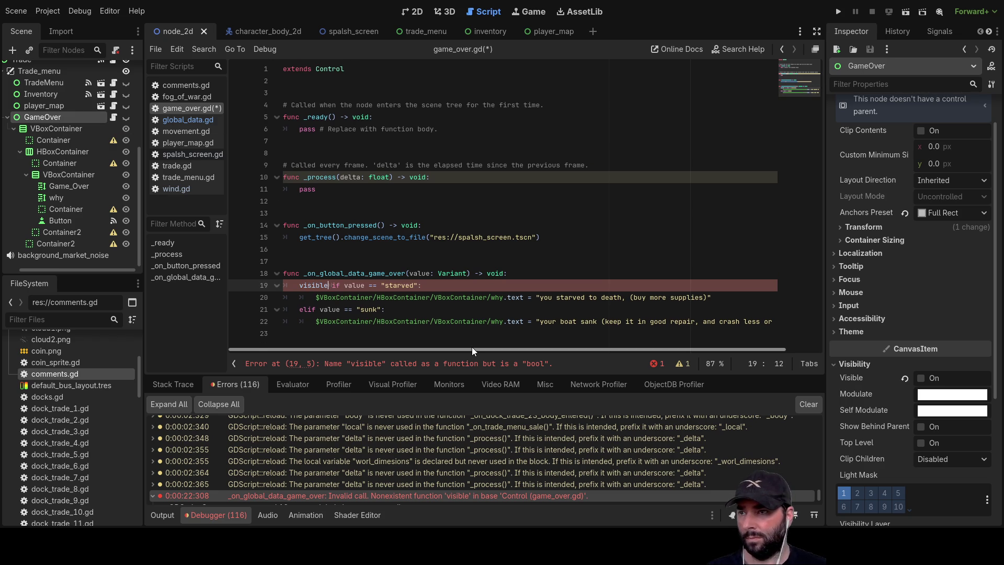
key("Return")
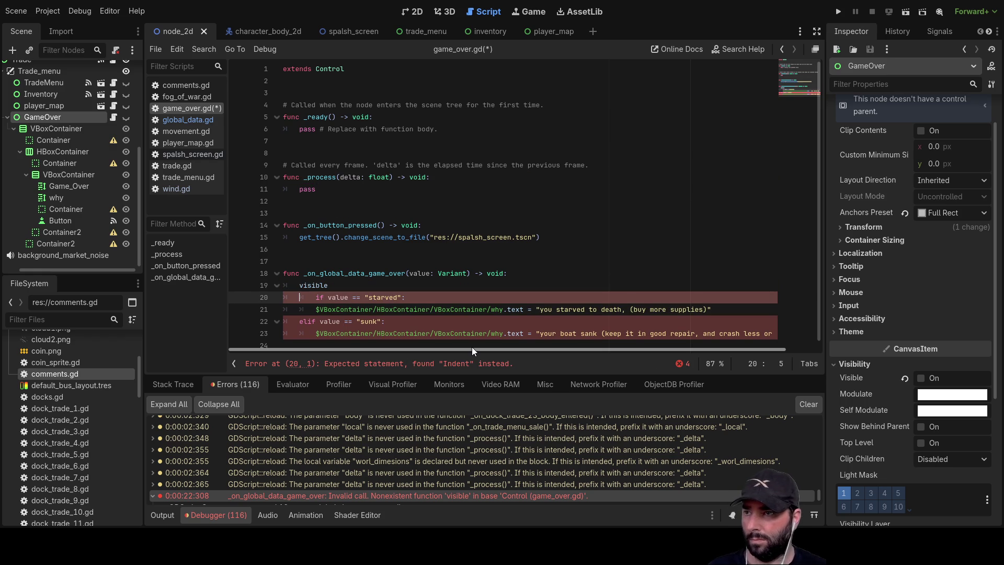
key("Delete")
key("Up")
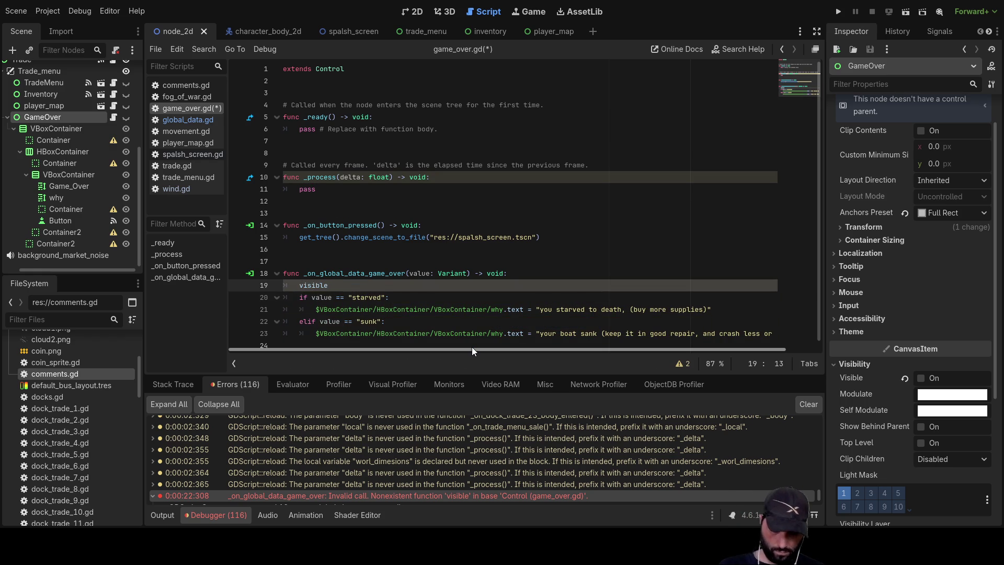
type("= true")
key("Escape")
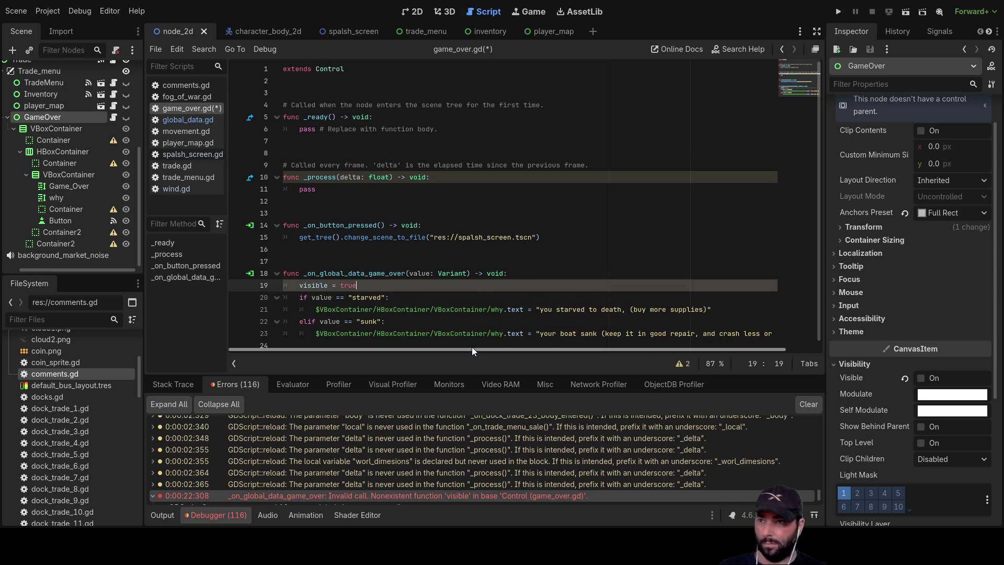
key("Down")
key("Down")
key("Down")
key("Up")
key("Up")
key("Up")
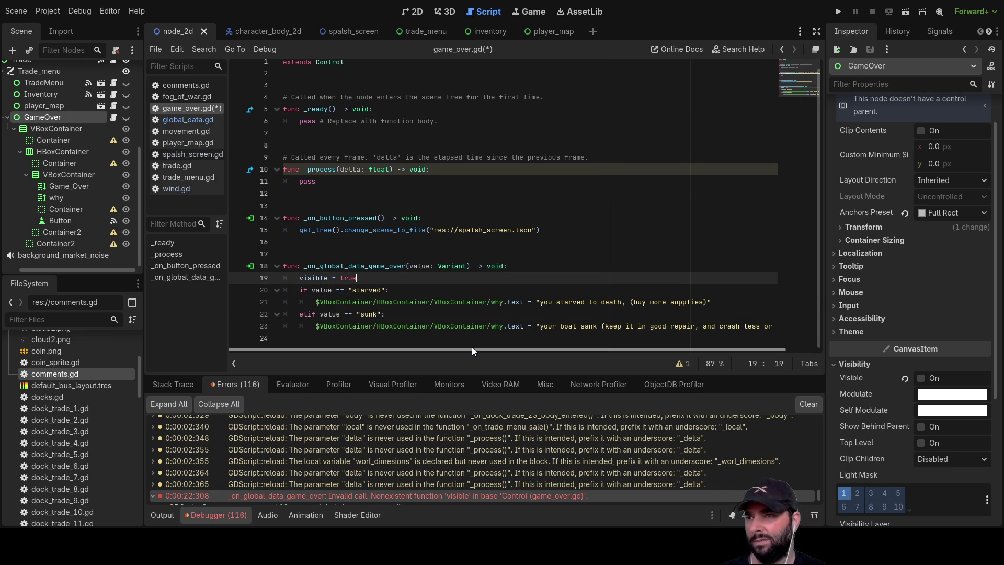
left_click(840, 14)
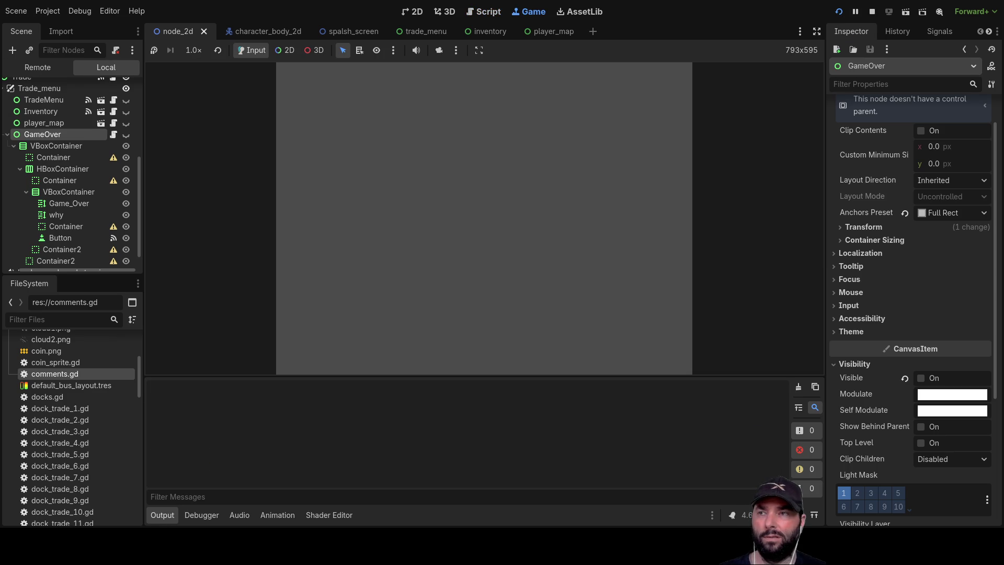
Play a new game, sail with W and A until the boat sinks, then choose Back To Menu
left_click(437, 82)
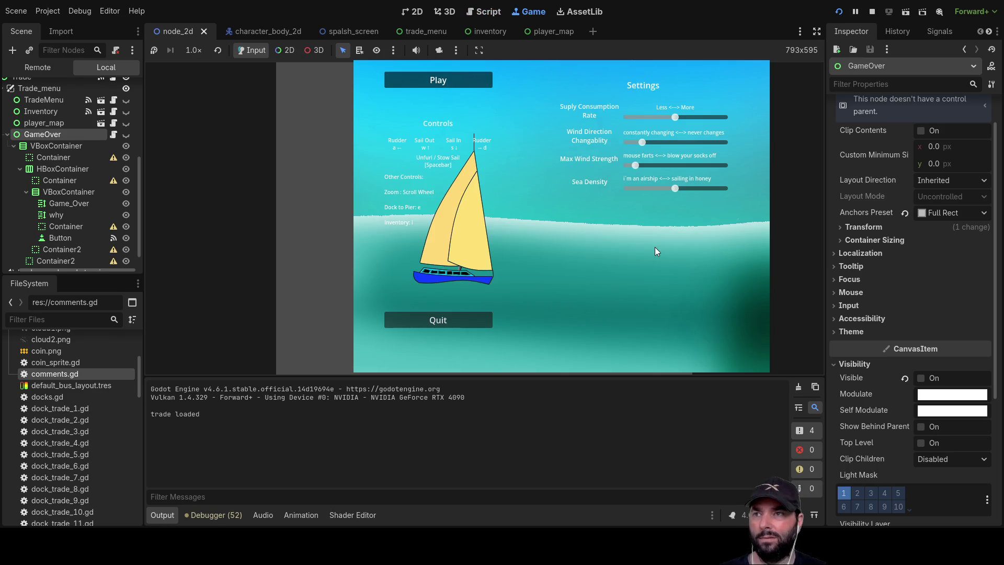
key("w")
key("a")
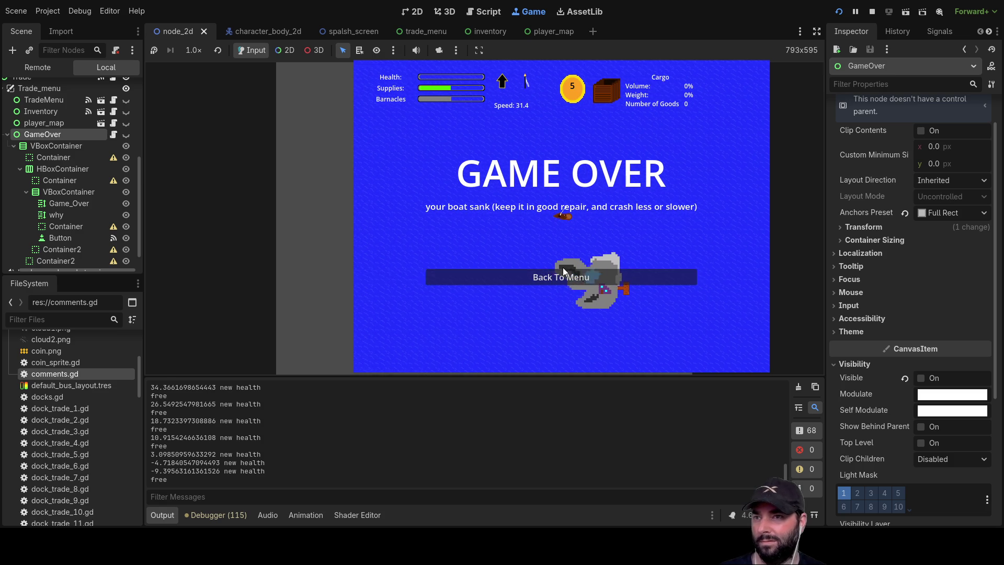
left_click(533, 278)
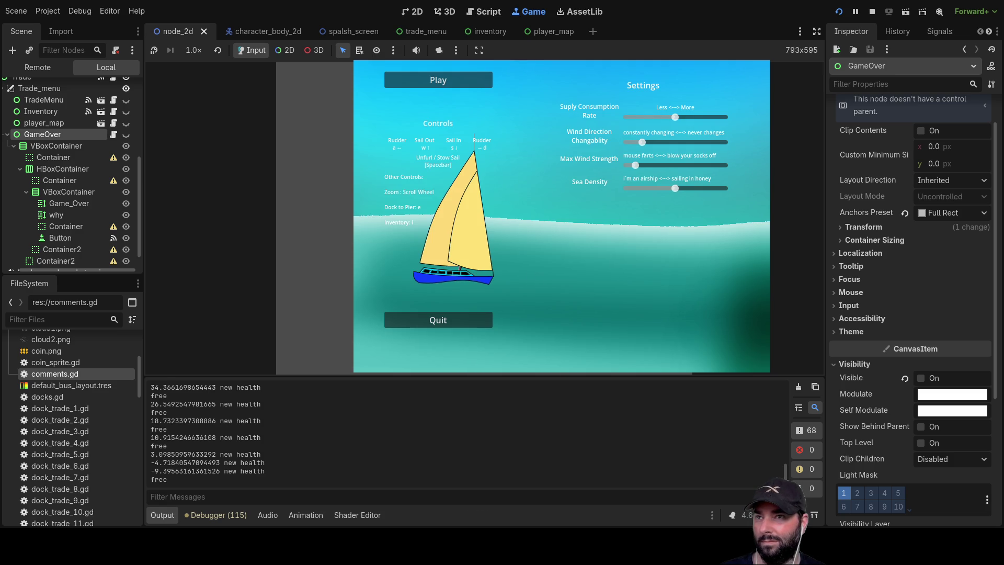
Play again, sailing and zooming until the boat sinks, hide CharacterBody2D, then return to the main menu
left_click(457, 81)
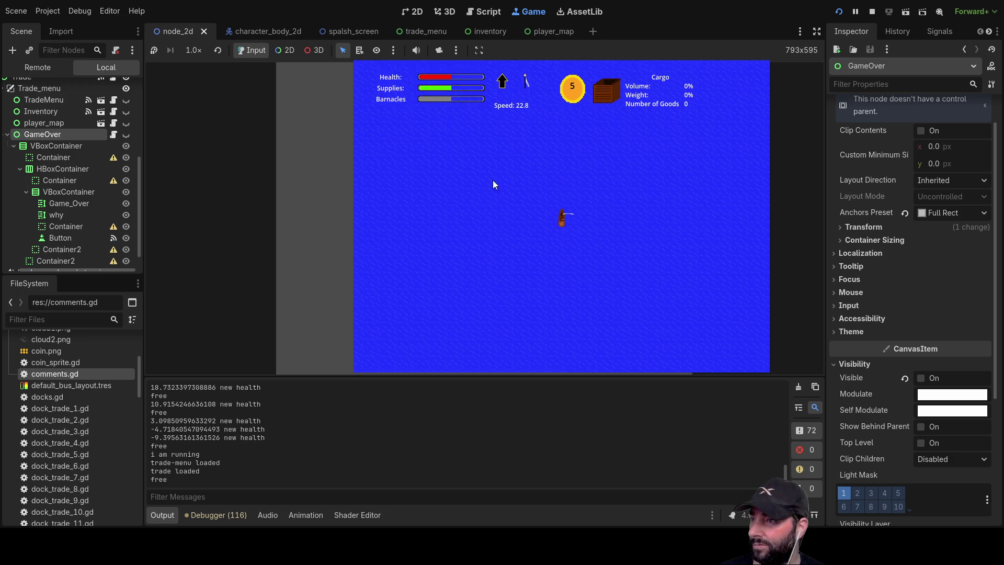
key("Left")
key("Up")
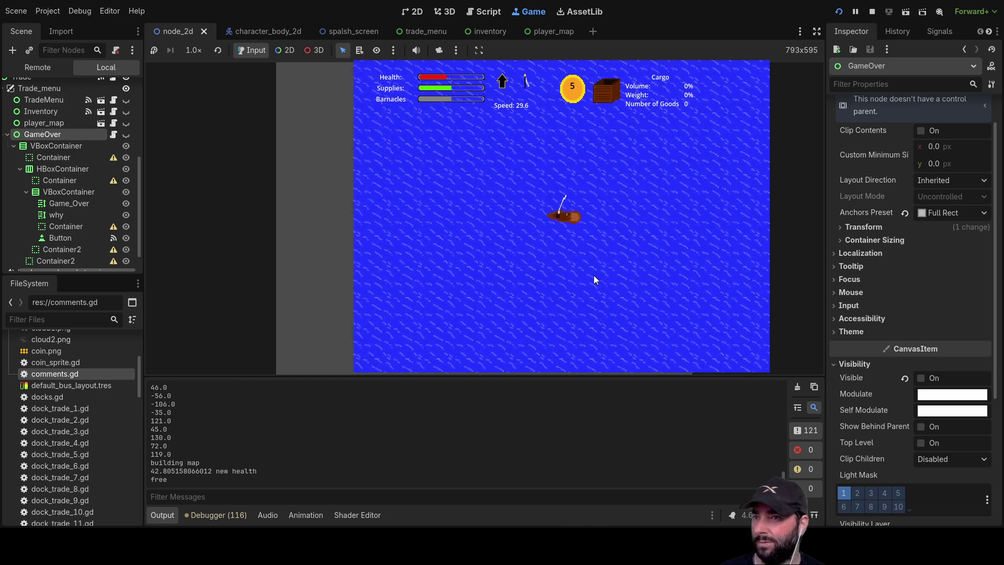
scroll(594, 276, "down", 5)
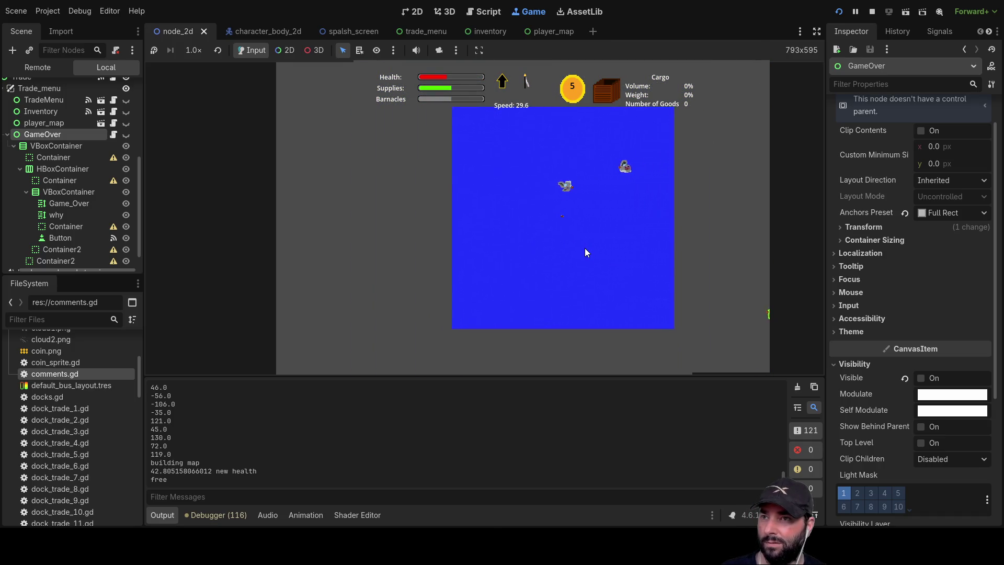
scroll(585, 252, "up", 2)
scroll(620, 258, "up", 3)
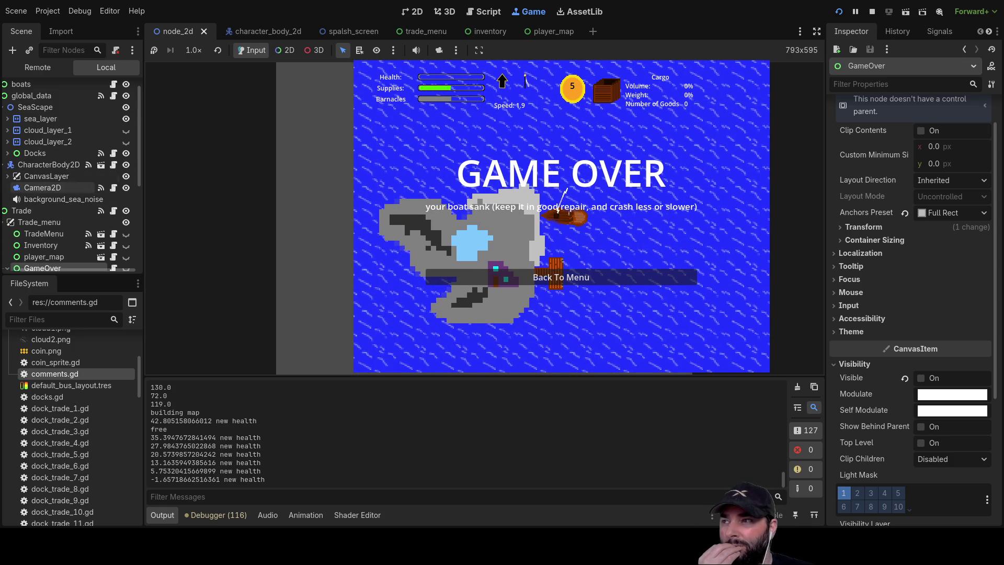
left_click(126, 165)
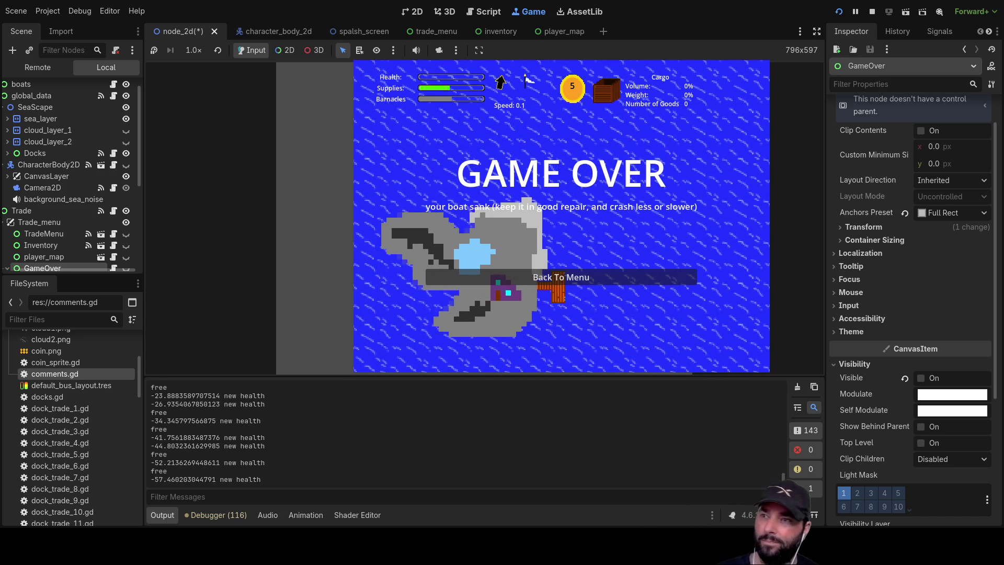
left_click(629, 279)
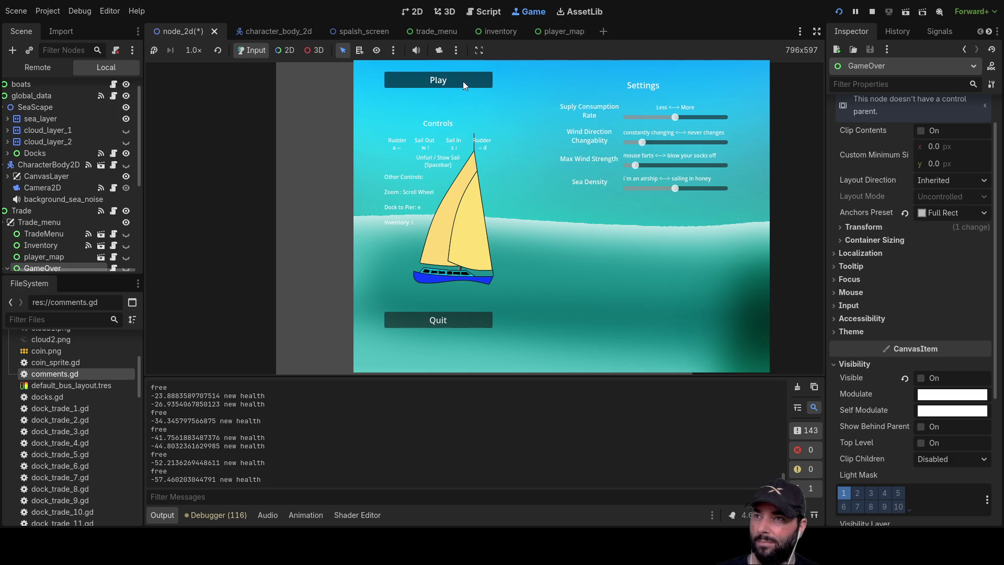
Start another game, steer the boat around with the arrow keys, then stop it with F8
left_click(462, 80)
key("Right")
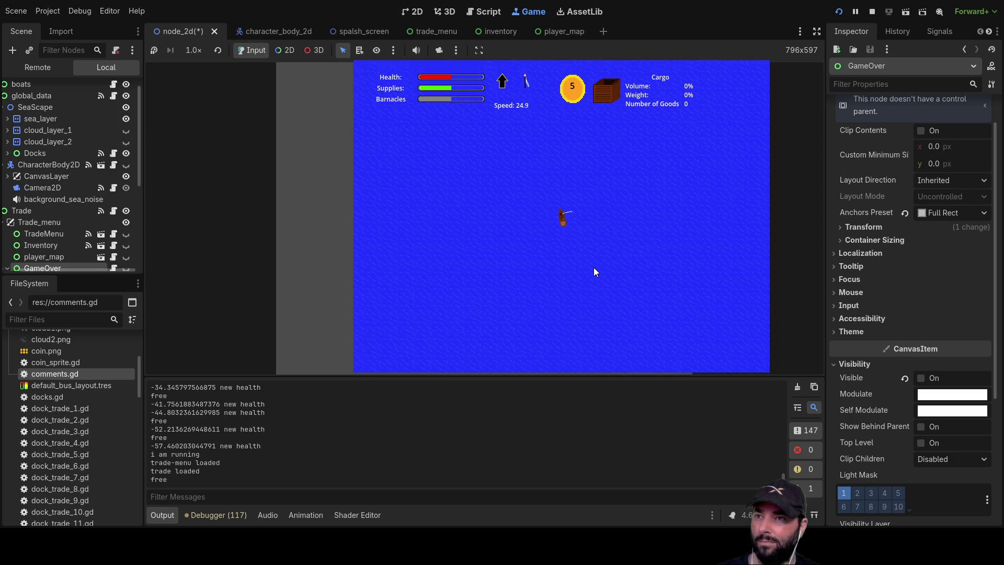
key("Down")
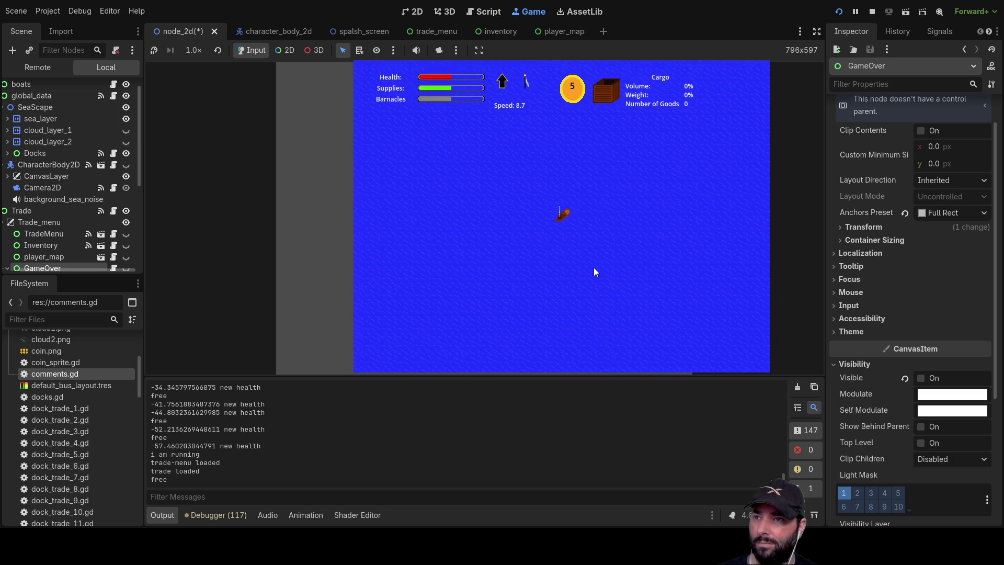
scroll(589, 253, "up", 3)
key("Up")
key("Left")
key("Down")
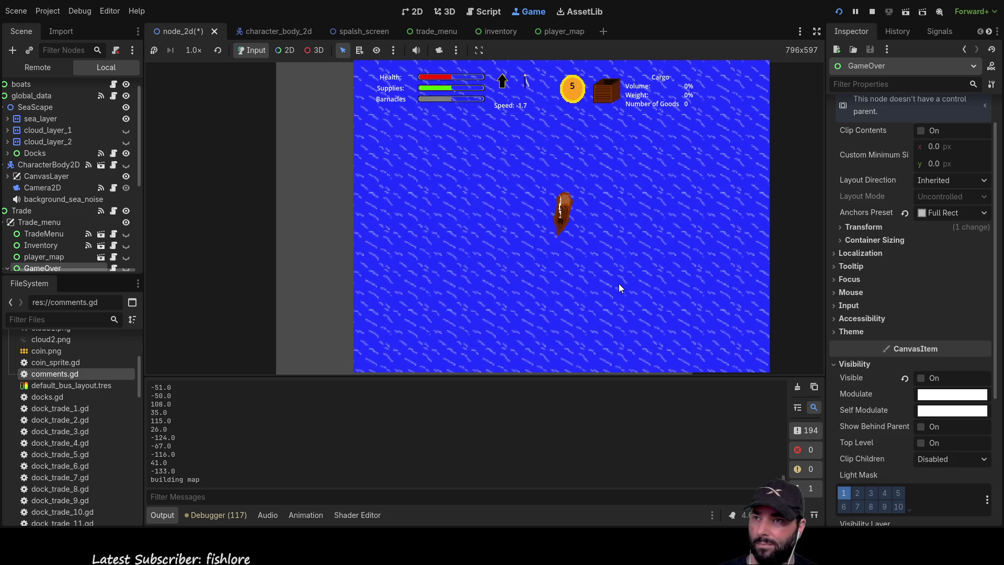
key("Right")
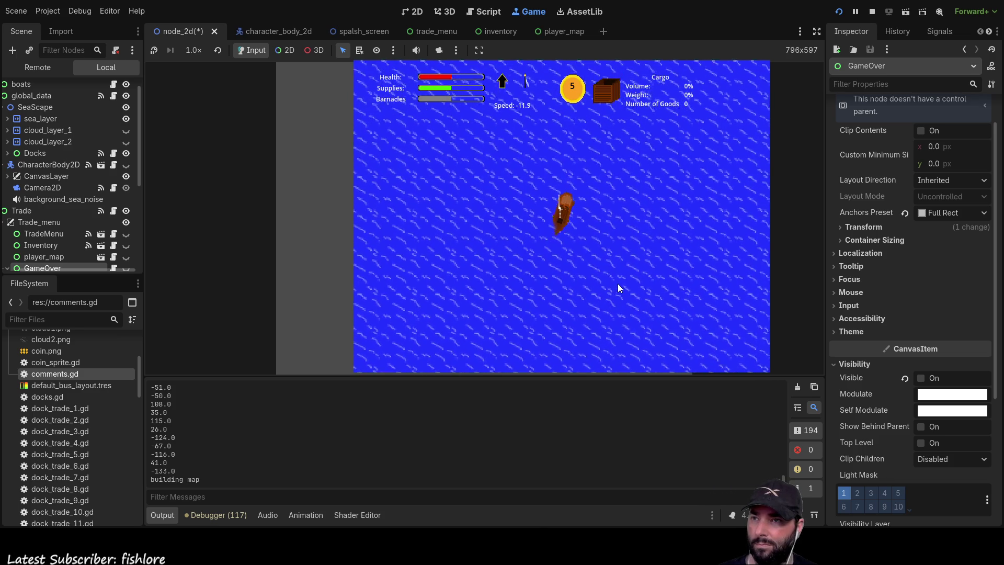
key("Up")
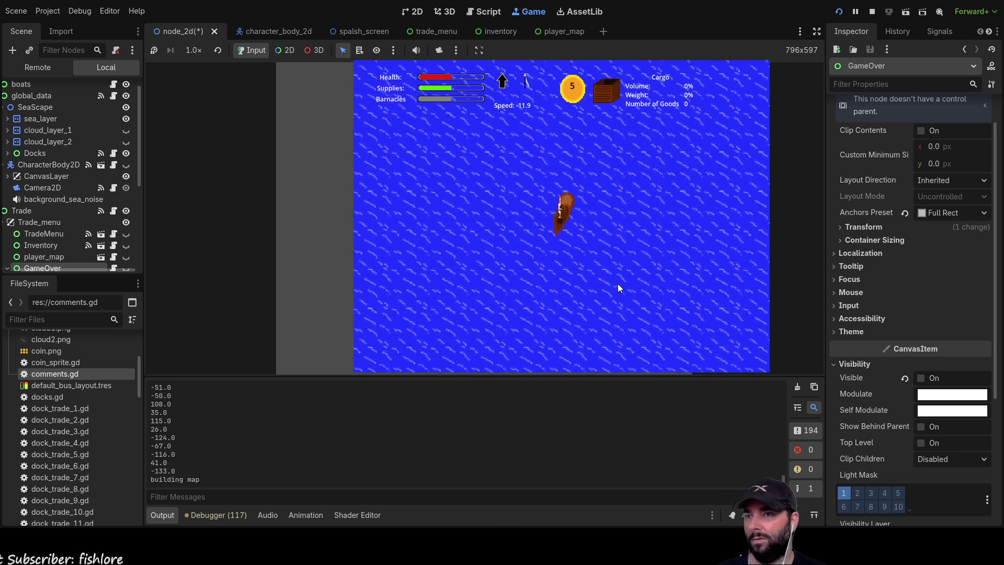
key("Right")
key("Left")
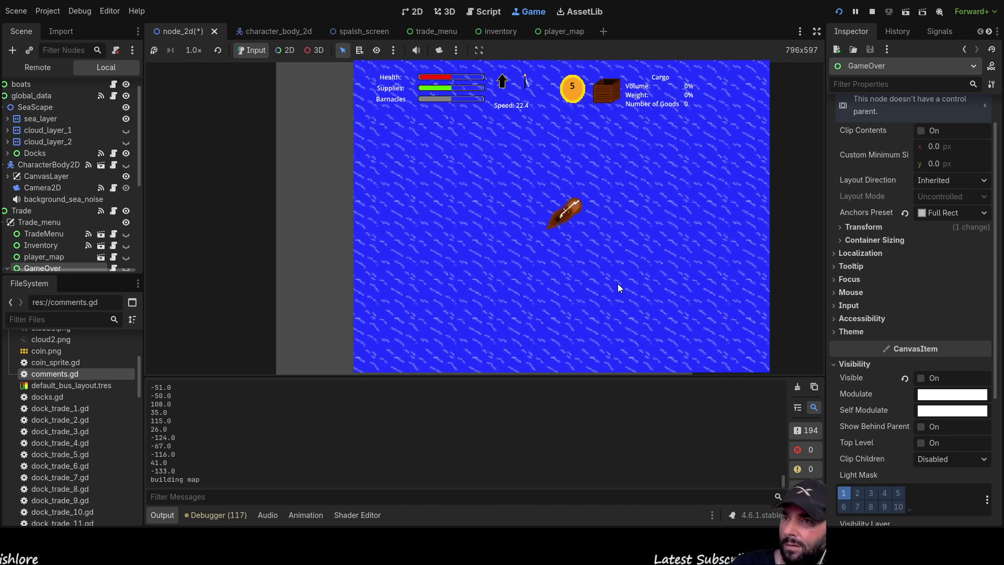
key("Right")
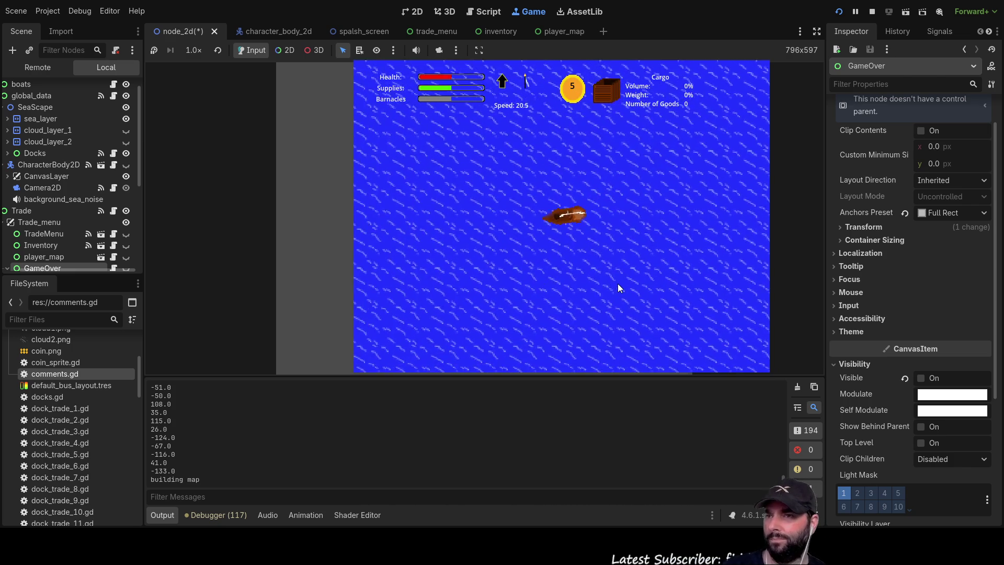
key("Left")
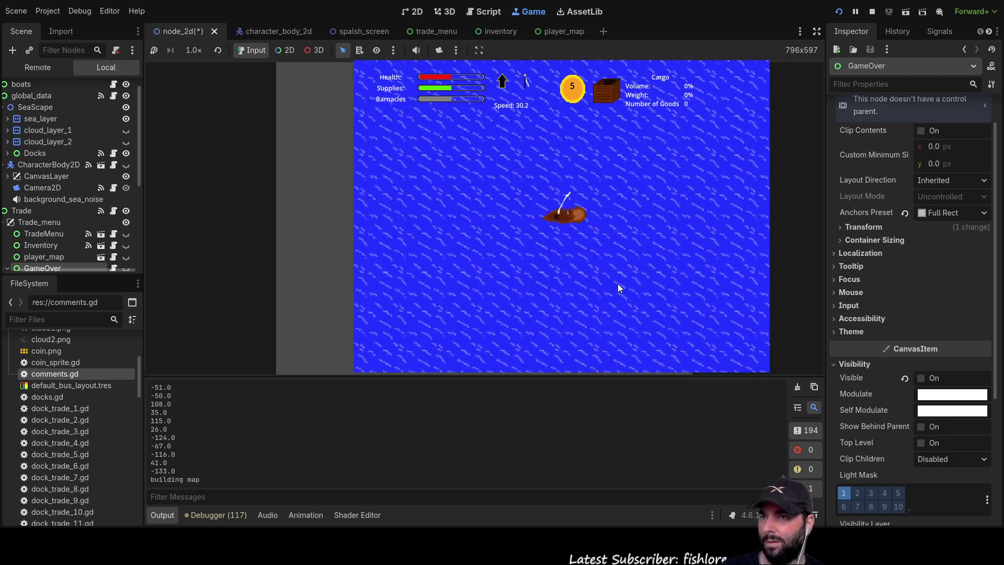
key("Right")
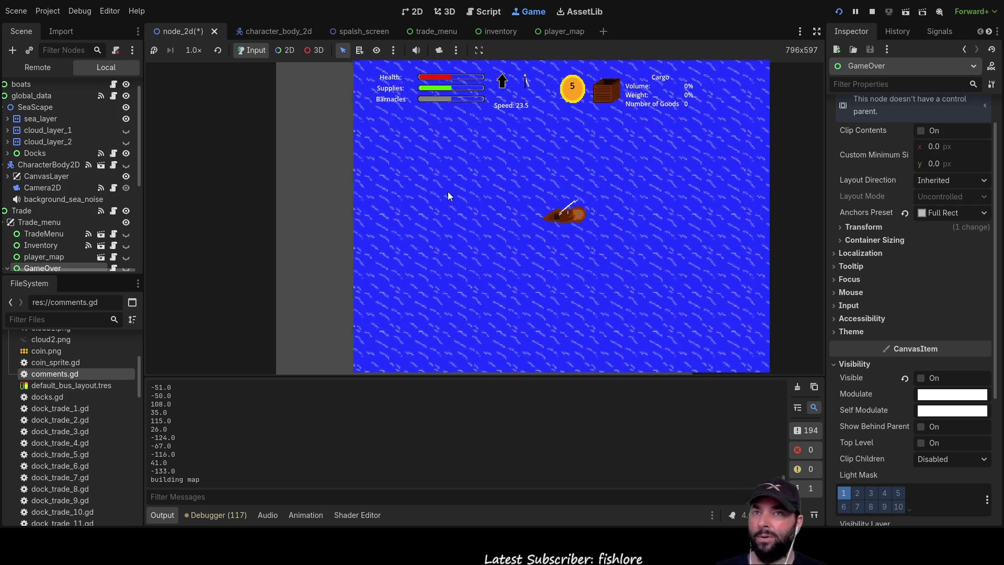
key("F8")
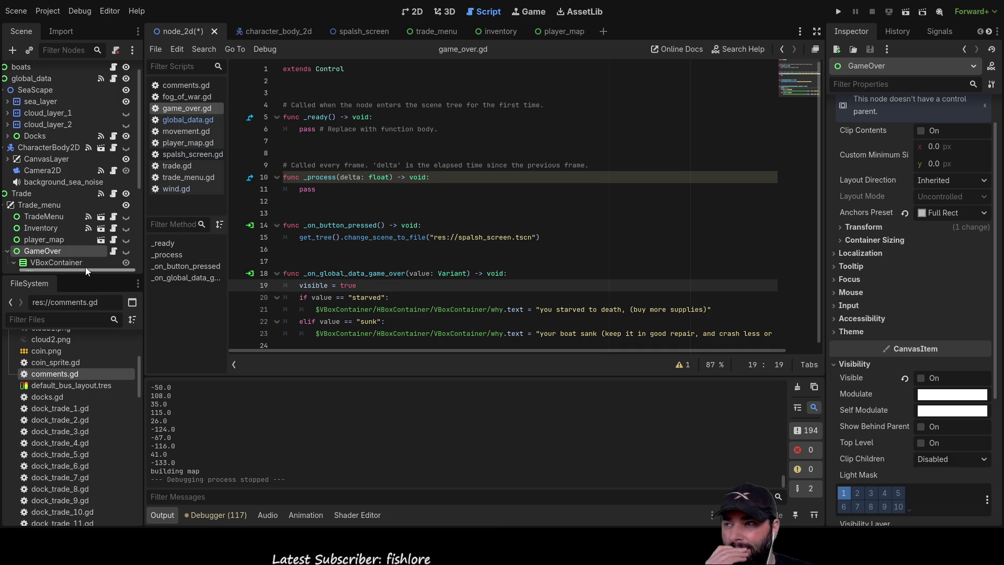
Review the starved and sunk branches on lines 19-24 of game_over.gd, then switch to movement.gd
left_click_drag(86, 267, 63, 269)
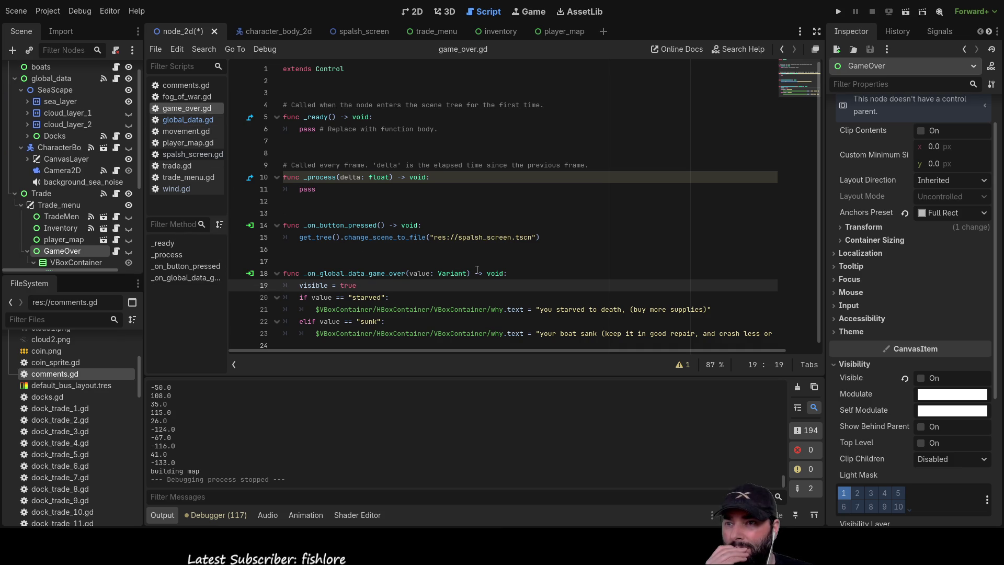
scroll(421, 317, "down", 1)
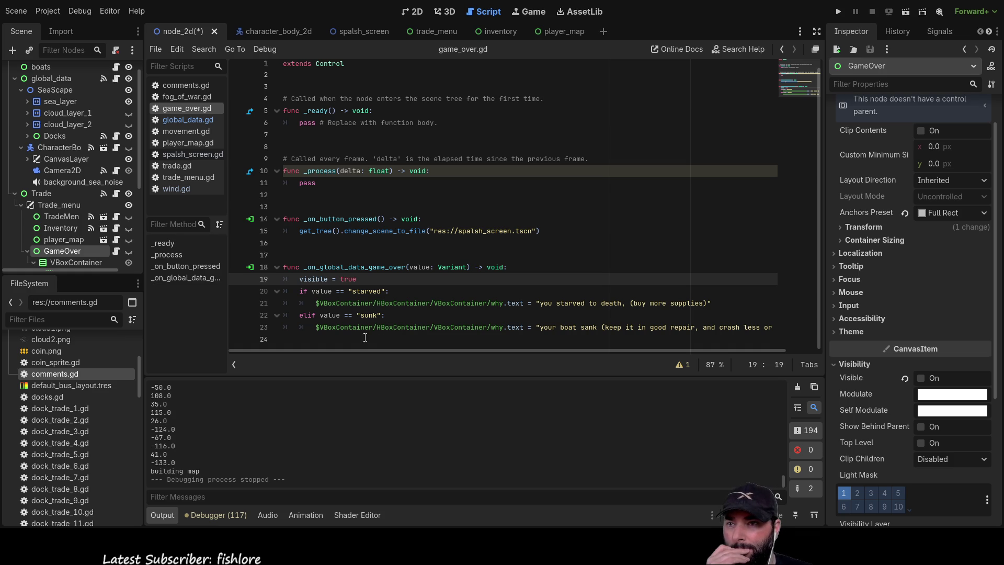
left_click(306, 327)
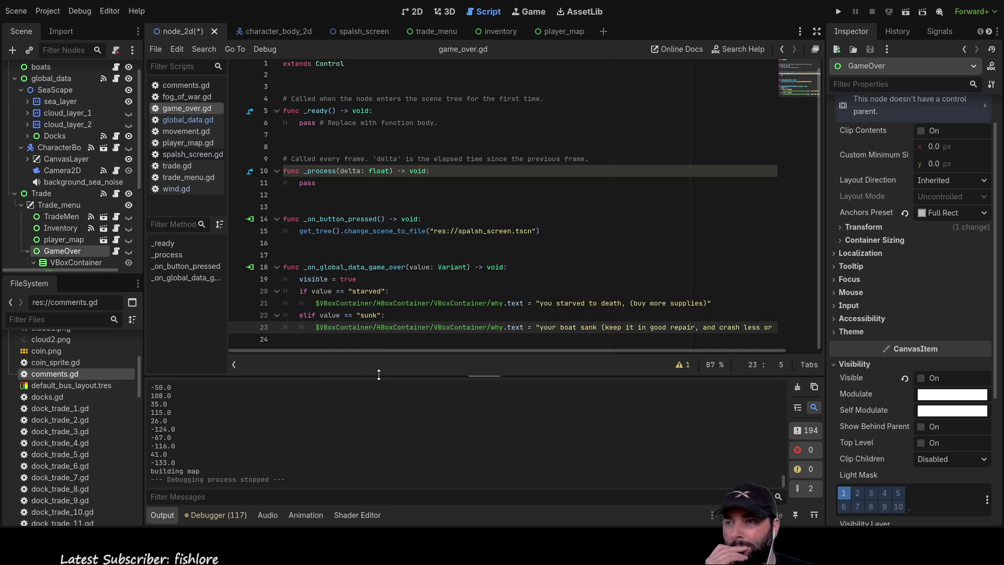
key("Up")
key("Up")
key("Up")
key("Down")
key("Down")
key("Down")
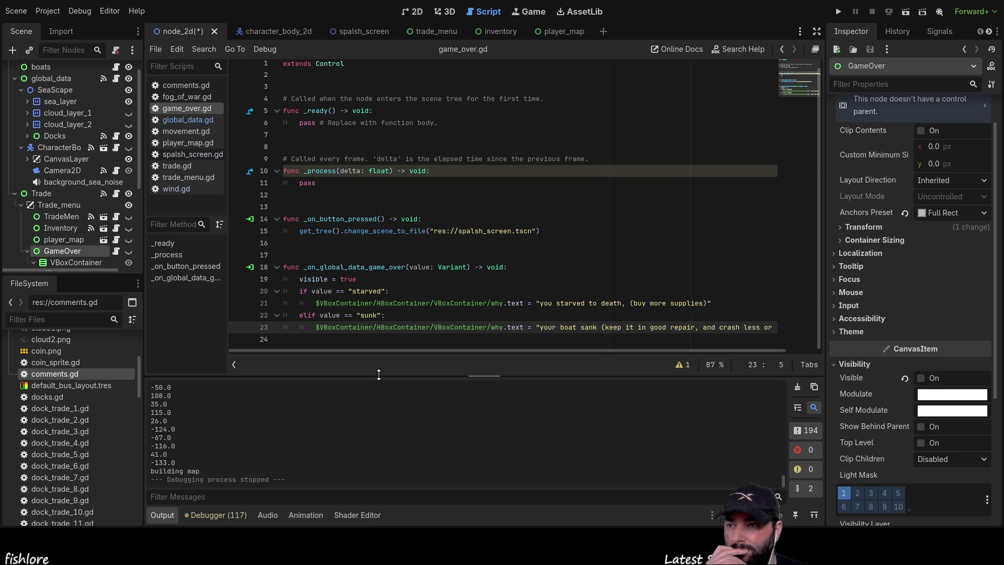
key("Down")
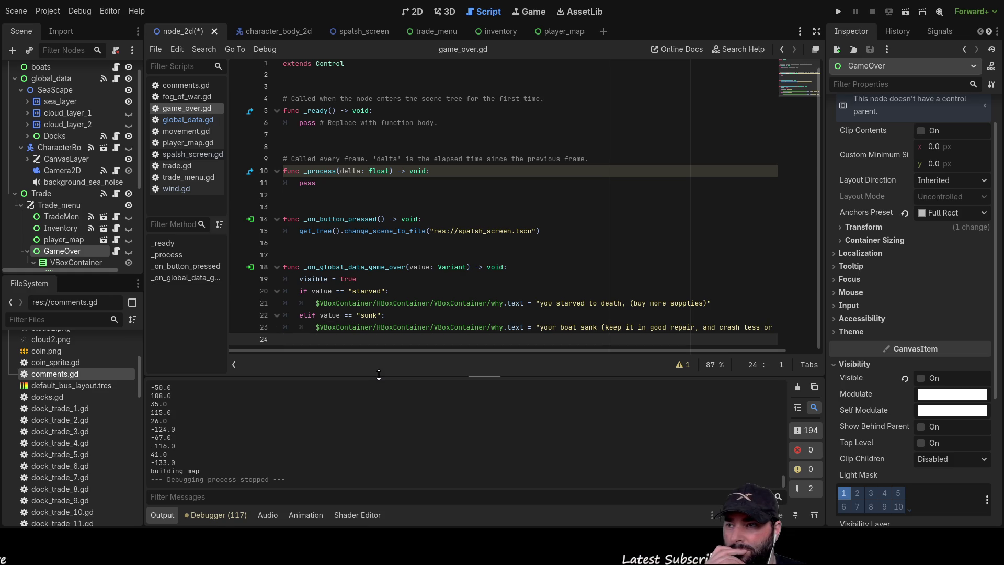
key("Up")
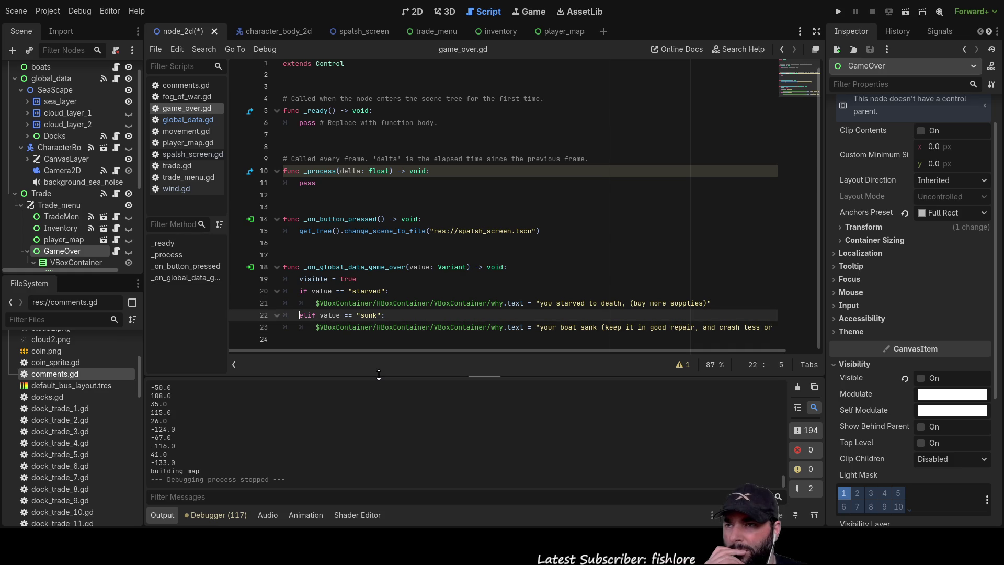
key("Up")
key("Up")
key("Up")
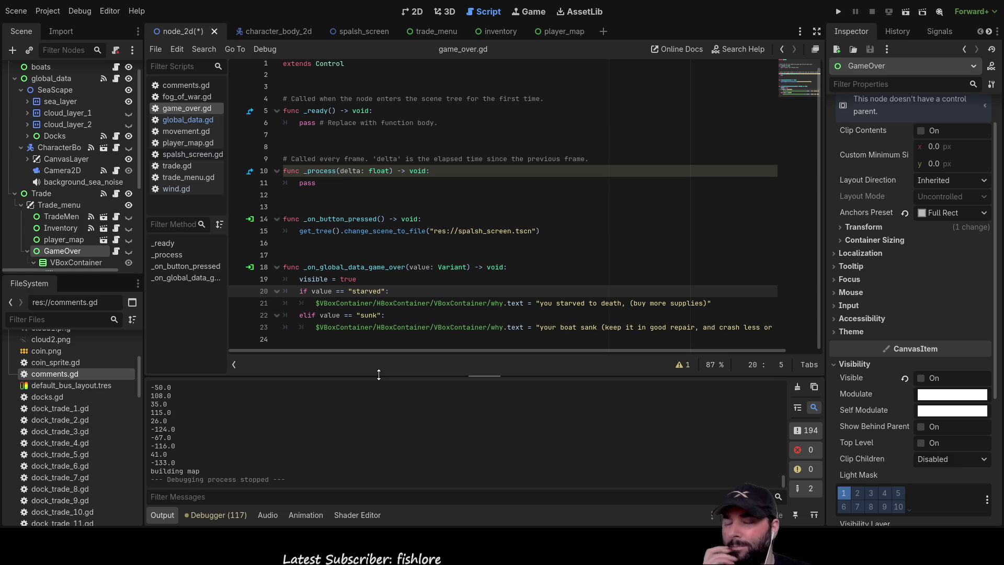
left_click(196, 132)
Scroll through movement.gd and select the boat_speed variable to inspect it
scroll(368, 254, "down", 7)
scroll(380, 256, "up", 5)
scroll(380, 256, "up", 2)
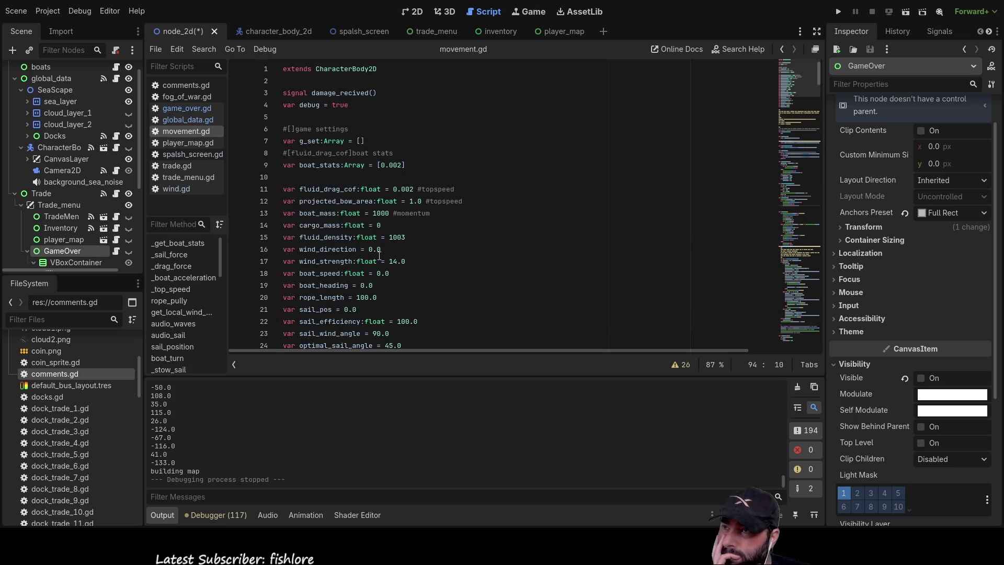
scroll(429, 186, "down", 1)
scroll(429, 186, "down", 10)
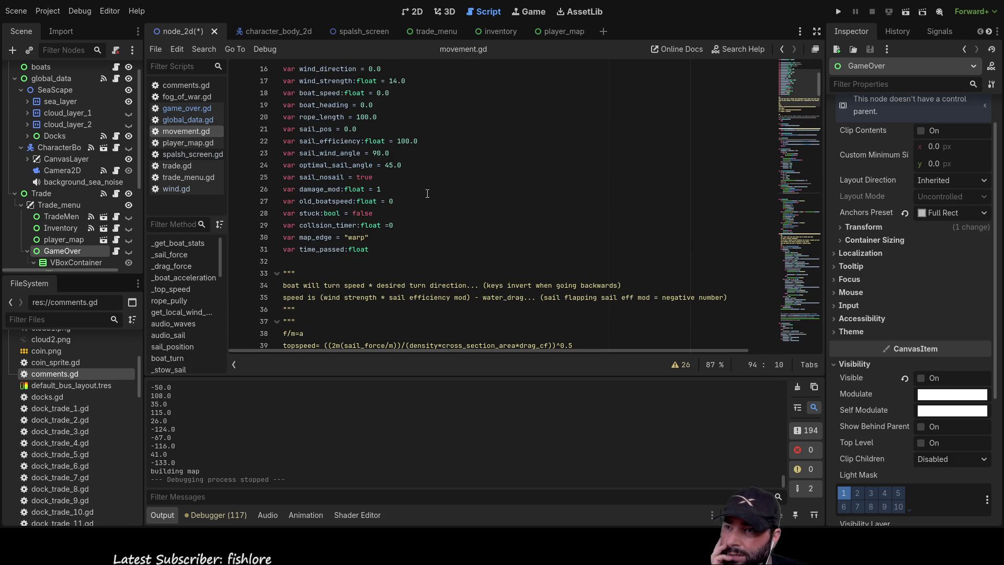
scroll(427, 198, "down", 4)
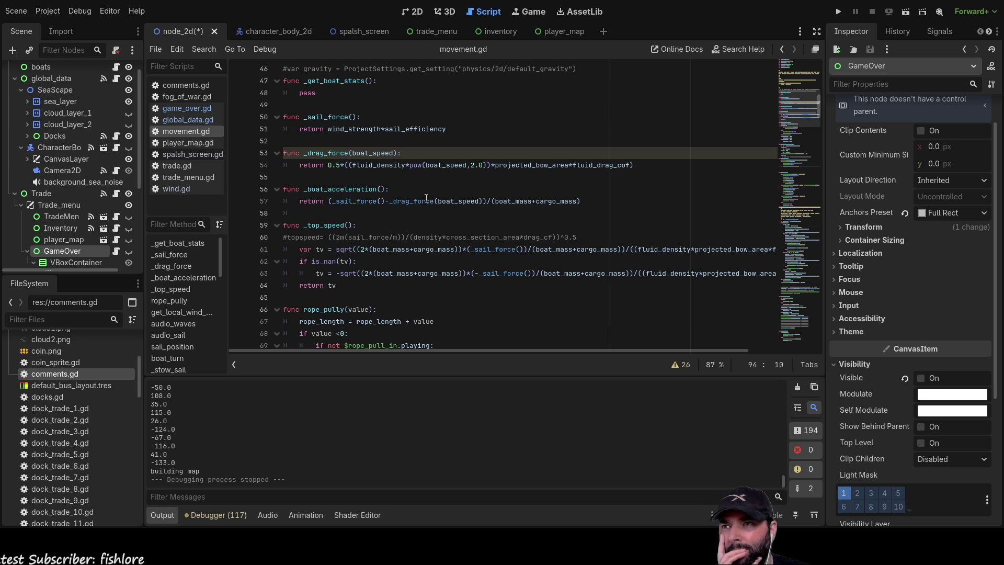
scroll(427, 198, "up", 13)
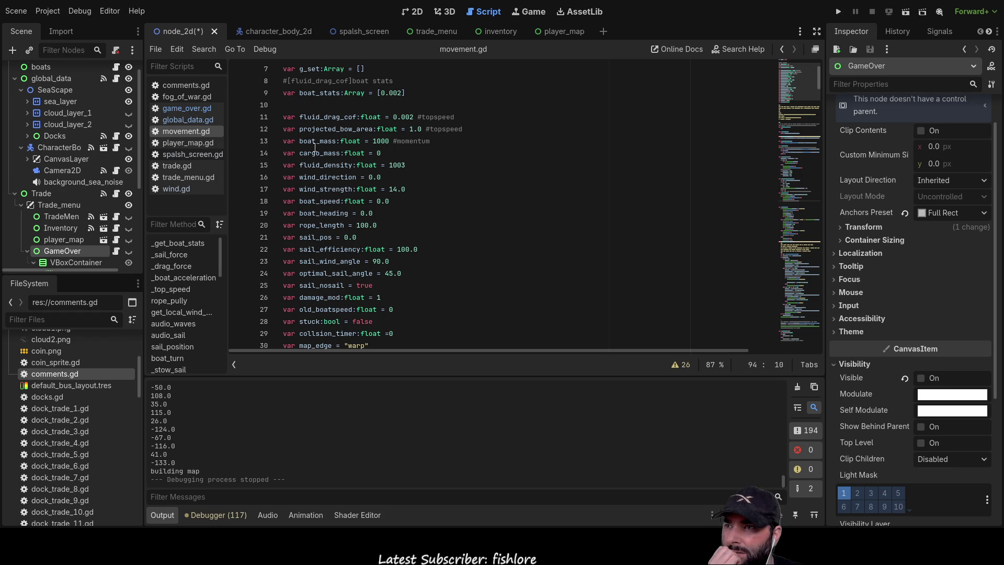
double_click(315, 198)
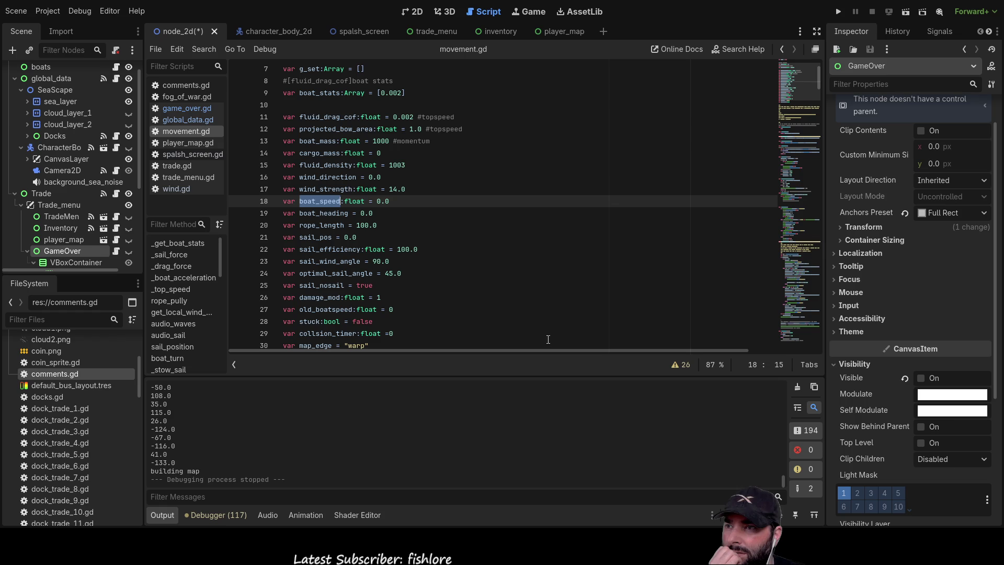
Read further down the script and select the sail_nosail variable
scroll(486, 278, "down", 2)
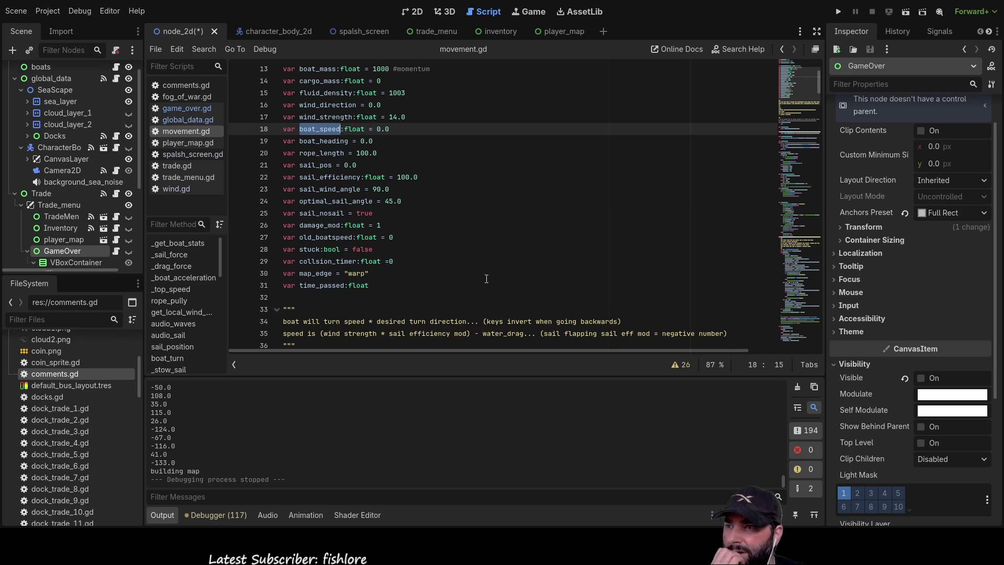
scroll(367, 235, "down", 8)
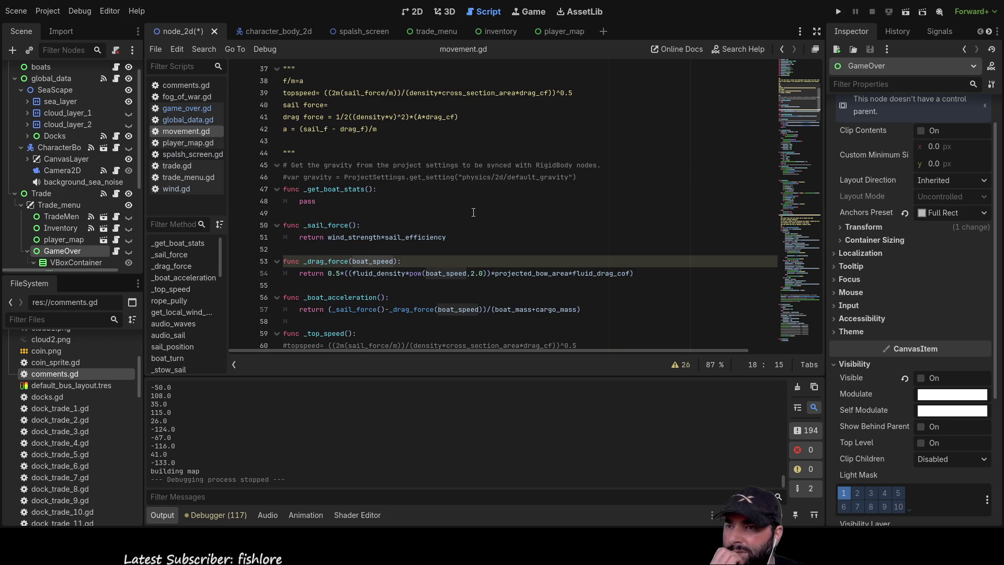
scroll(473, 212, "down", 3)
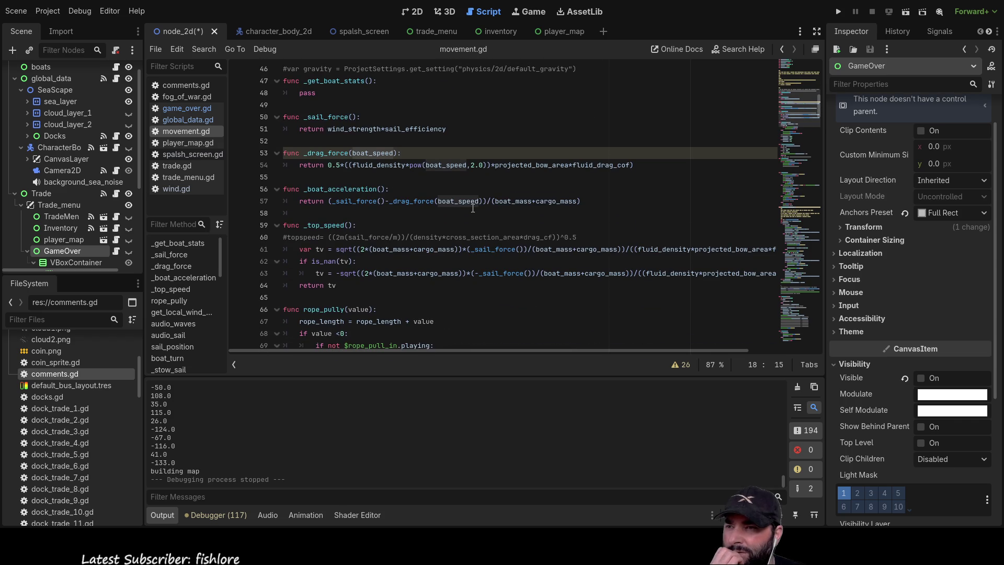
scroll(473, 209, "down", 1)
scroll(473, 209, "down", 8)
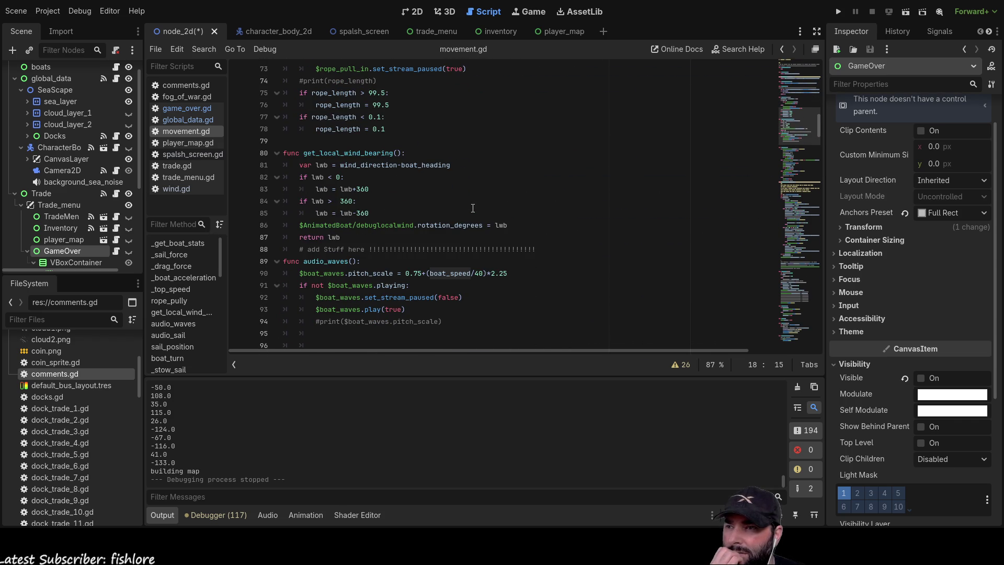
scroll(473, 209, "down", 5)
scroll(473, 209, "down", 5)
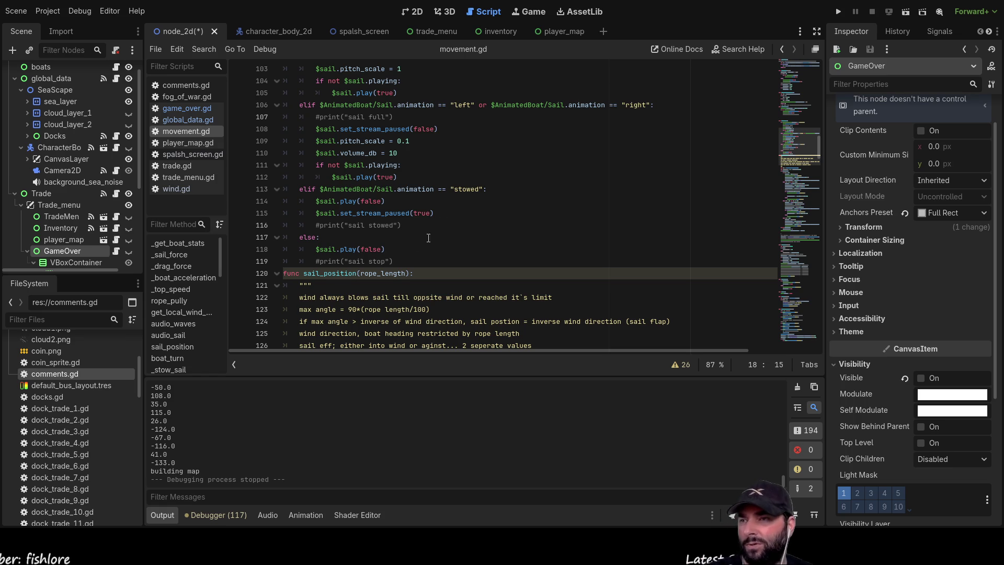
scroll(474, 205, "down", 3)
scroll(397, 224, "up", 20)
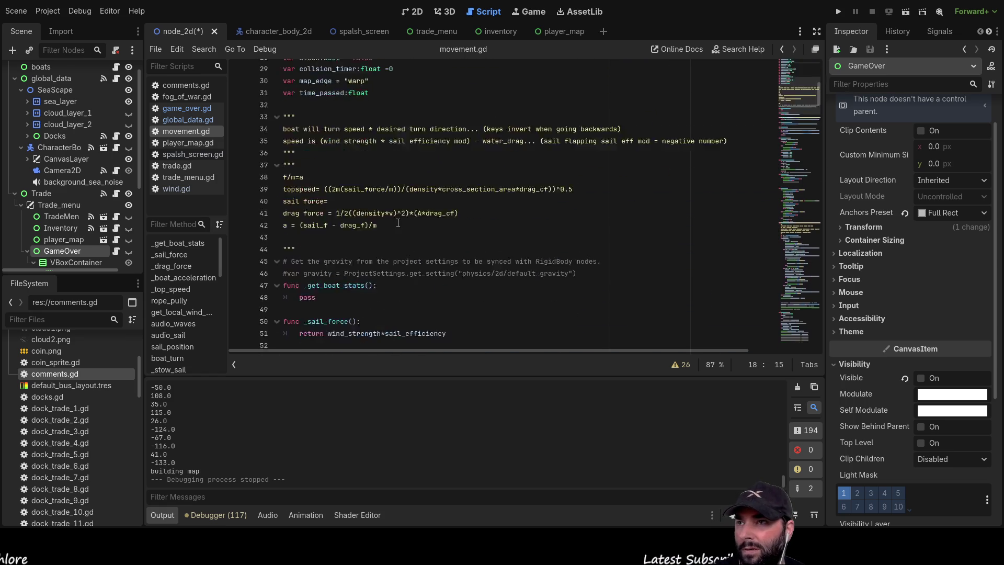
scroll(391, 230, "down", 3)
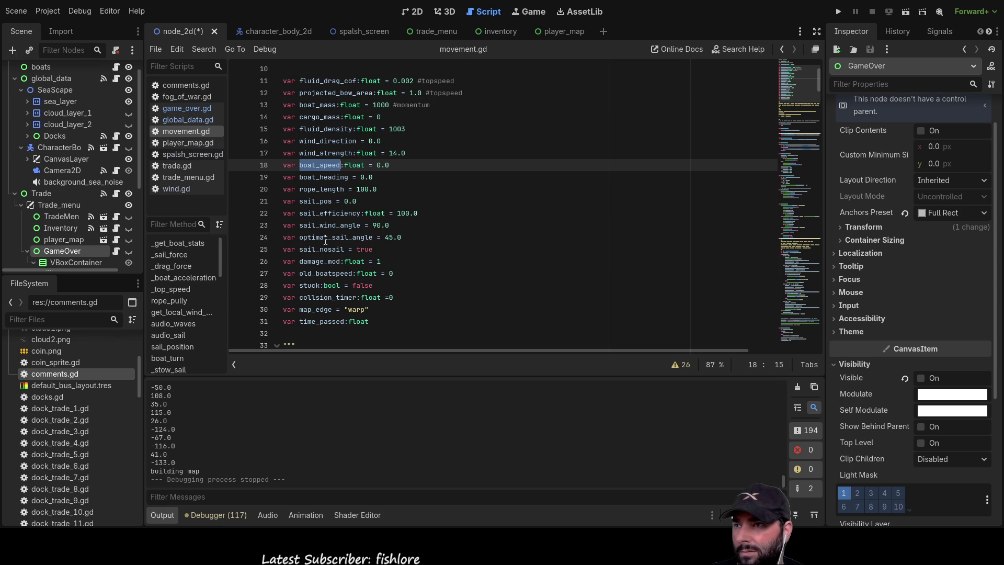
double_click(326, 250)
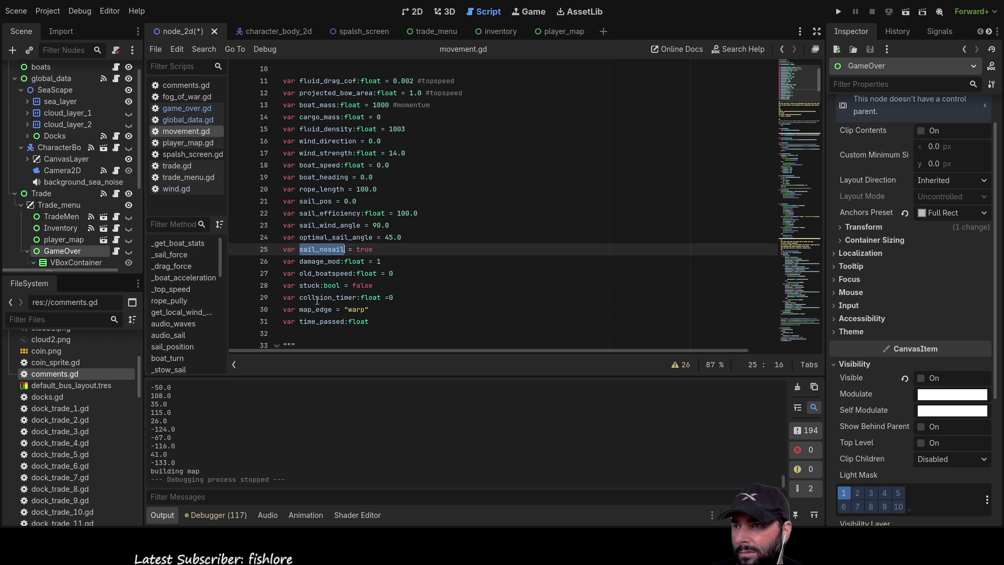
Review the _drag_force function and the physics and audio functions below it
scroll(324, 335, "down", 9)
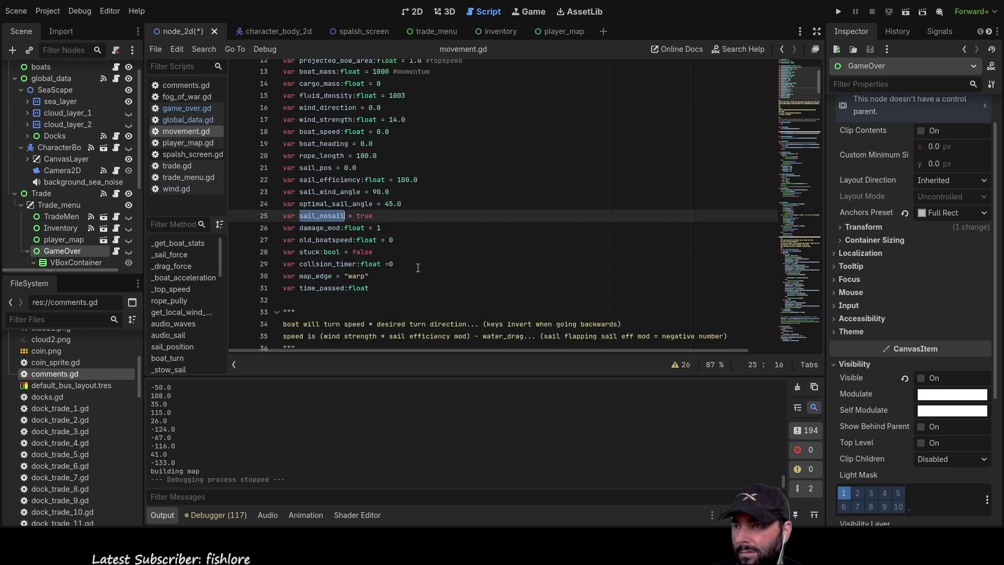
left_click(400, 261)
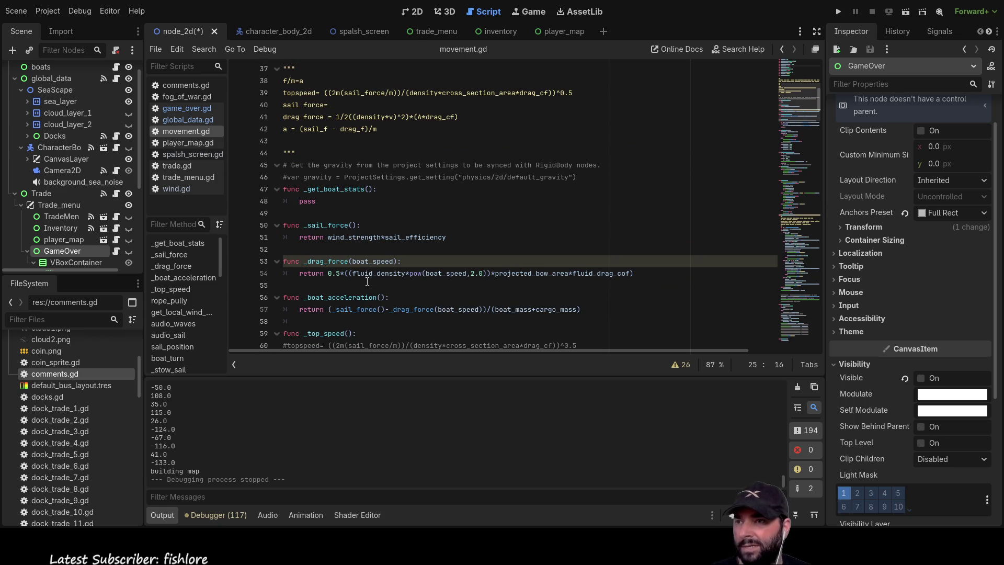
scroll(419, 270, "down", 2)
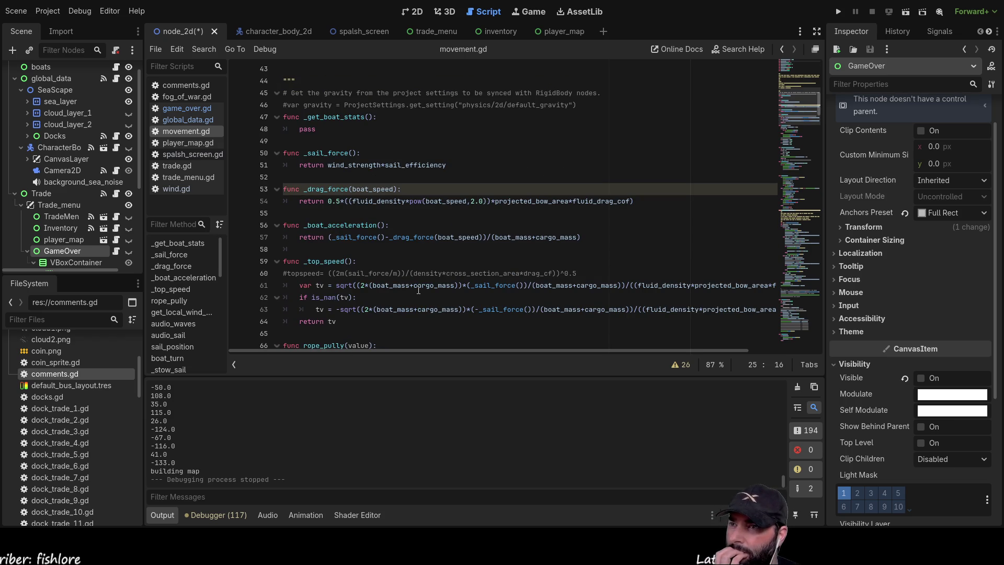
scroll(384, 279, "down", 3)
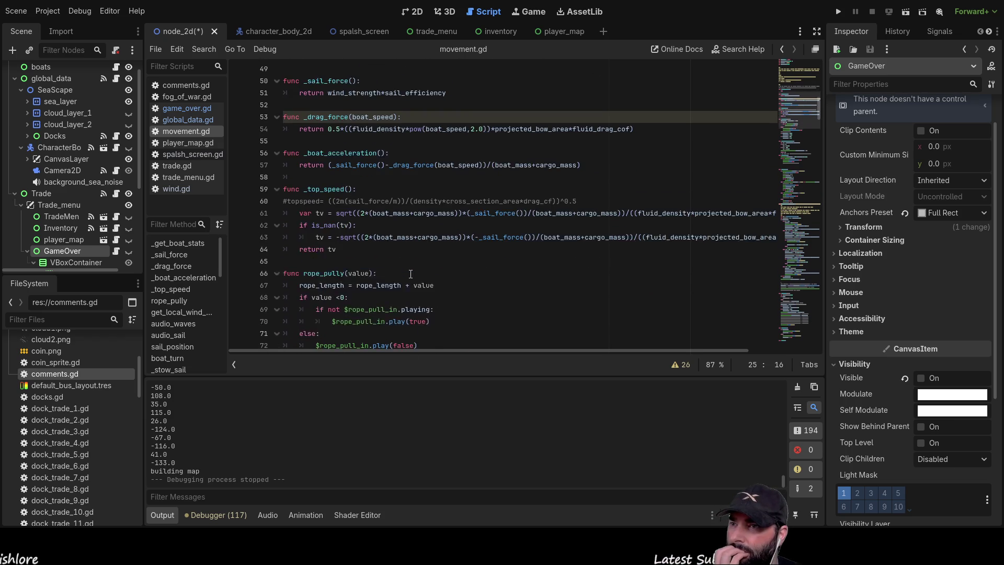
scroll(472, 274, "down", 2)
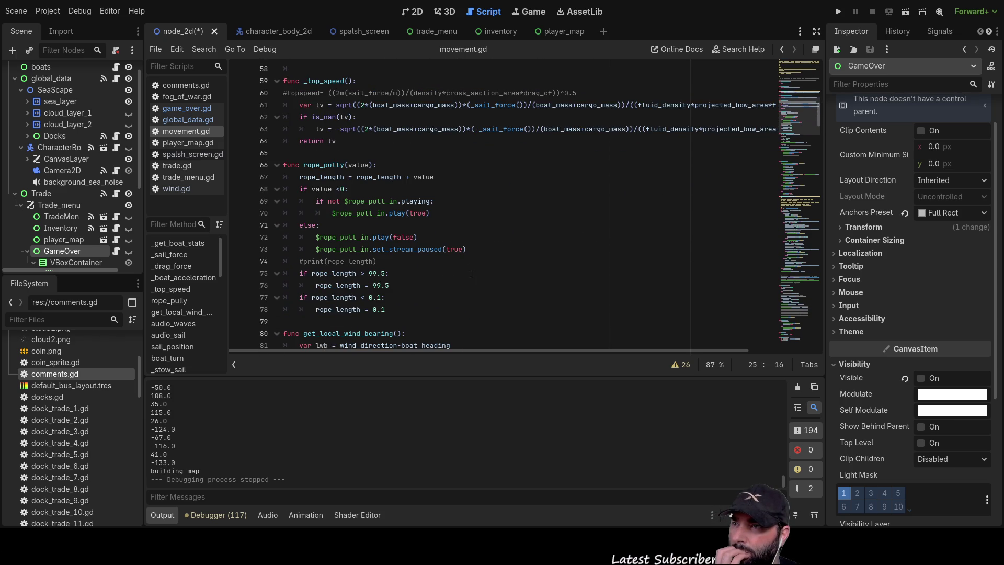
scroll(472, 274, "down", 2)
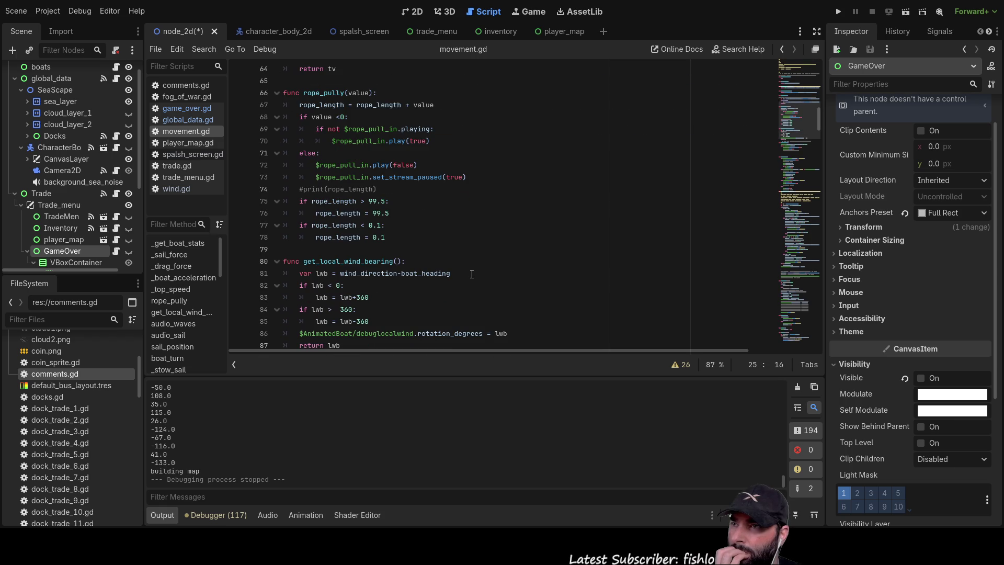
scroll(472, 274, "down", 3)
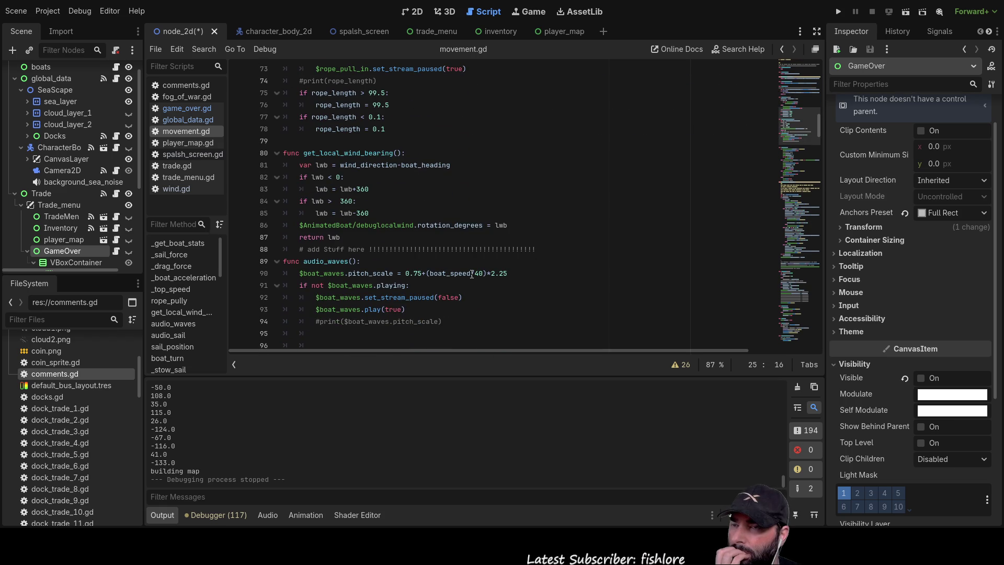
scroll(472, 274, "down", 6)
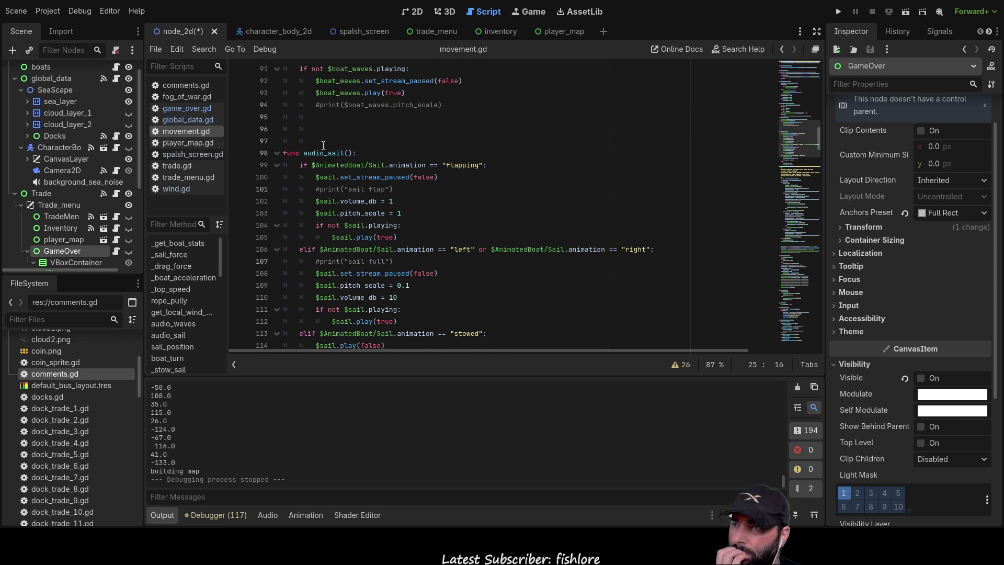
Delete the extra blank lines and leftover indentation above func audio_sail
left_click(466, 141)
key("ctrl+shift+k")
key("ctrl+shift+k")
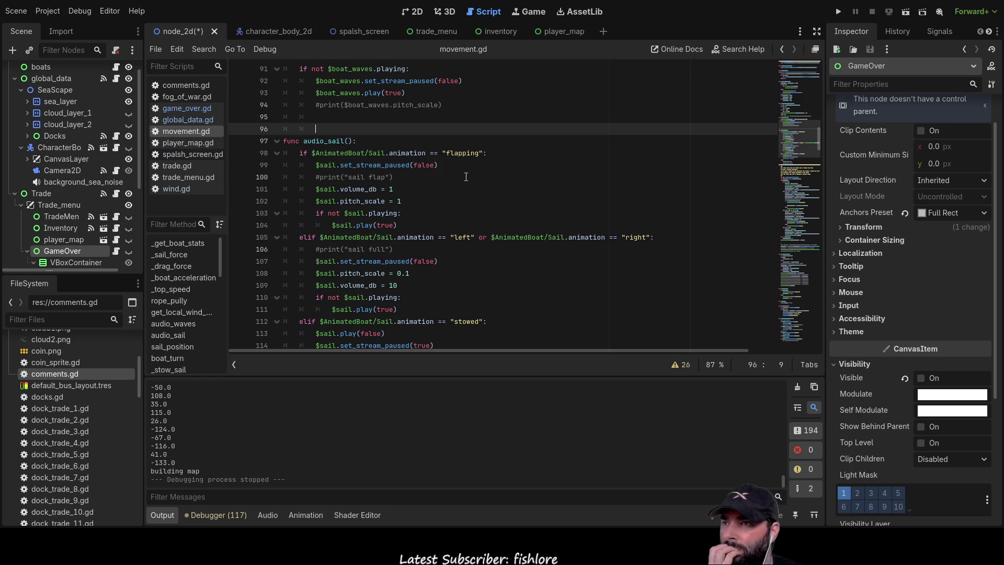
key("BackSpace")
key("BackSpace")
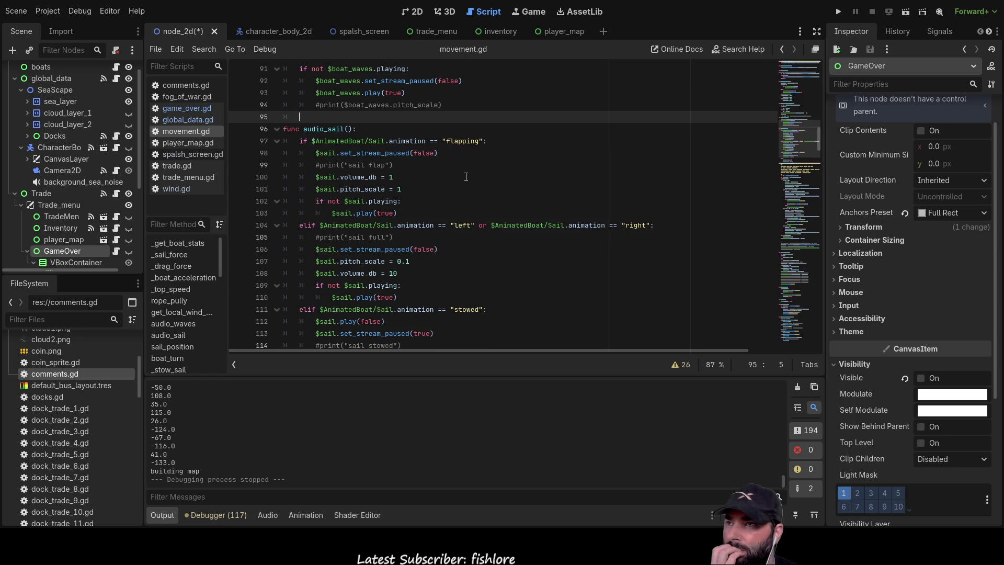
scroll(467, 177, "down", 4)
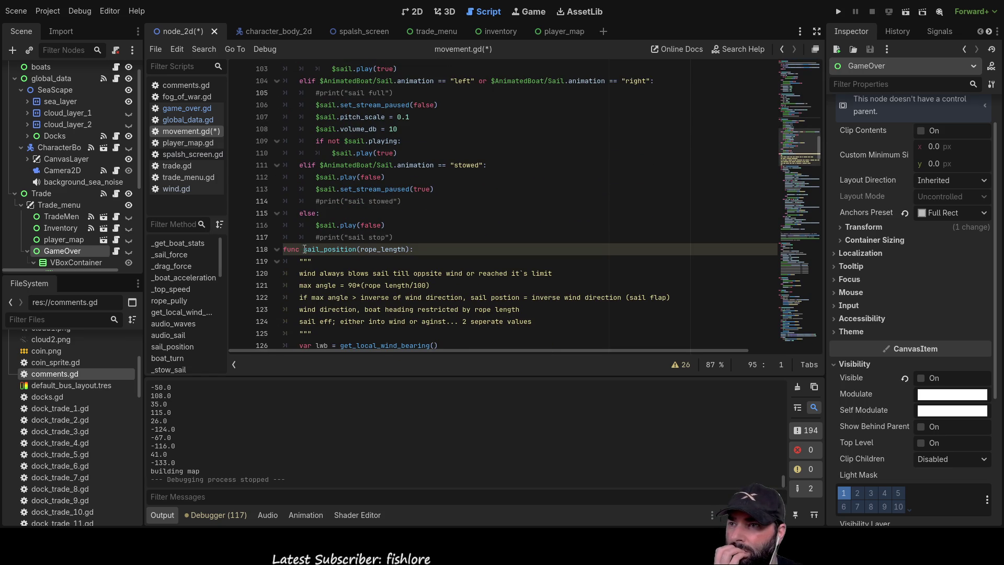
Break the func sail_position line after its 'f', leaving a stray 'f' on line 118
left_click(287, 249)
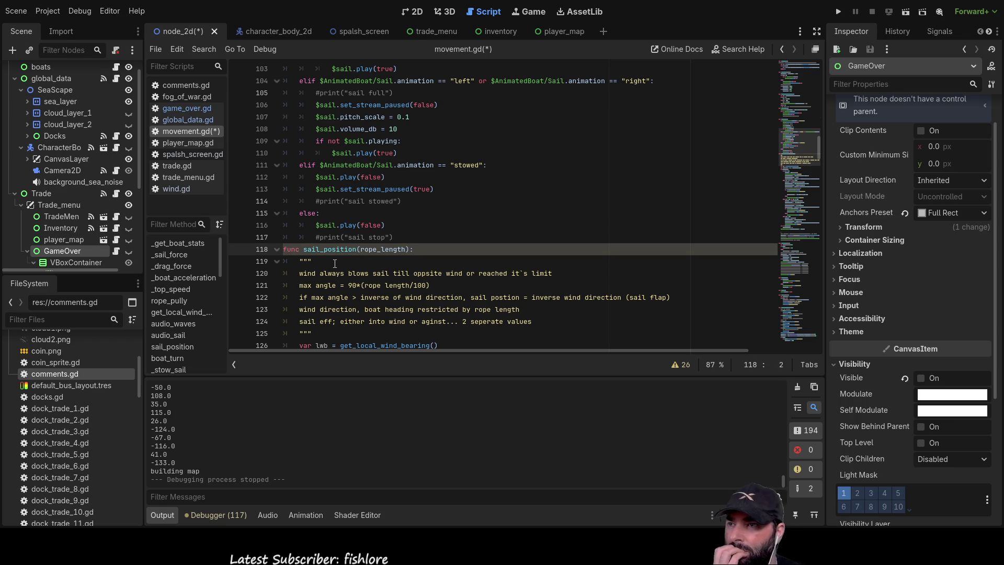
key("Return")
scroll(369, 258, "down", 6)
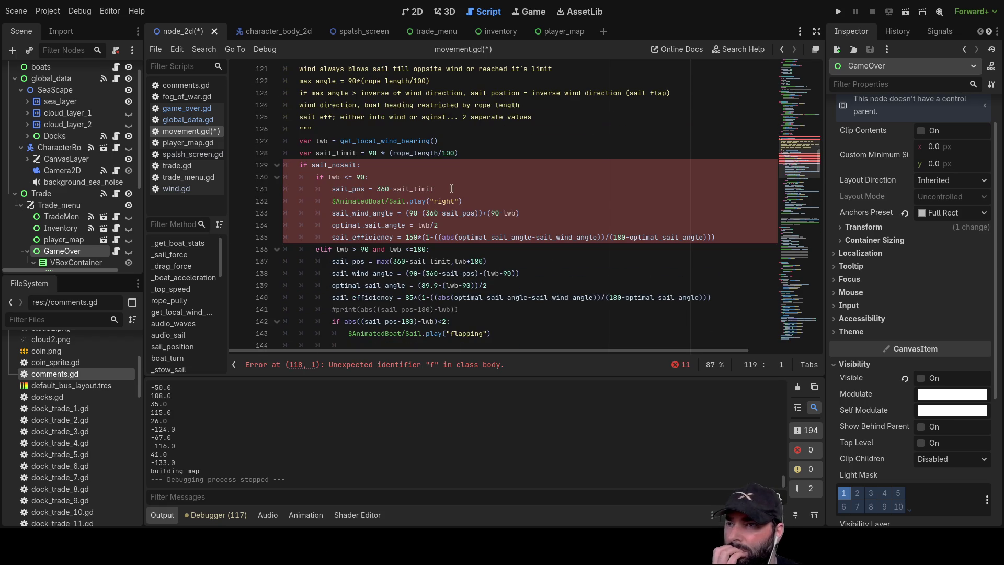
scroll(433, 184, "up", 3)
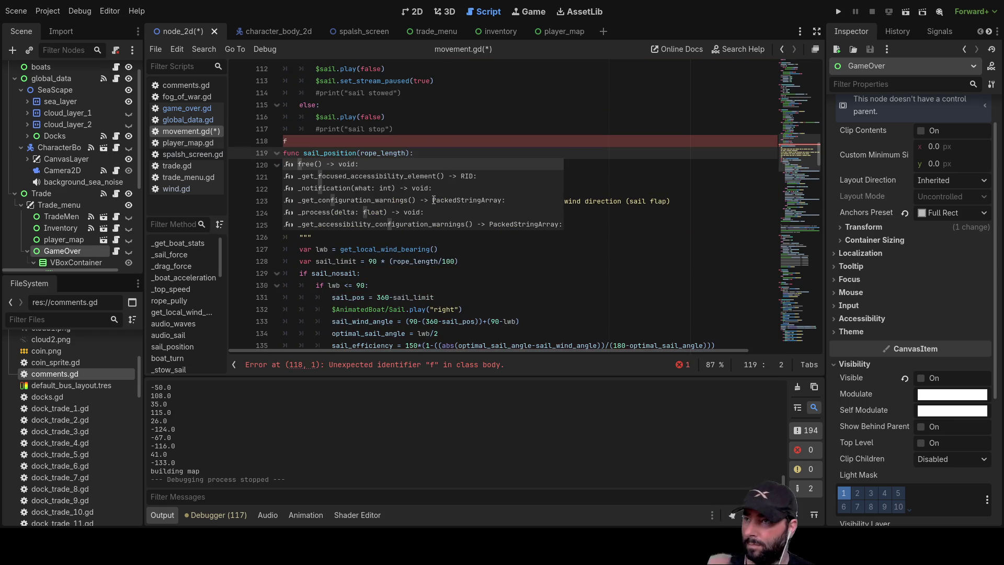
left_click(511, 286)
scroll(500, 228, "down", 15)
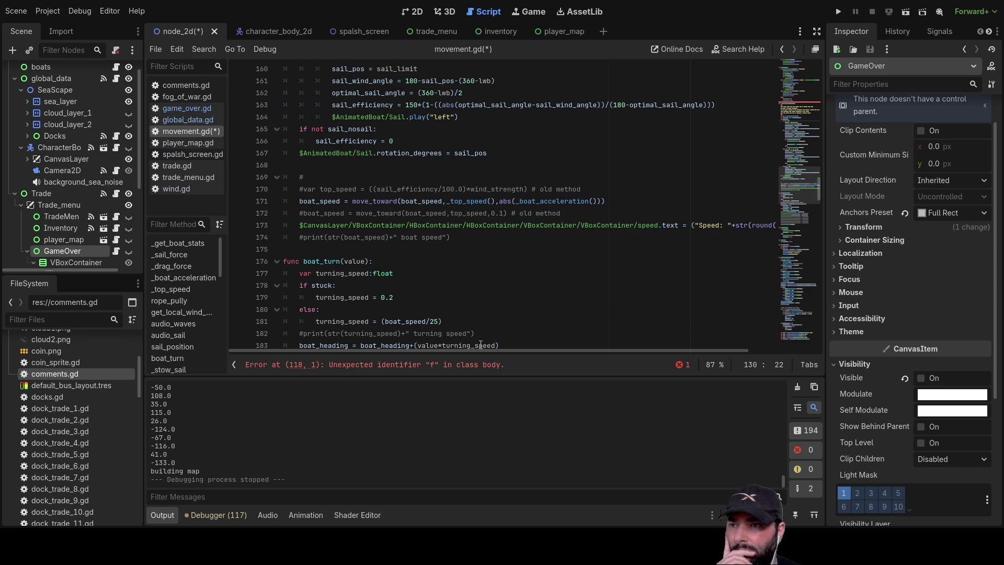
mouse_move(479, 348)
left_mouse_down()
mouse_move(579, 351)
mouse_move(453, 350)
left_mouse_up()
scroll(516, 267, "down", 4)
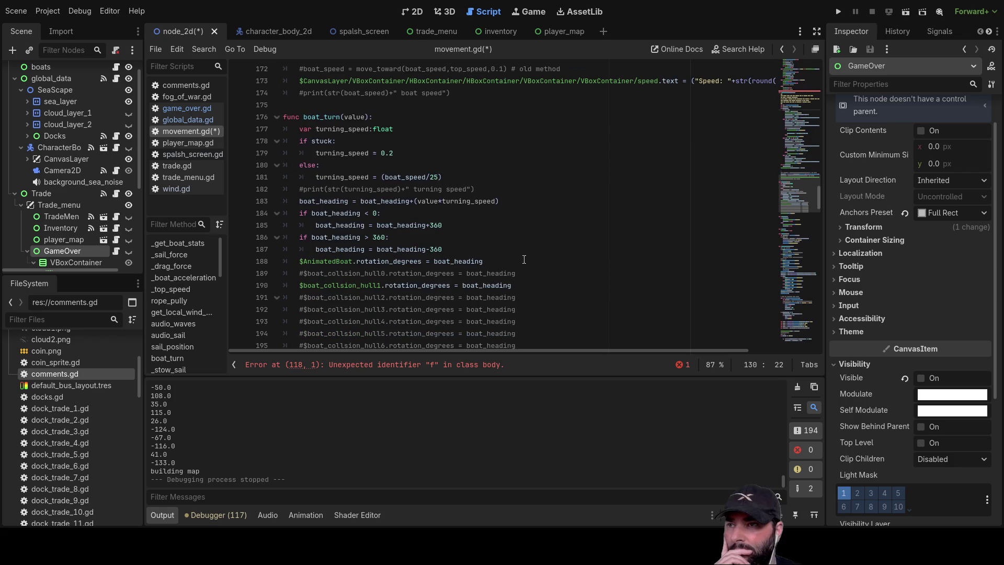
scroll(548, 261, "down", 5)
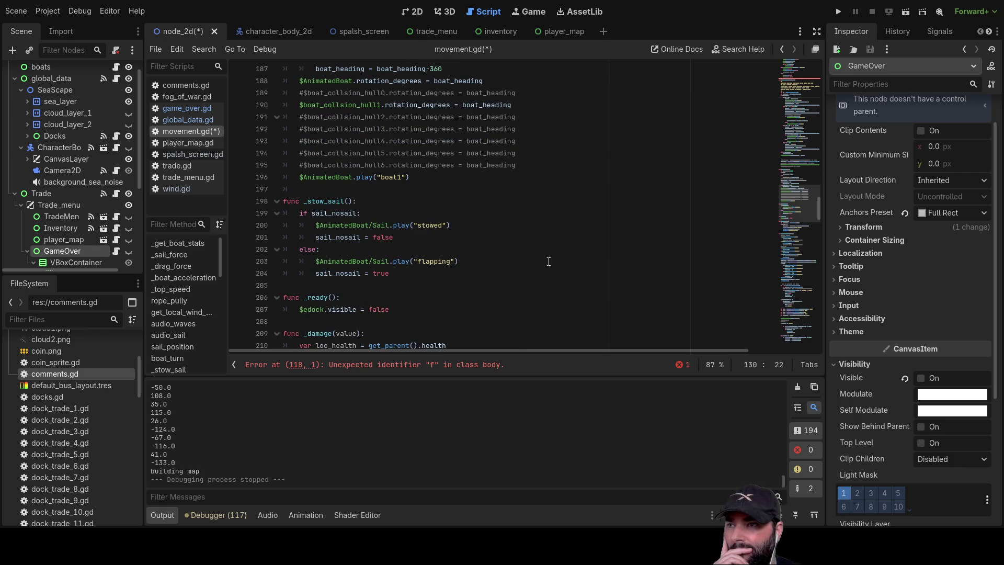
scroll(549, 262, "down", 3)
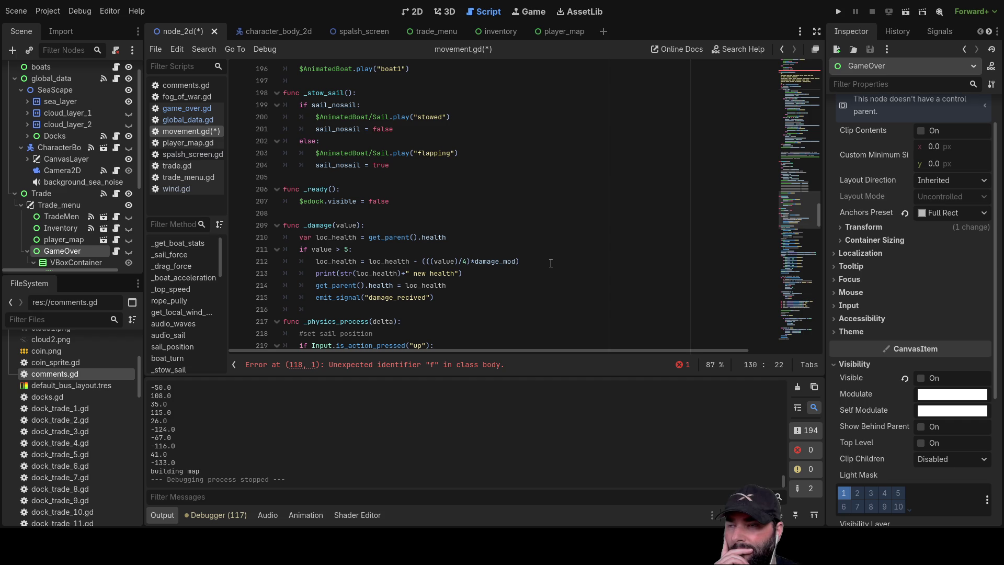
scroll(551, 263, "down", 3)
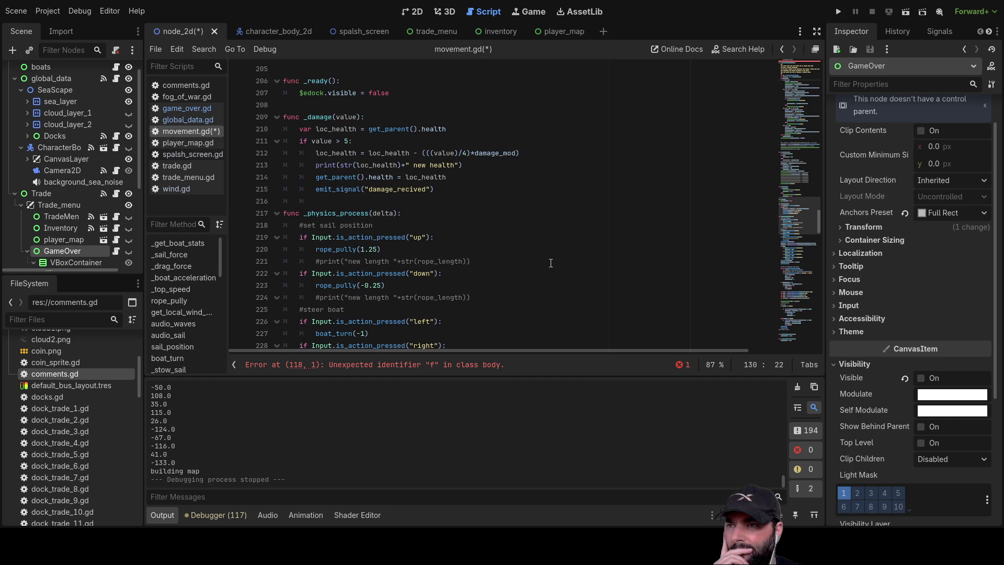
scroll(551, 263, "down", 7)
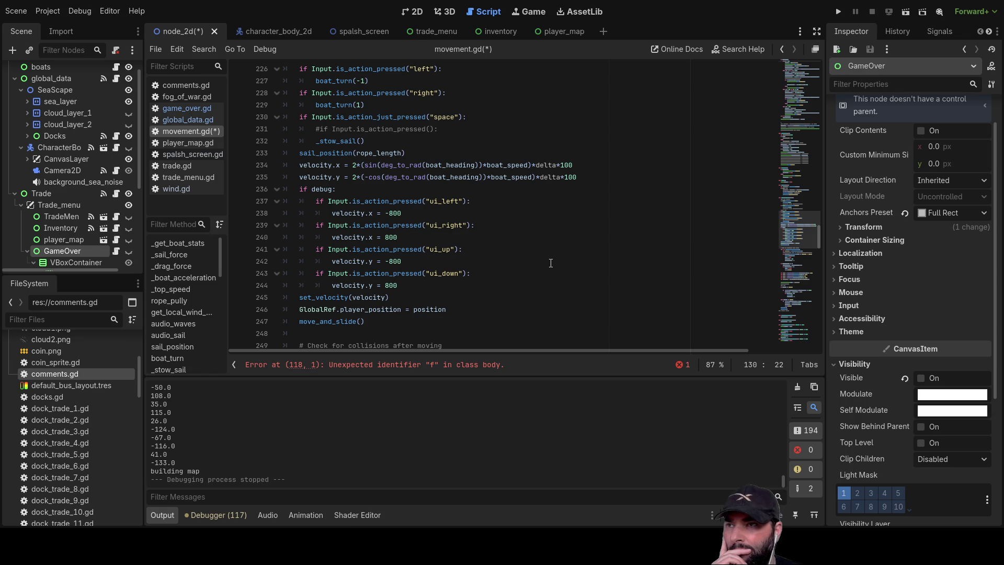
scroll(551, 263, "up", 5)
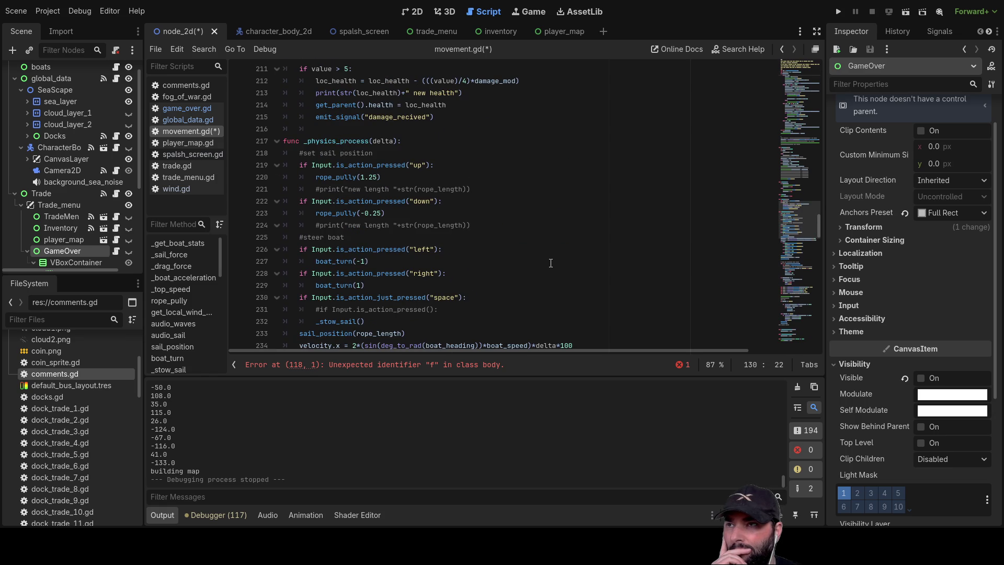
scroll(551, 263, "down", 5)
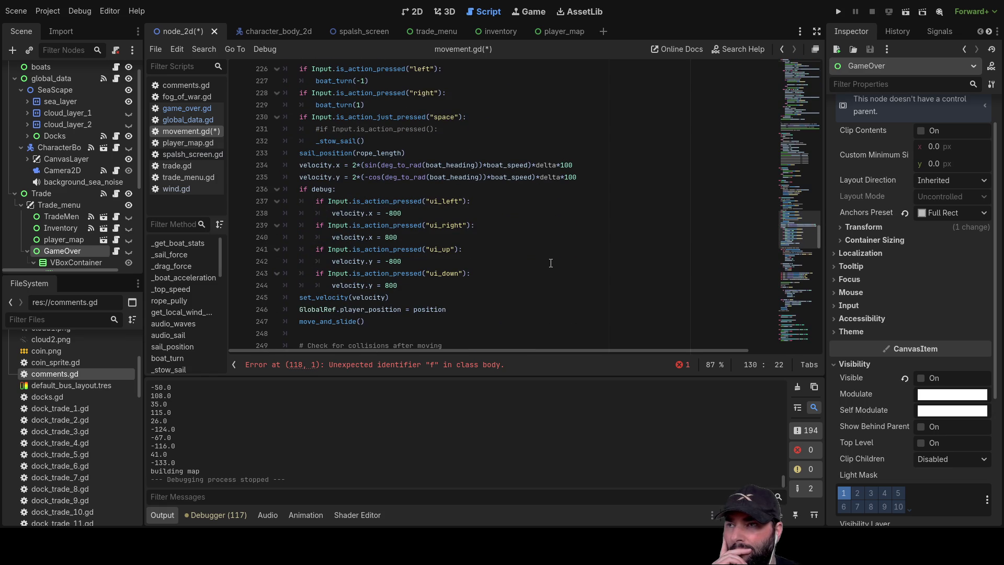
scroll(551, 263, "down", 2)
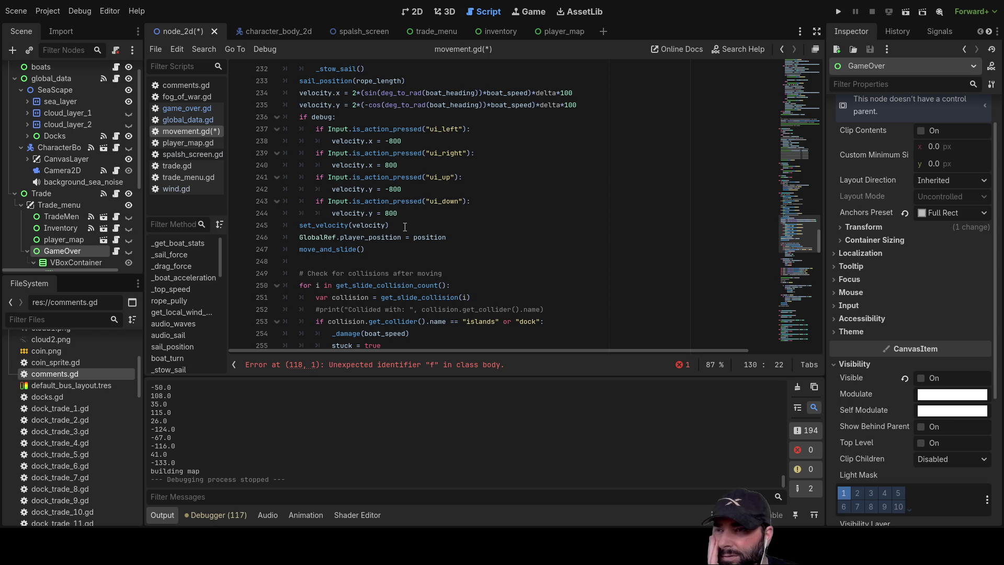
scroll(405, 227, "down", 5)
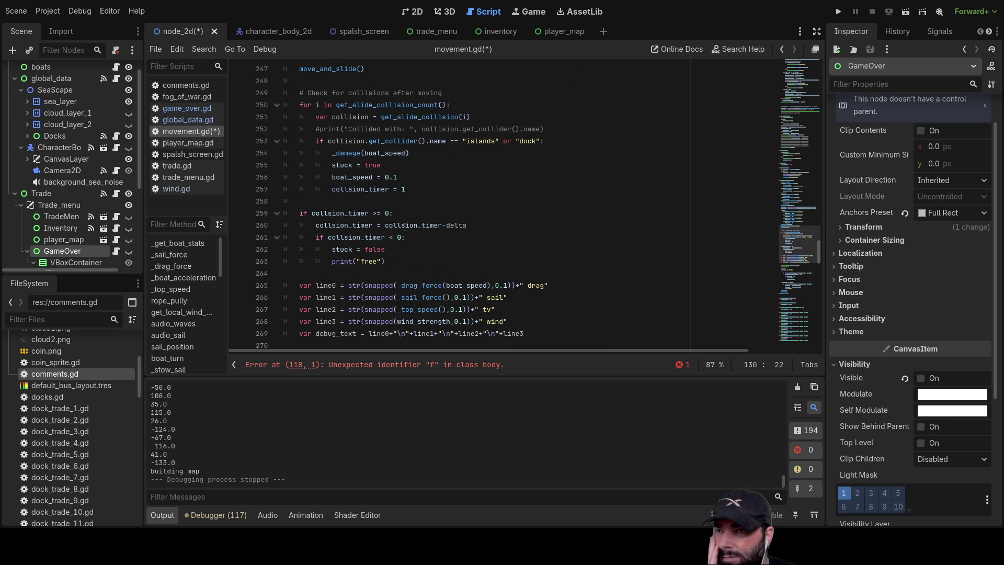
scroll(405, 226, "up", 4)
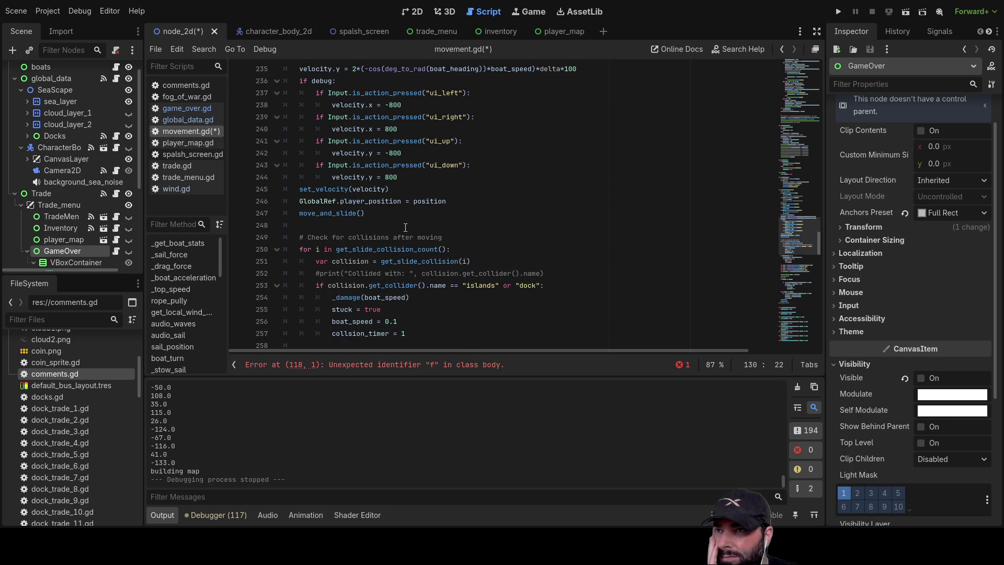
scroll(465, 253, "up", 4)
scroll(453, 273, "up", 4)
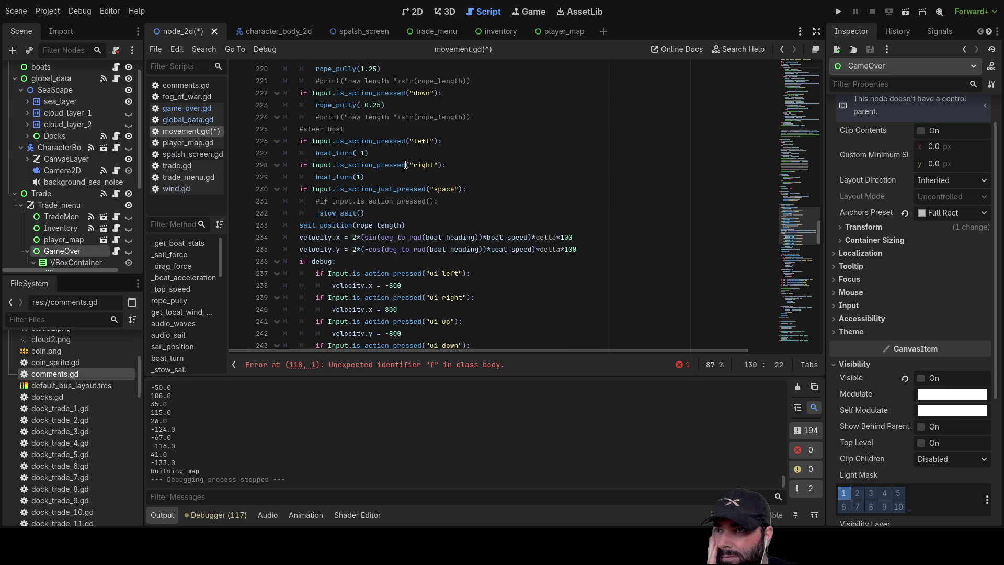
scroll(362, 196, "up", 1)
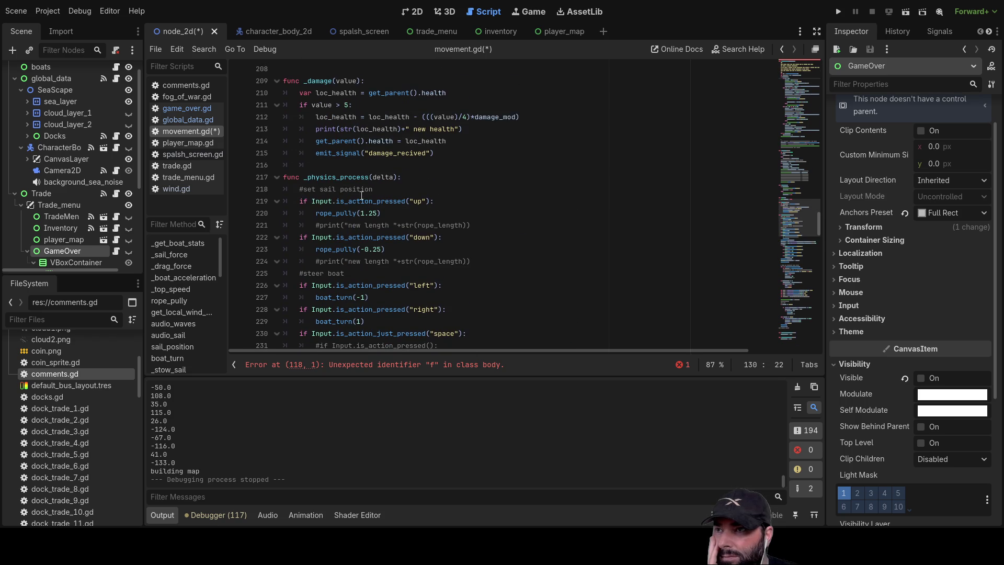
left_click(298, 189)
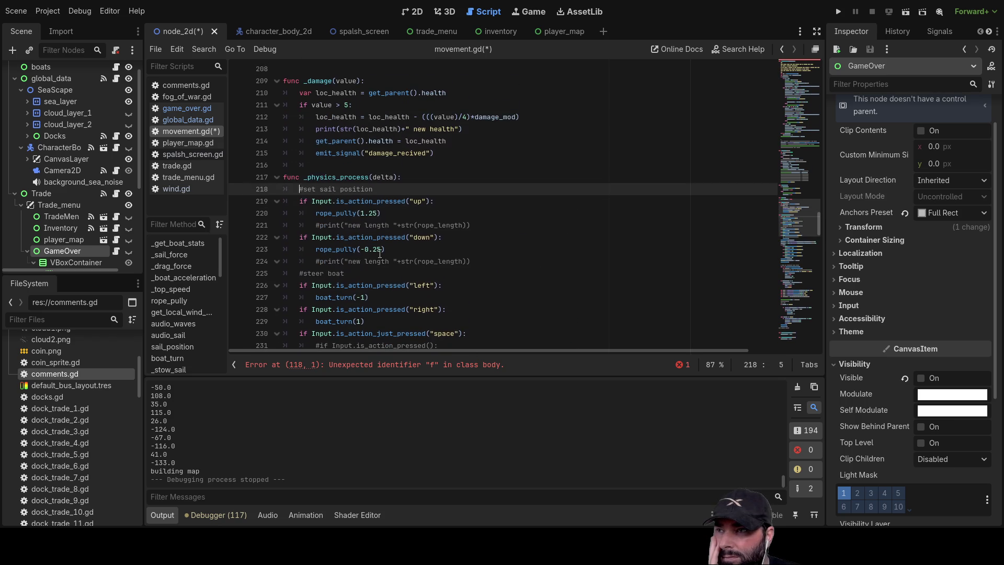
scroll(381, 255, "down", 5)
scroll(333, 150, "up", 4)
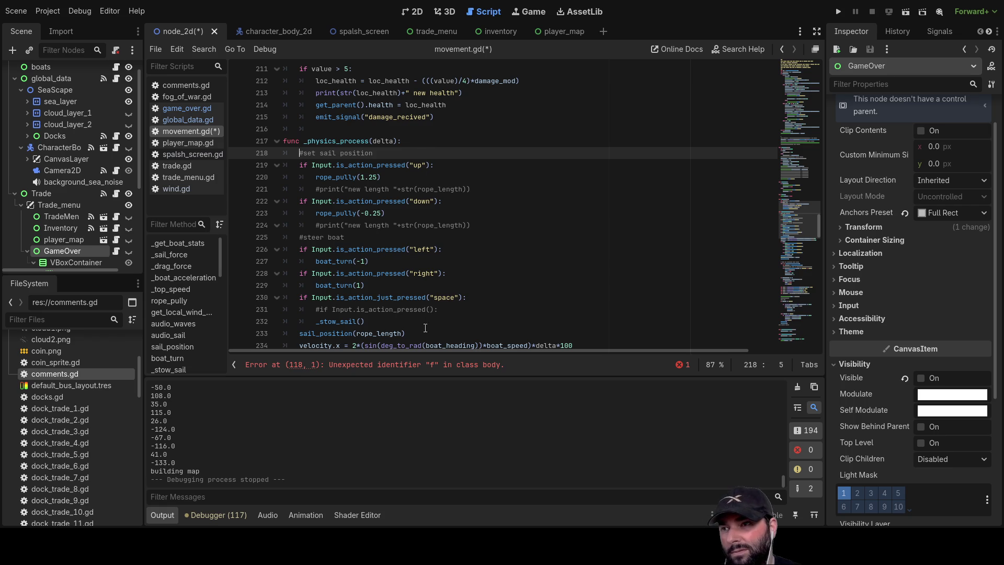
scroll(425, 333, "down", 4)
scroll(401, 151, "up", 3)
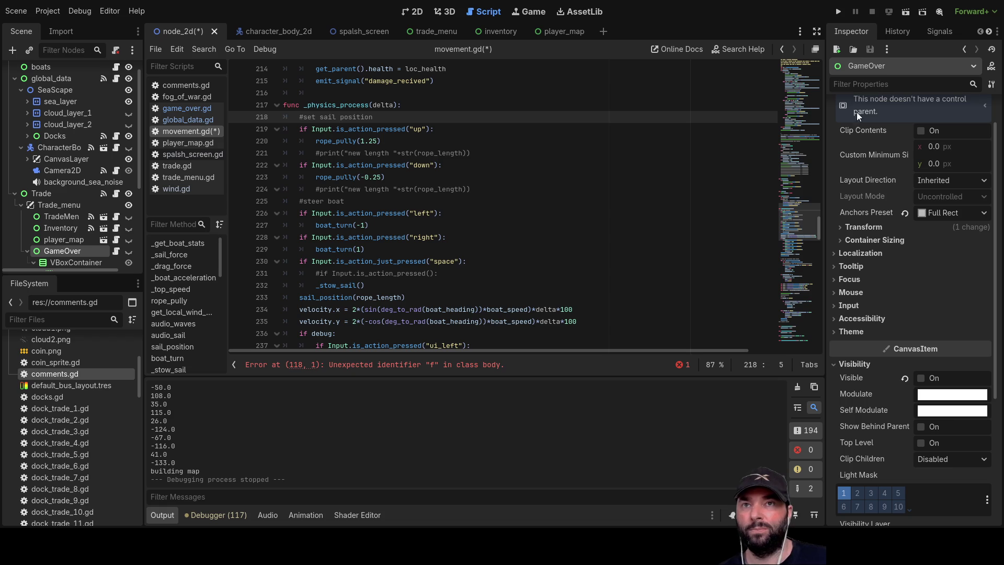
left_click(839, 11)
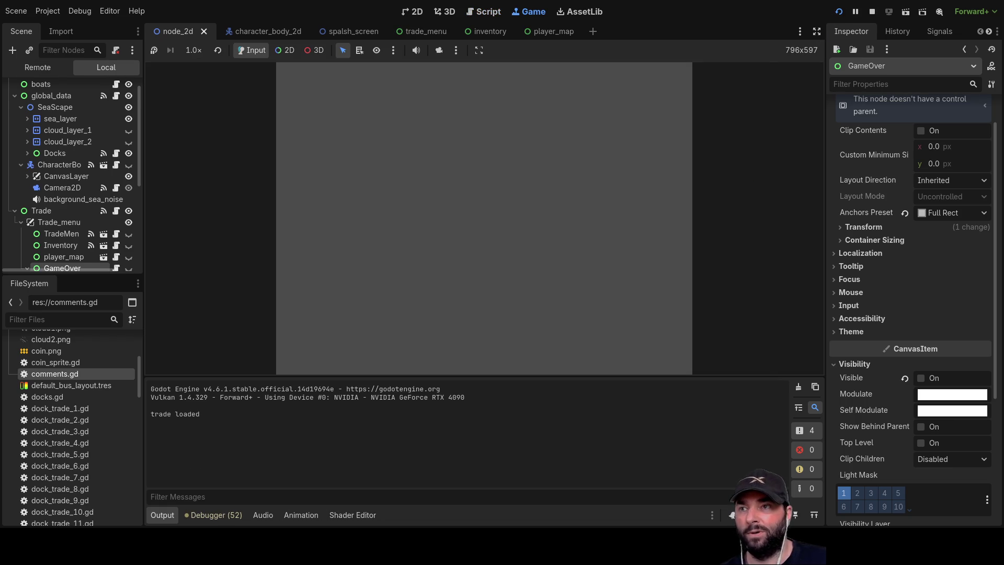
Delete the stray 'f' on line 118 of movement.gd
left_click(441, 83)
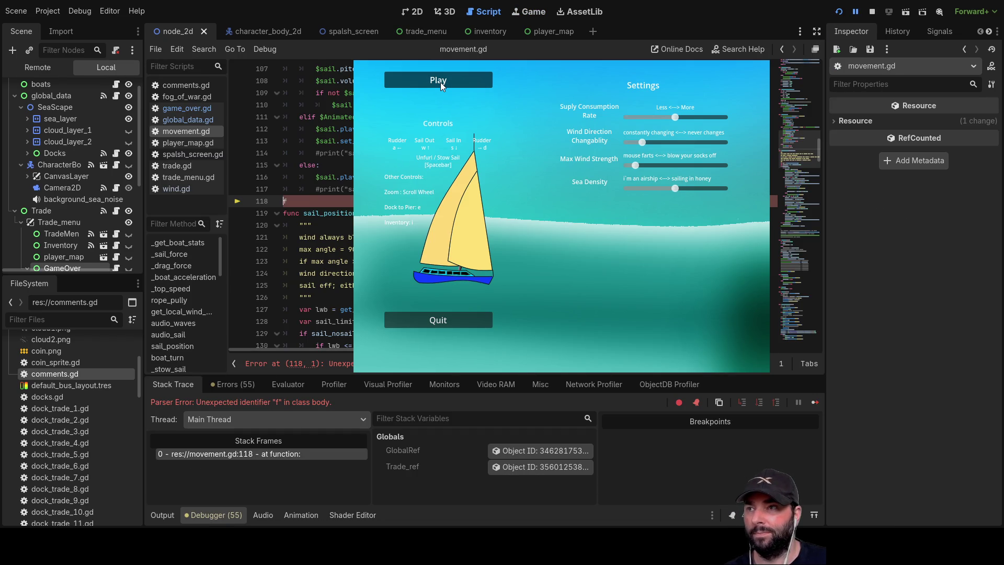
left_click(298, 200)
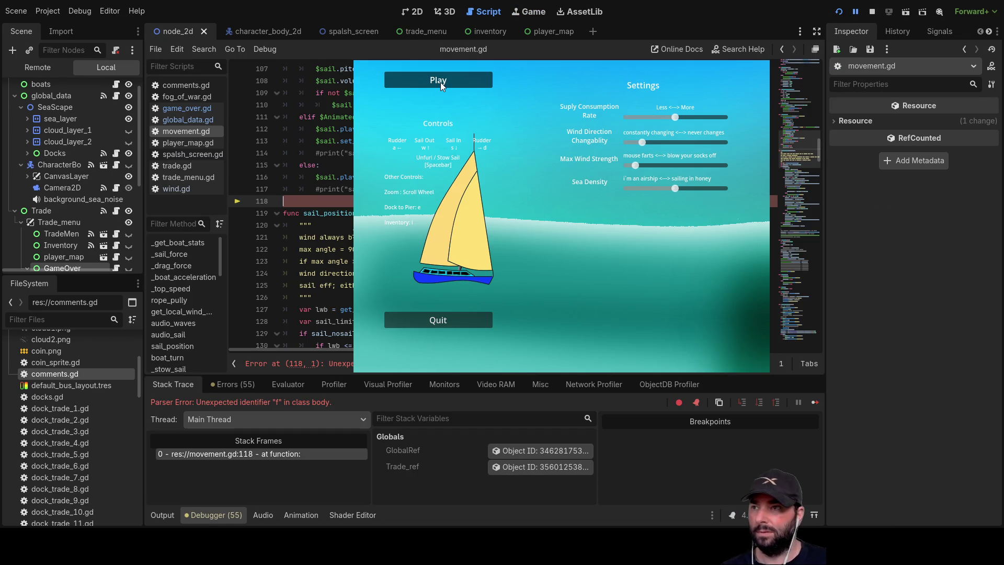
key("BackSpace")
Rerun the boat game and start playing from the splash screen
left_click(872, 12)
left_click(839, 11)
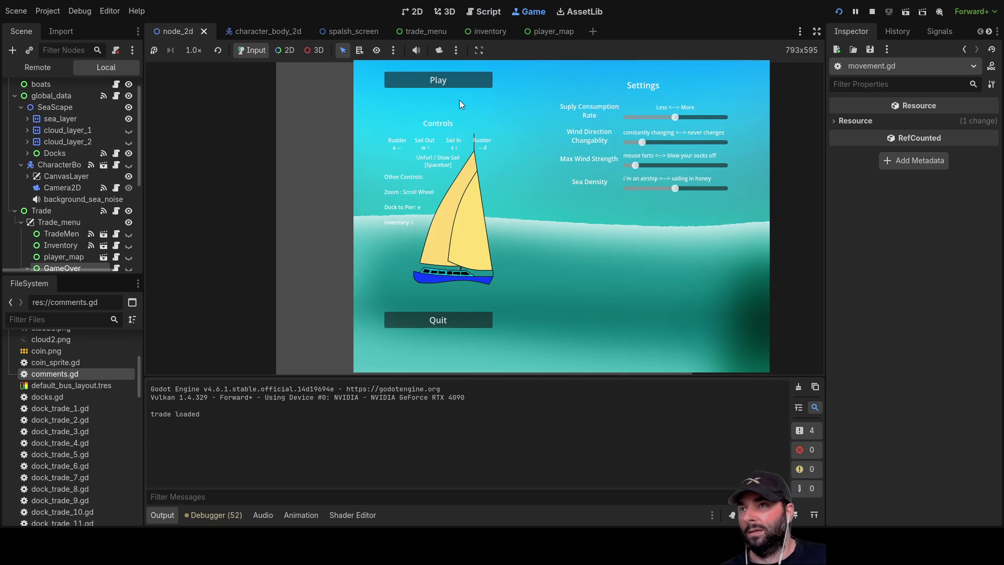
left_click(441, 78)
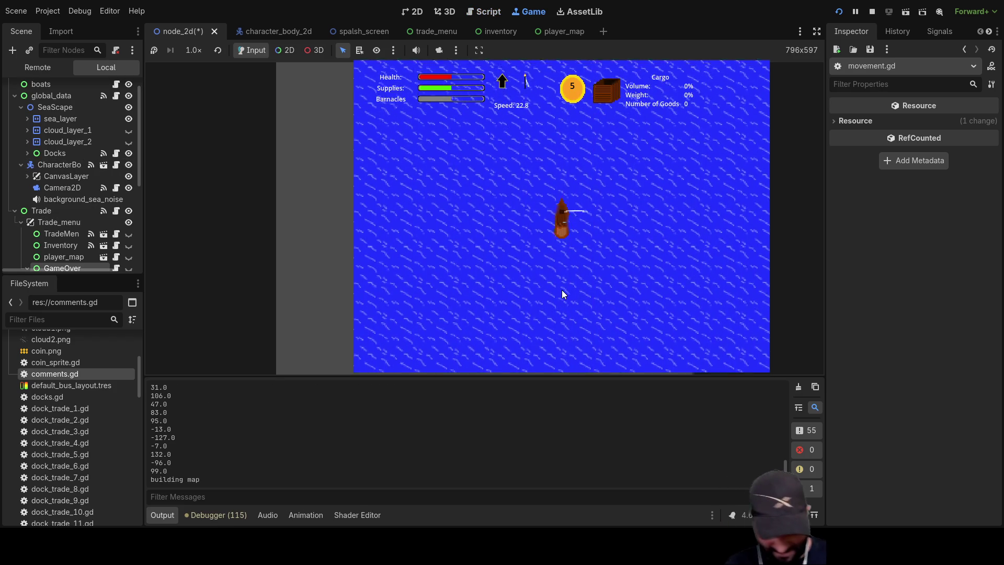
scroll(511, 250, "down", 5)
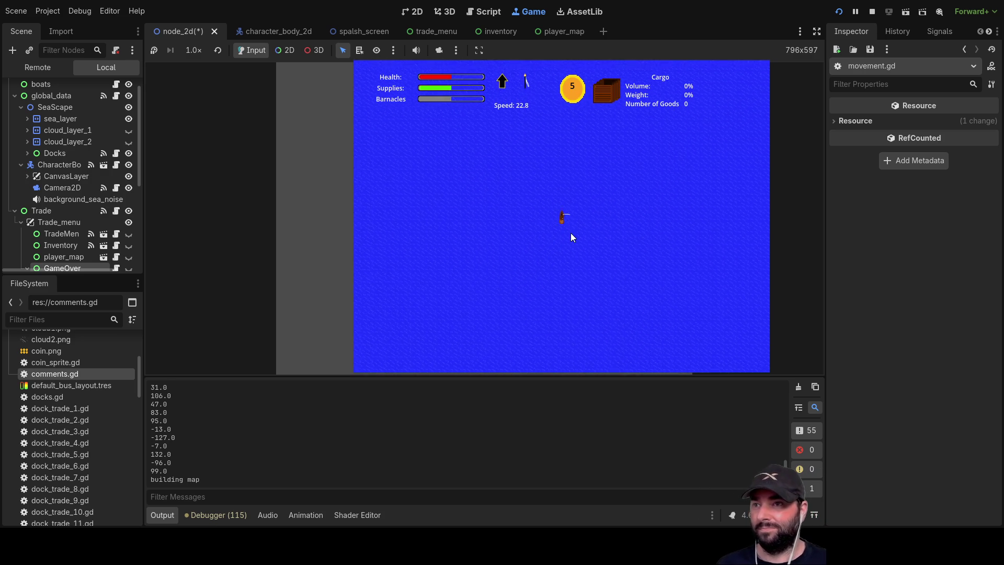
scroll(626, 202, "down", 5)
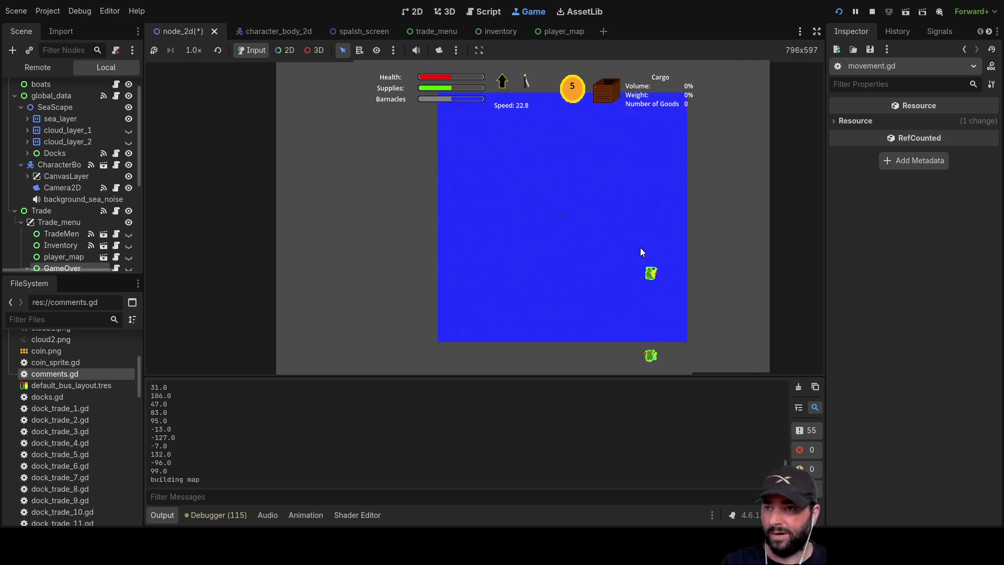
scroll(657, 263, "up", 3)
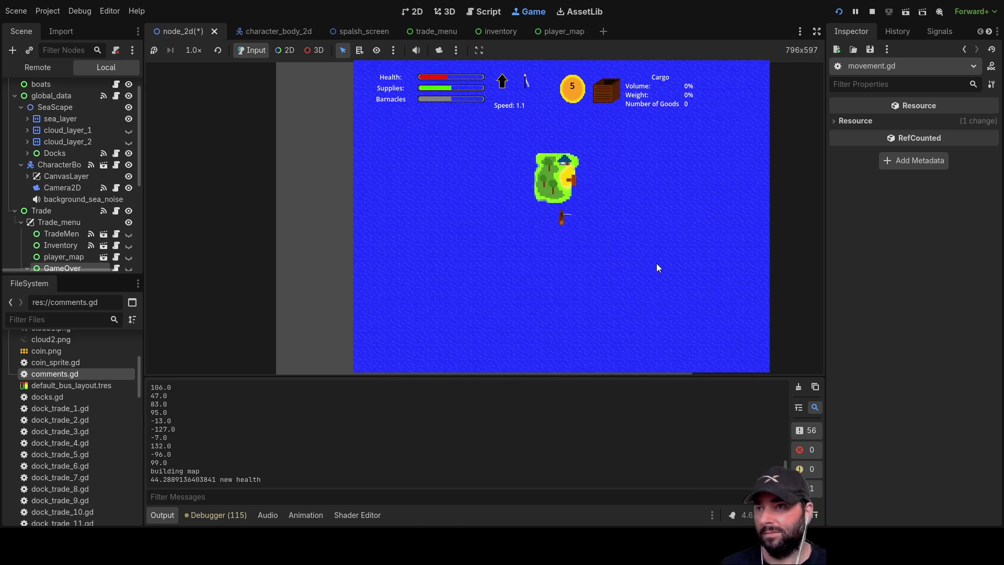
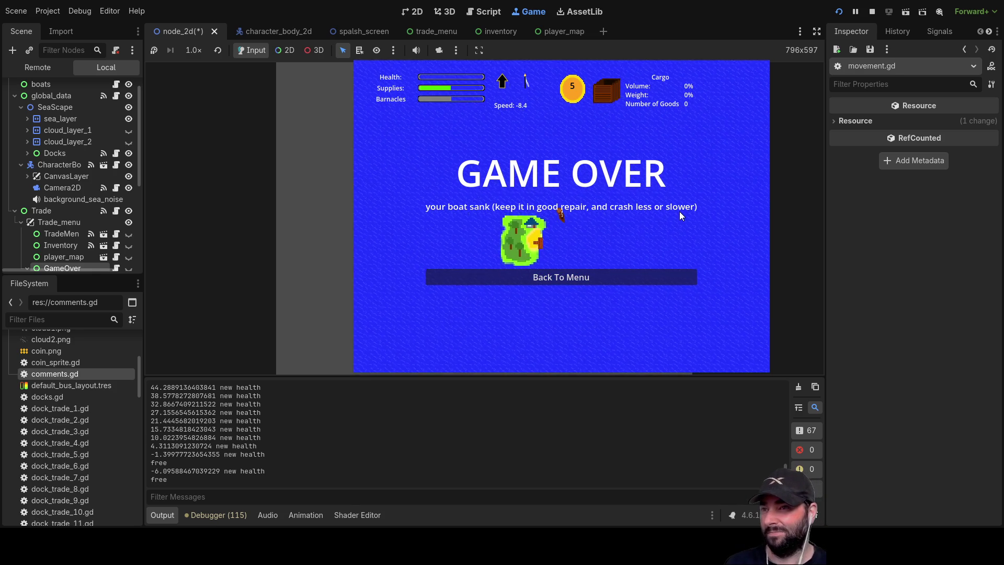
Return to the menu, start a new voyage, then hide and reshow the ship in the Remote tree
left_click(599, 276)
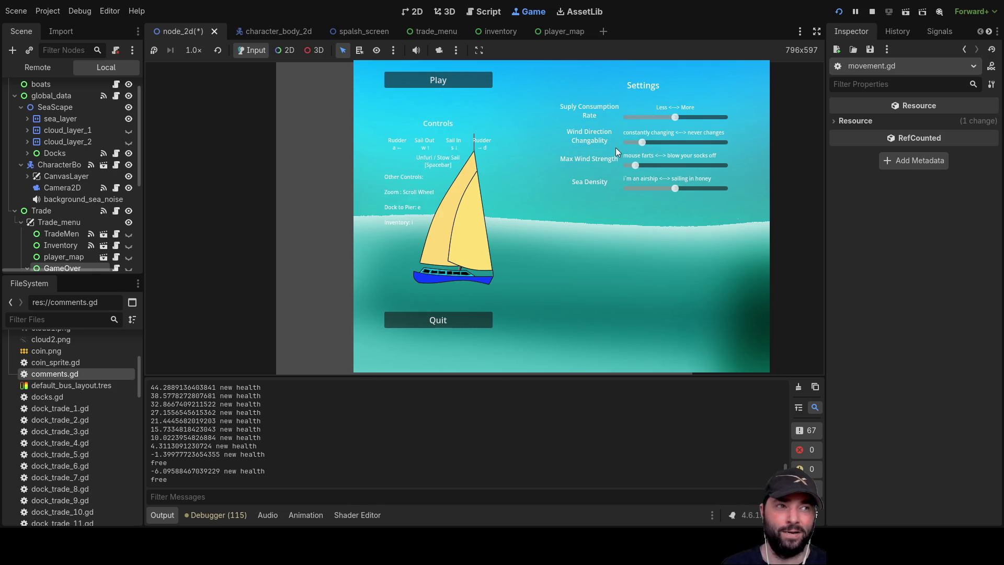
left_click(421, 82)
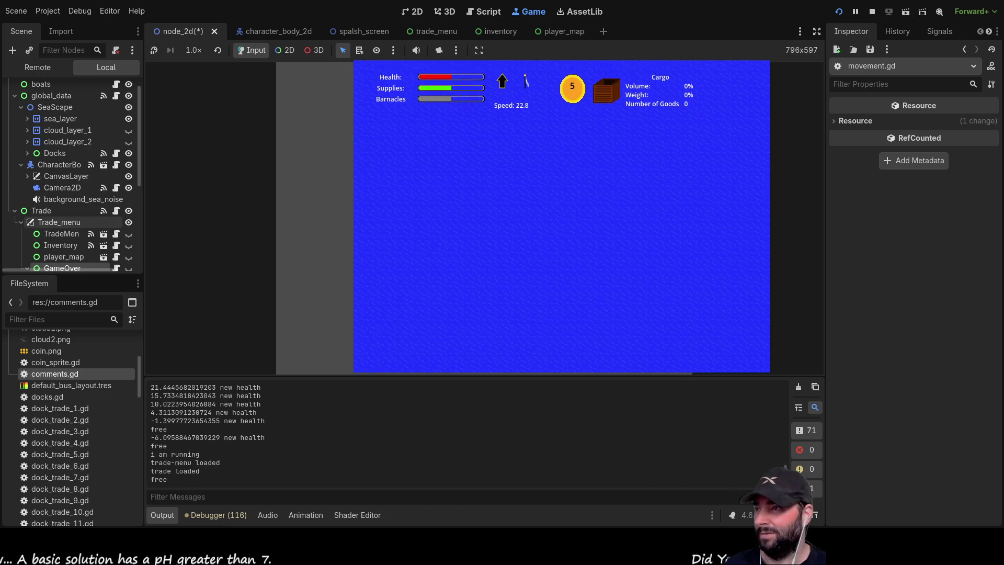
left_click(130, 165)
left_click(130, 165)
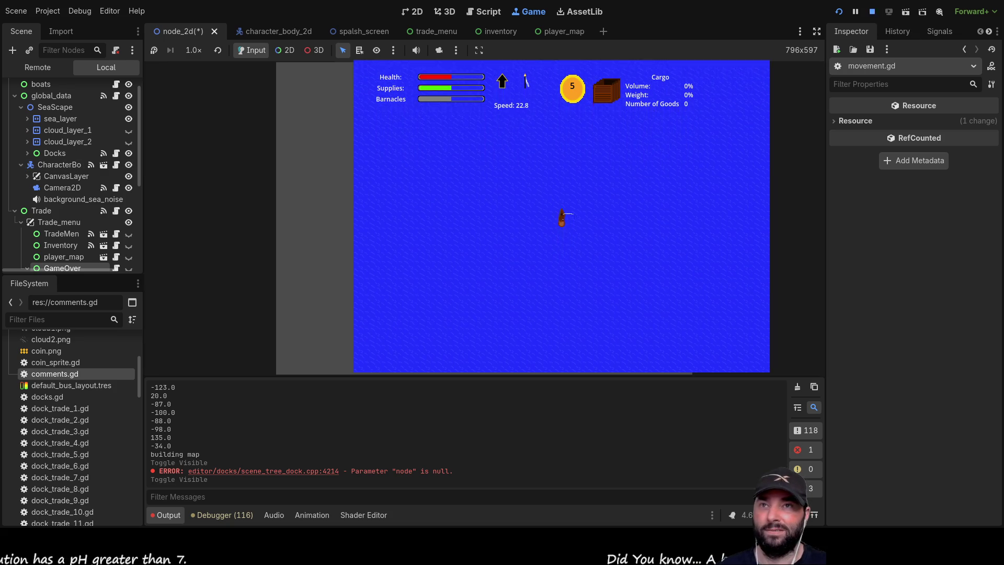
Stop the game with F8, toggle the ship's visibility again, and relaunch the project
key("F8")
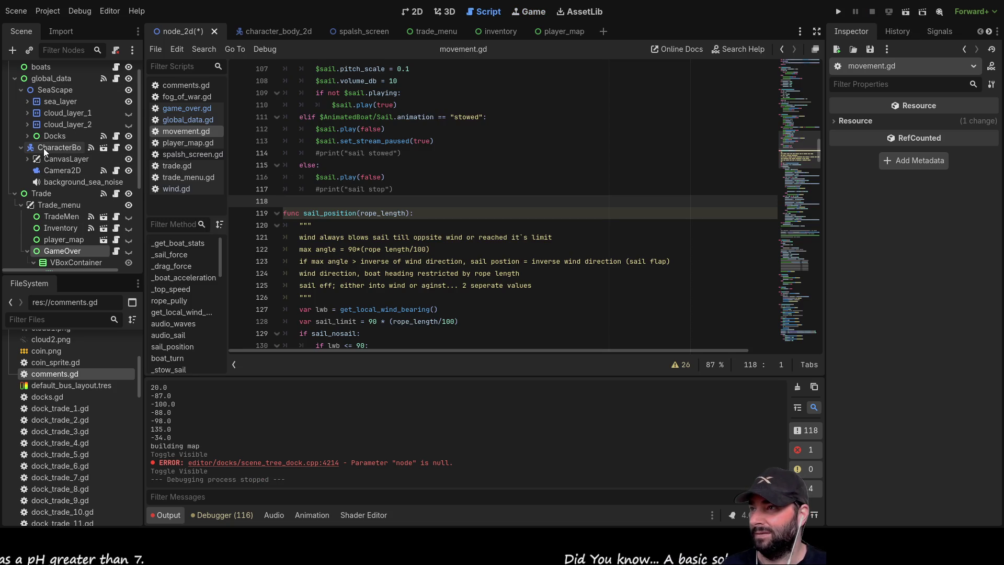
left_click(132, 148)
left_click(132, 148)
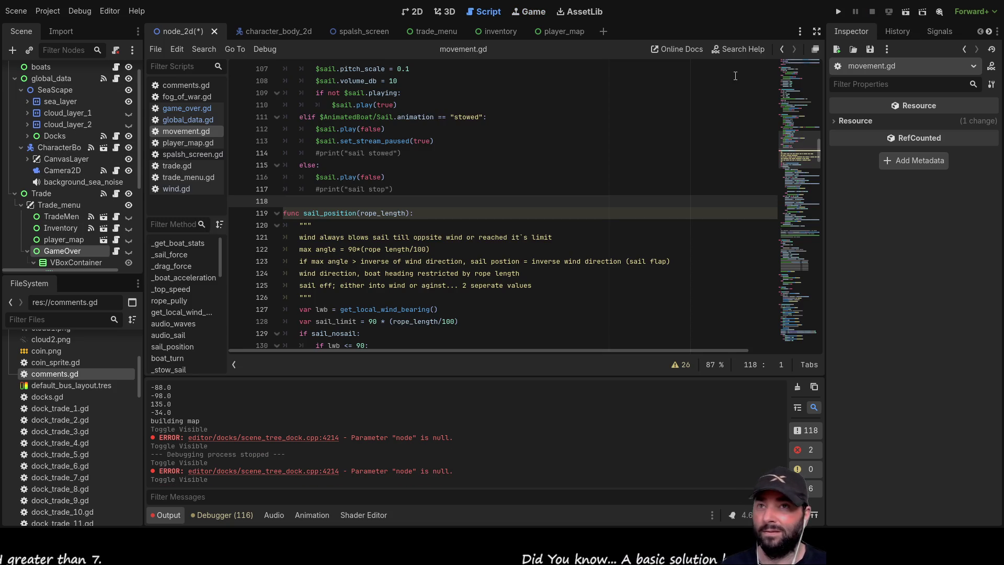
left_click(839, 11)
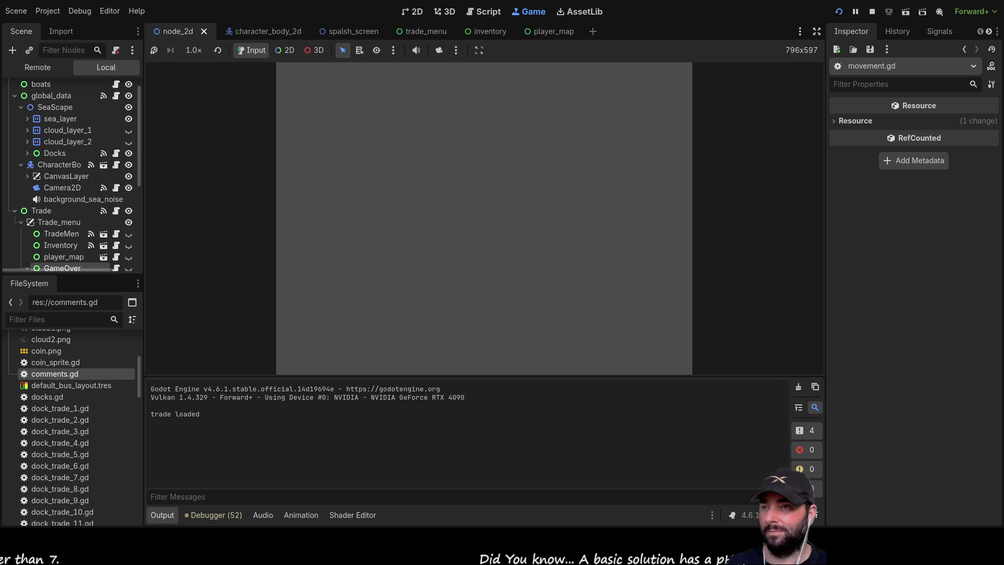
Start a voyage, zoom the camera, sail until Game Over, then return to the menu and stop with F8
left_click(466, 75)
scroll(575, 235, "up", 3)
scroll(580, 258, "down", 5)
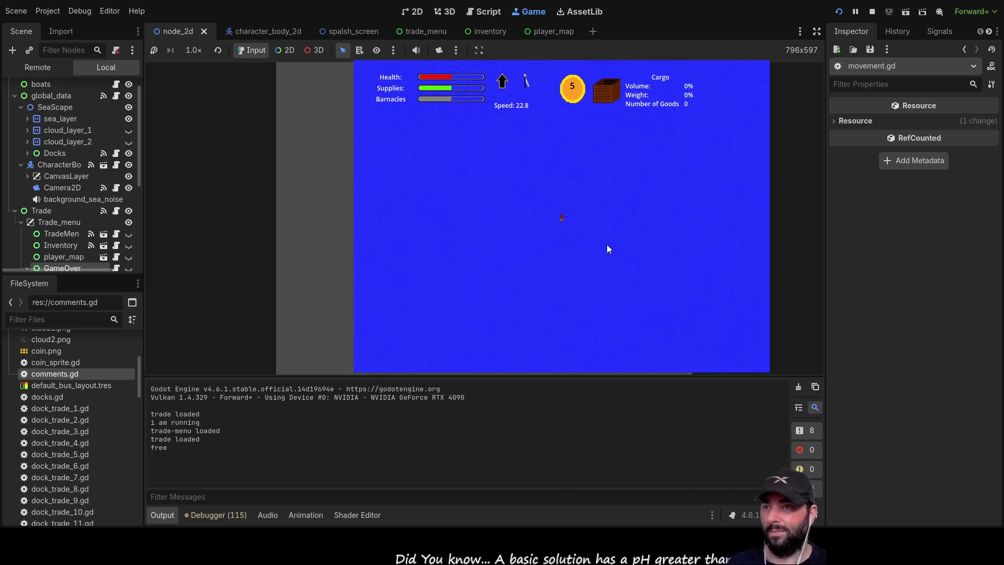
scroll(600, 238, "down", 5)
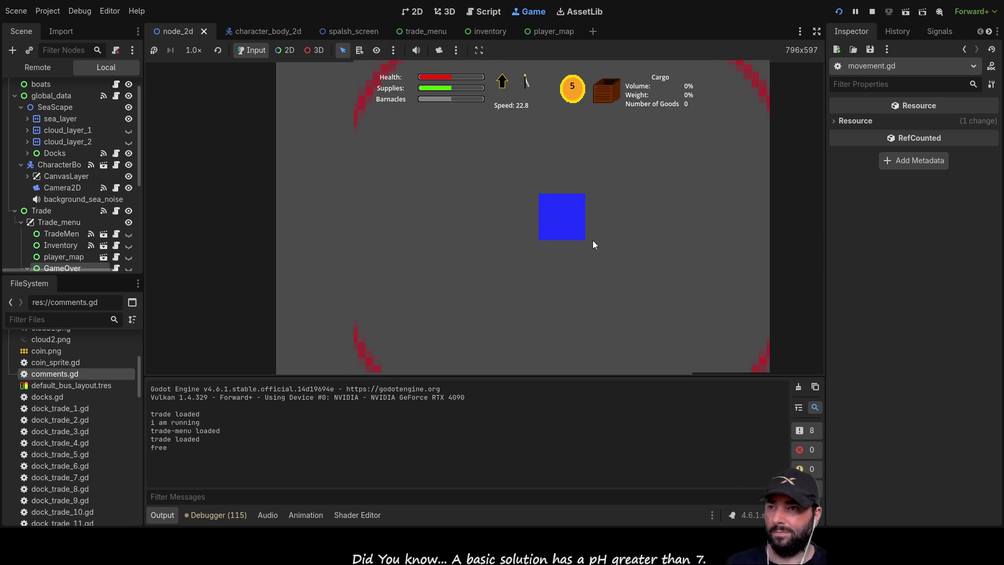
scroll(593, 239, "up", 6)
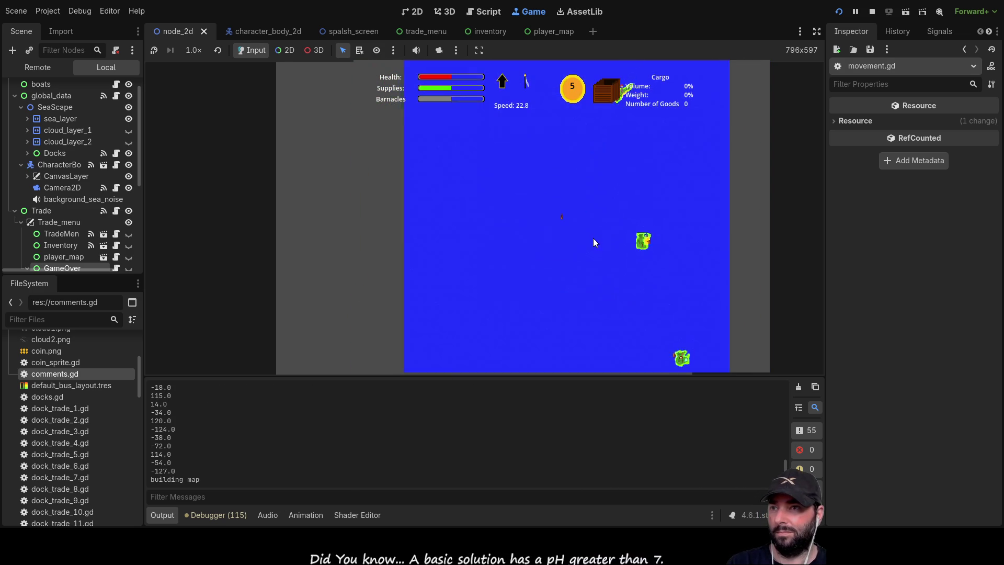
scroll(591, 236, "up", 6)
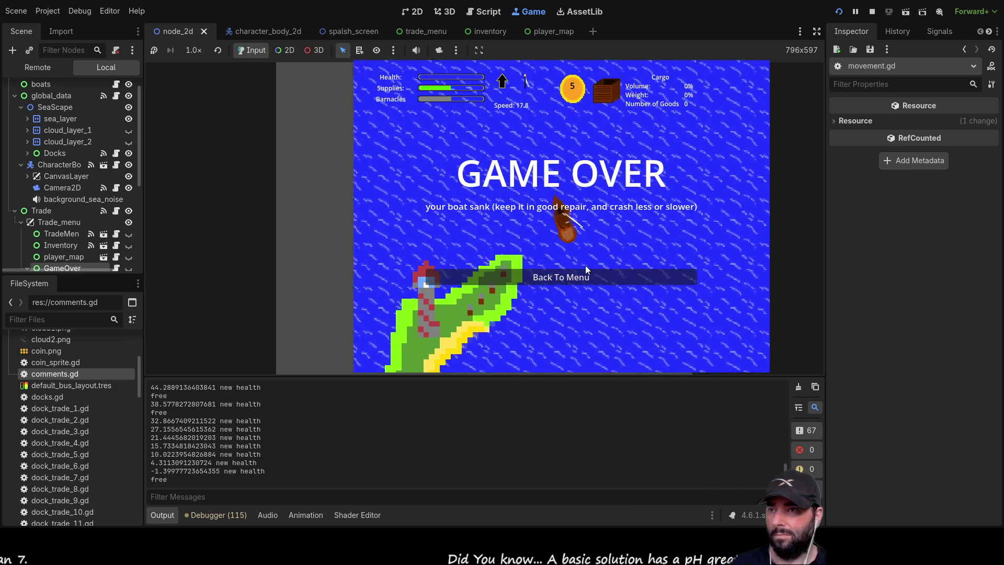
left_click(558, 279)
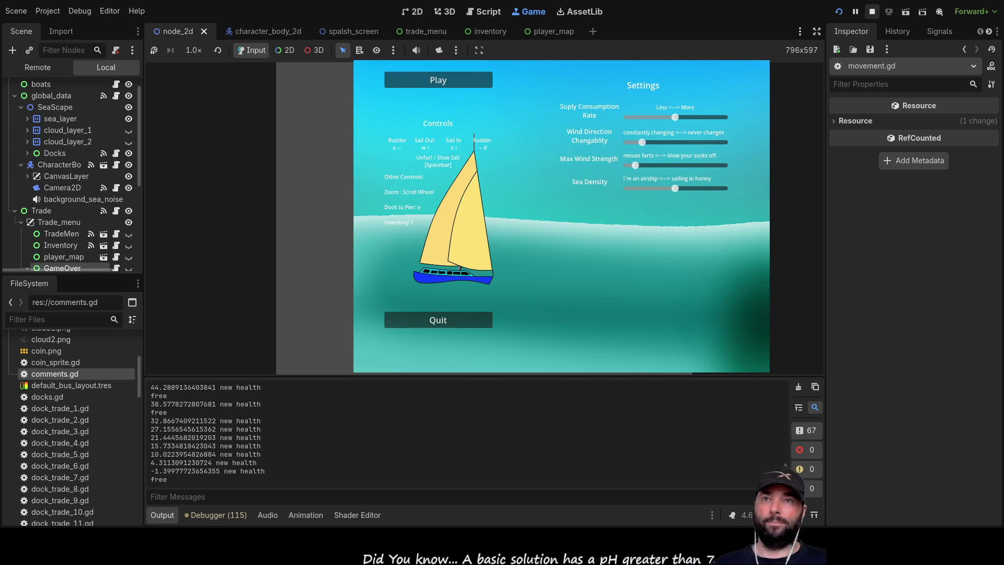
key("F8")
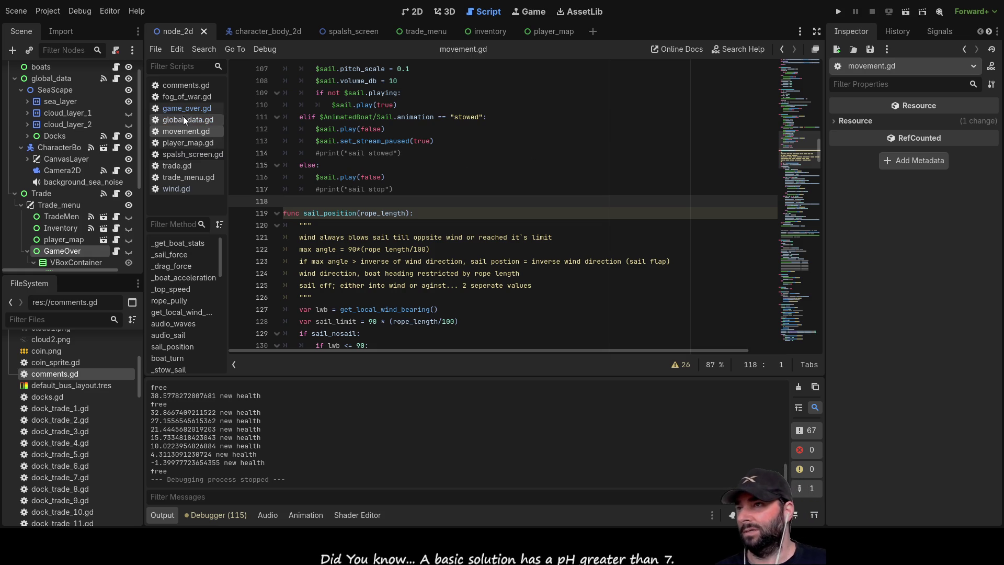
Open game_over.gd and type 'signal' on blank line 2
left_click(187, 109)
scroll(386, 234, "down", 1)
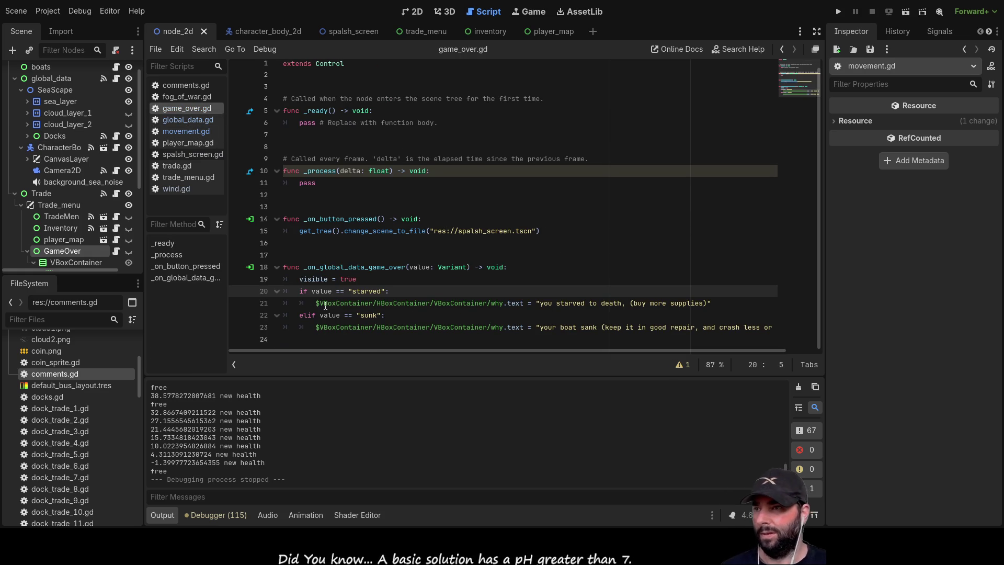
scroll(364, 165, "up", 1)
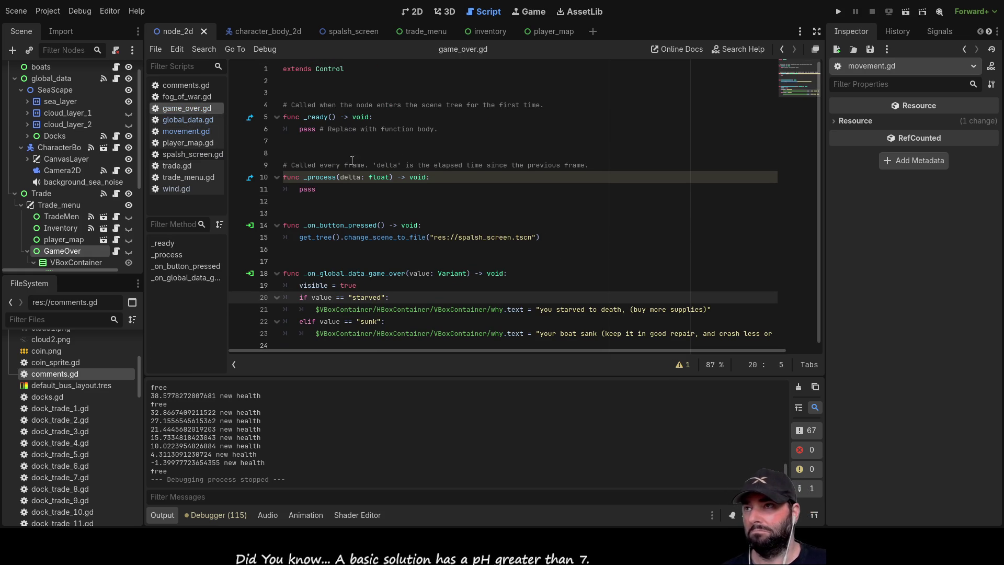
left_click(294, 80)
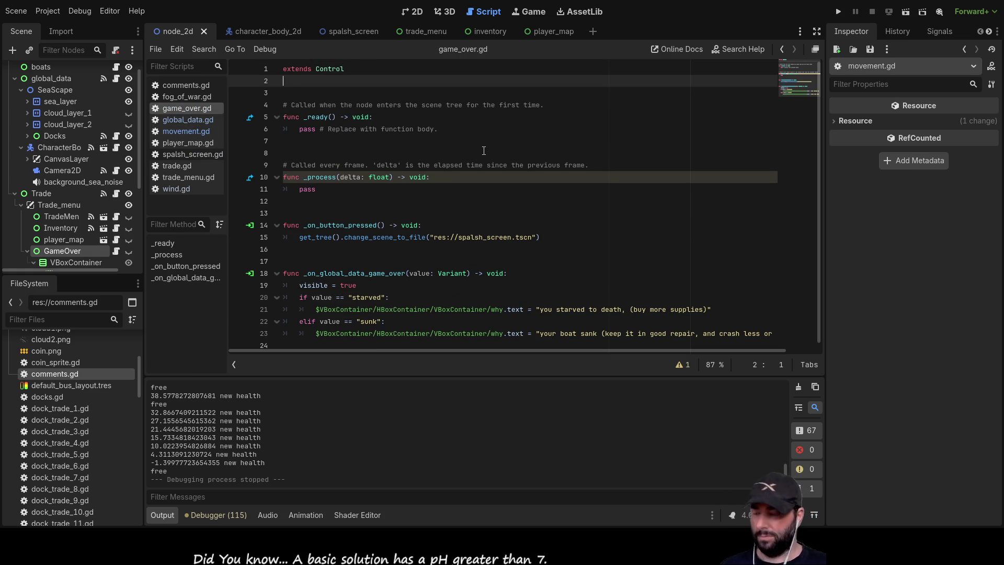
type("signal")
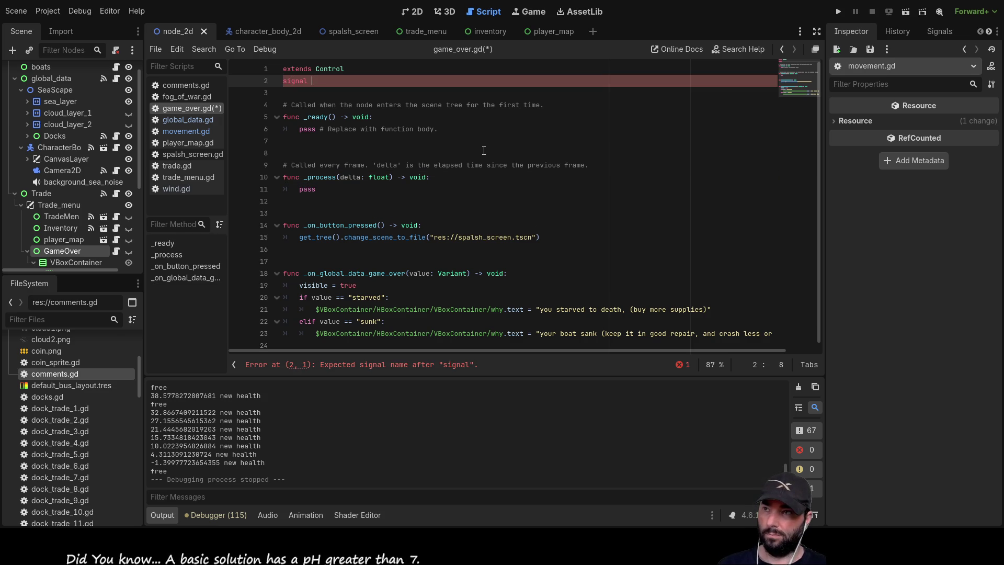
Check the signals declared in global_data.gd, then return to game_over.gd
left_click(177, 122)
scroll(370, 194, "up", 5)
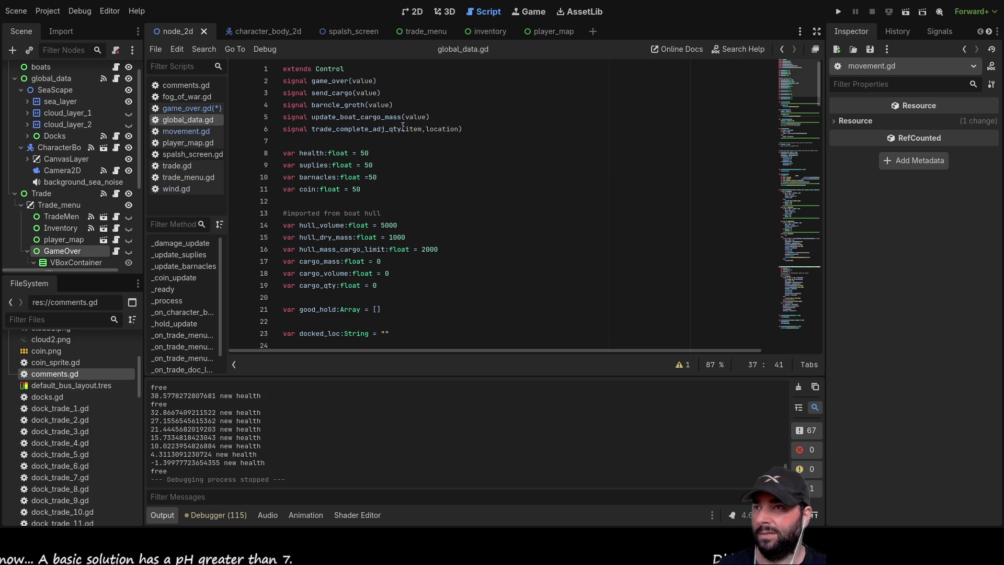
left_click(189, 108)
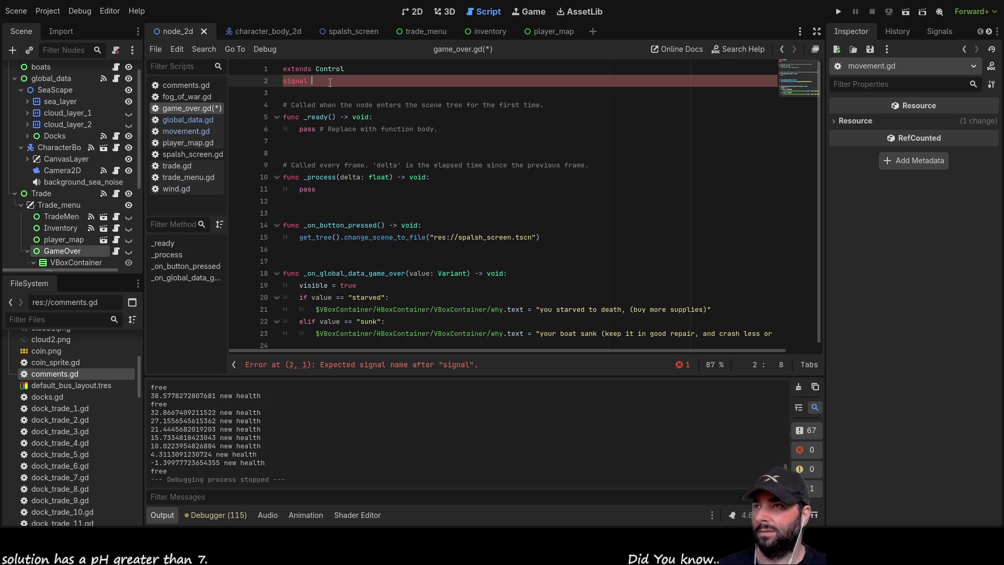
Complete line 2 as 'signal disable_control(control_bool)' in game_over.gd
type("game")
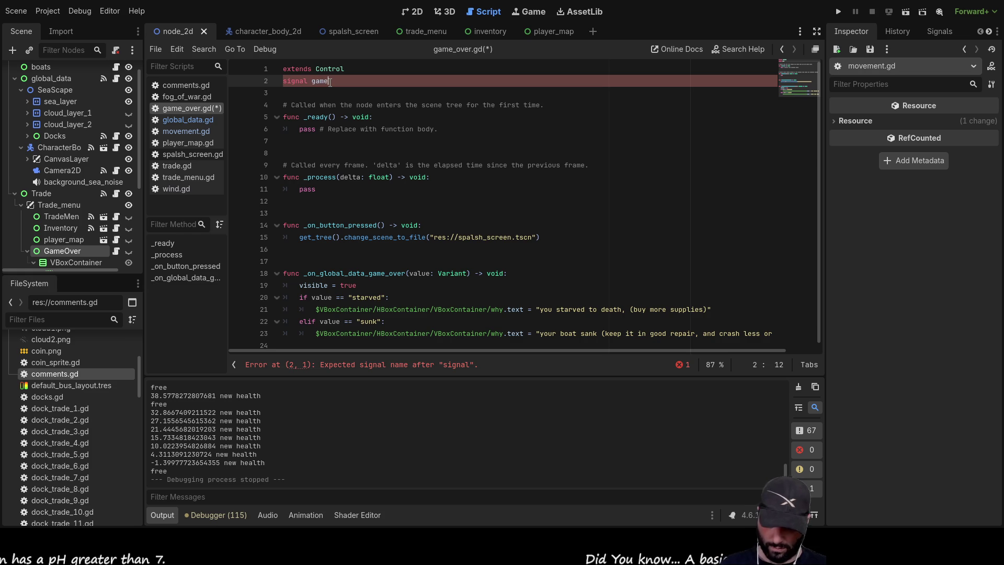
key("BackSpace")
key("BackSpace")
key("BackSpace")
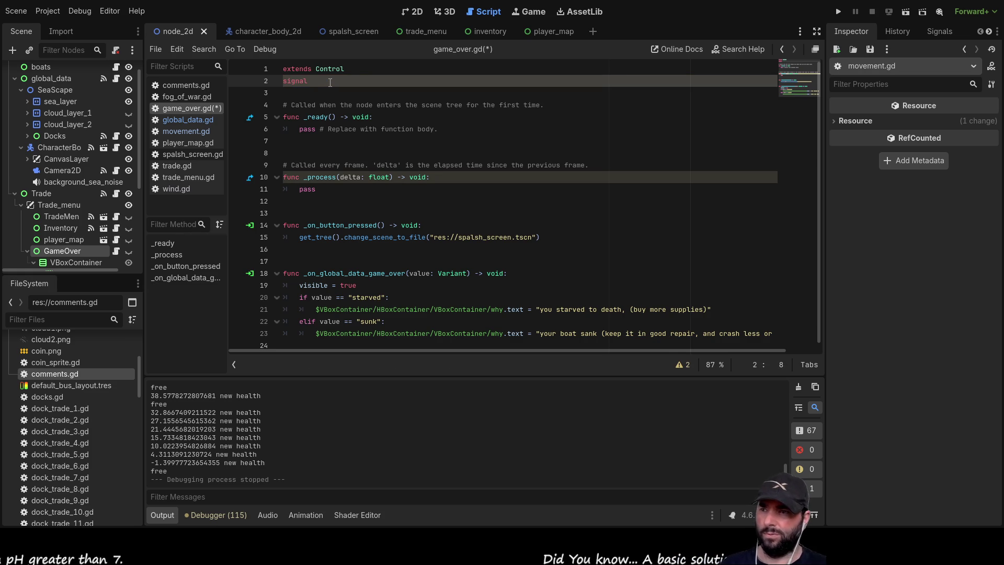
scroll(367, 188, "down", 1)
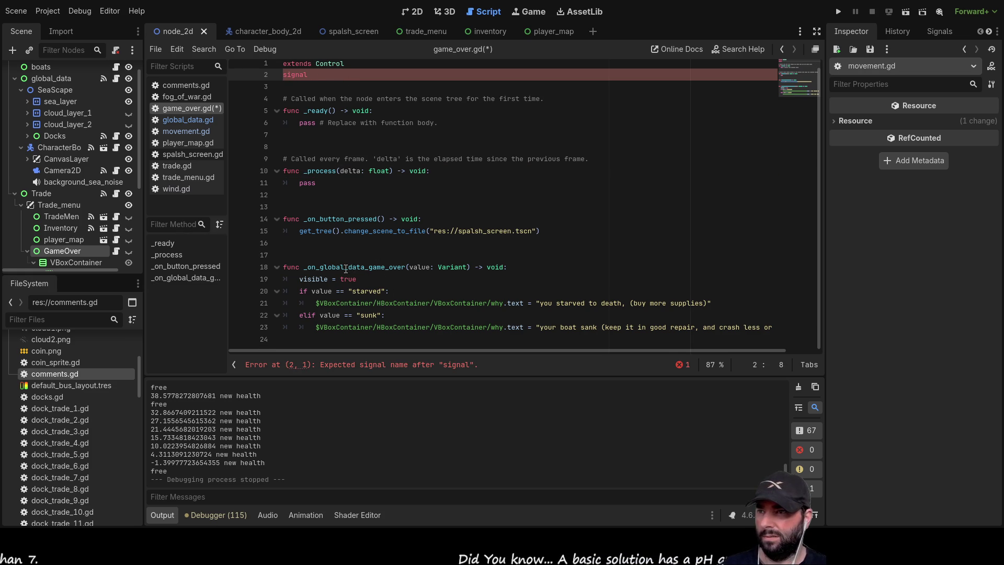
scroll(367, 90, "up", 1)
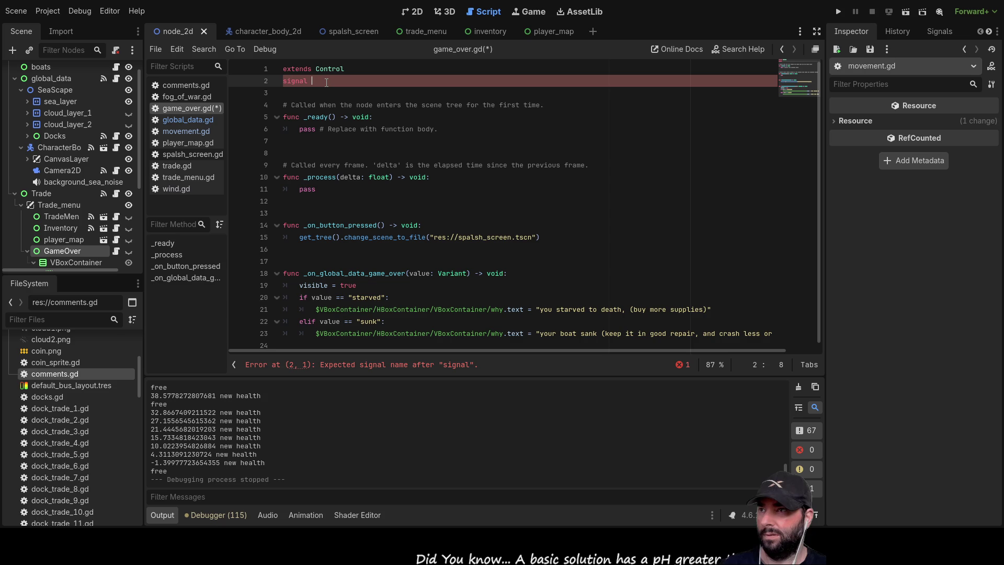
type("dis")
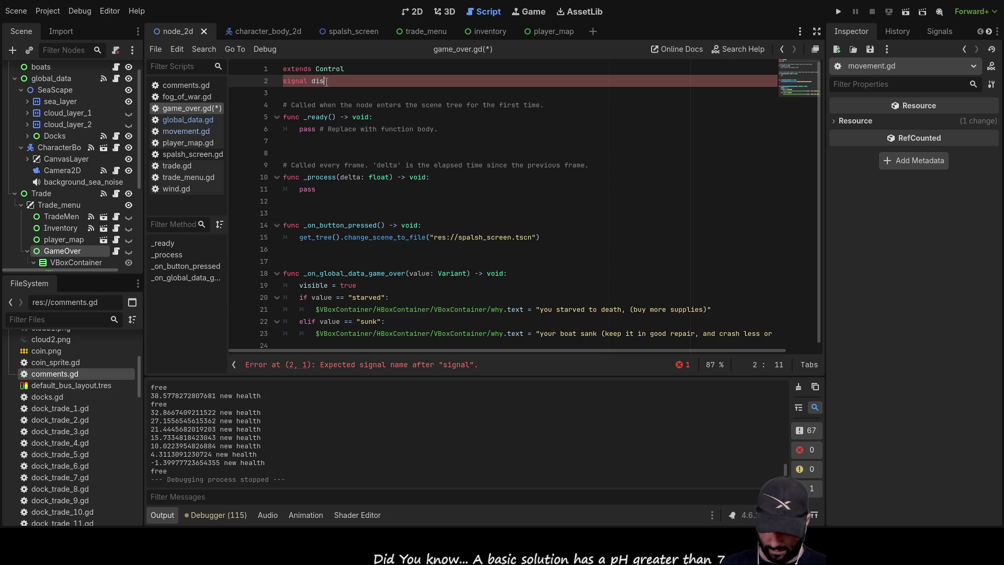
type("able_control")
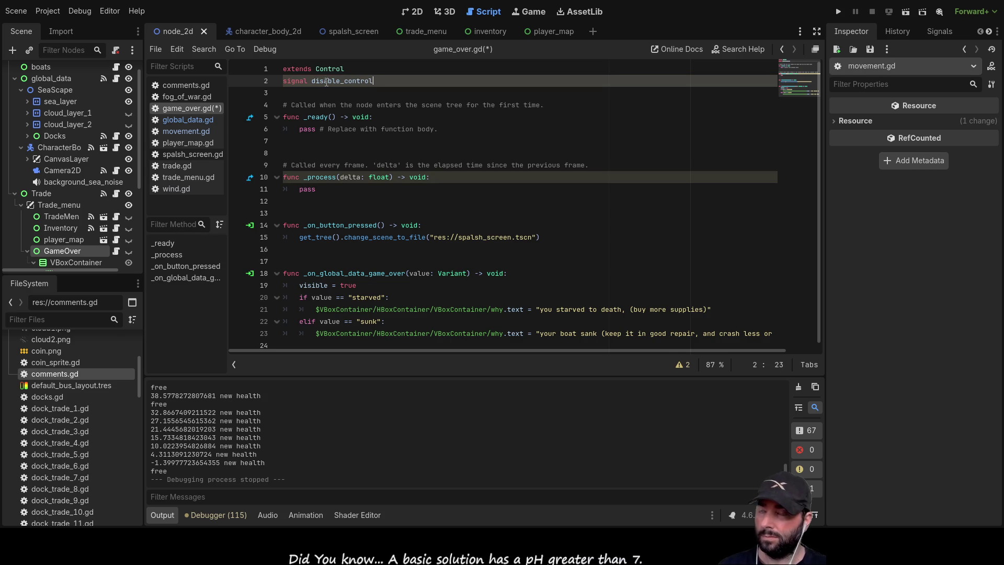
type("(")
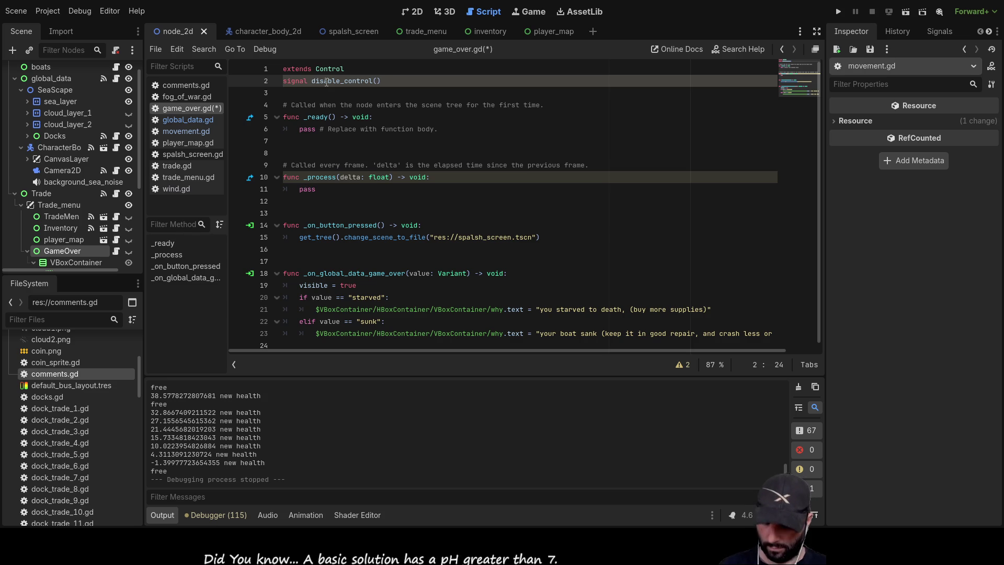
type("bool")
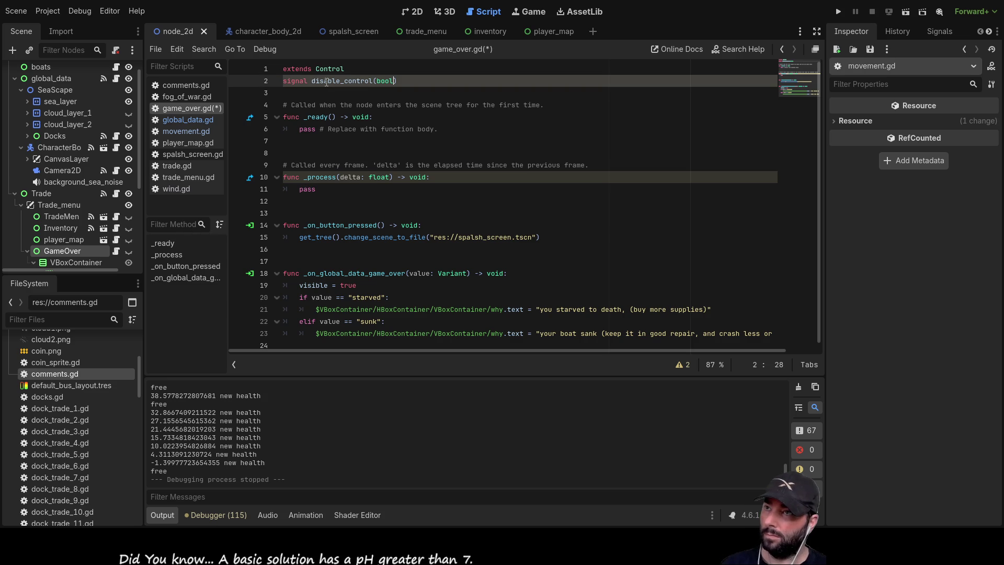
key("BackSpace")
key("BackSpace")
key("BackSpace")
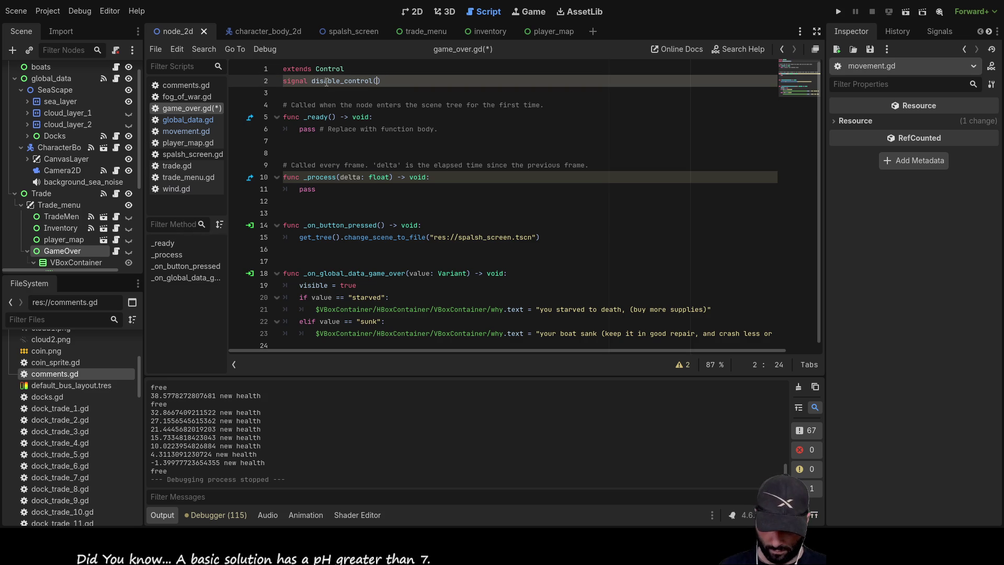
type("_control_")
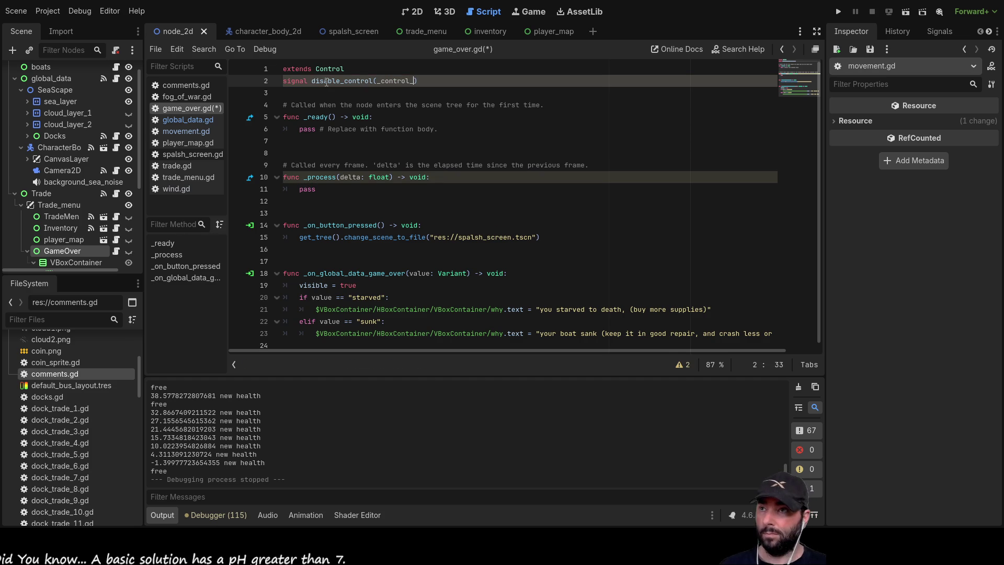
type("bool")
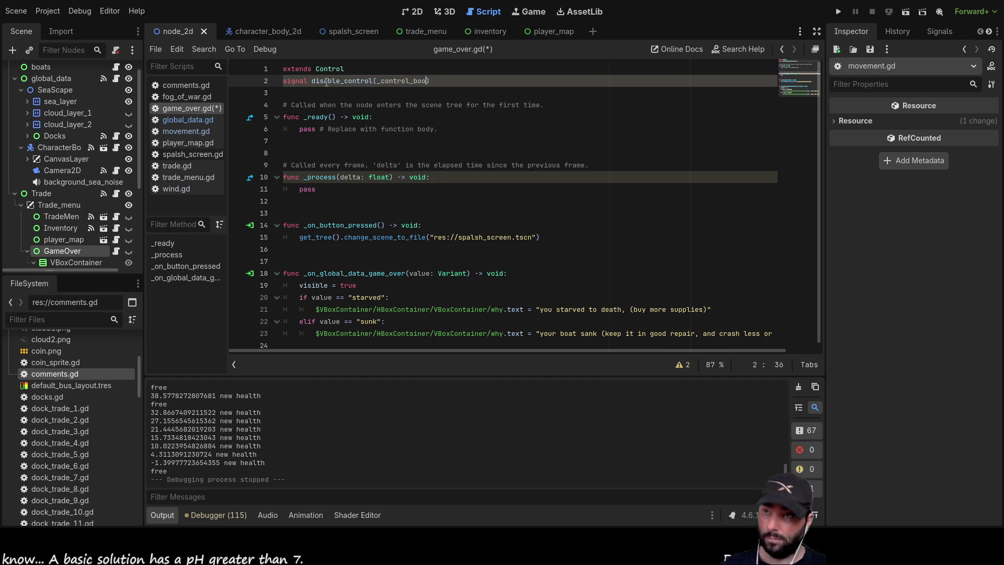
key("Left")
key("Left")
key("Left")
key("BackSpace")
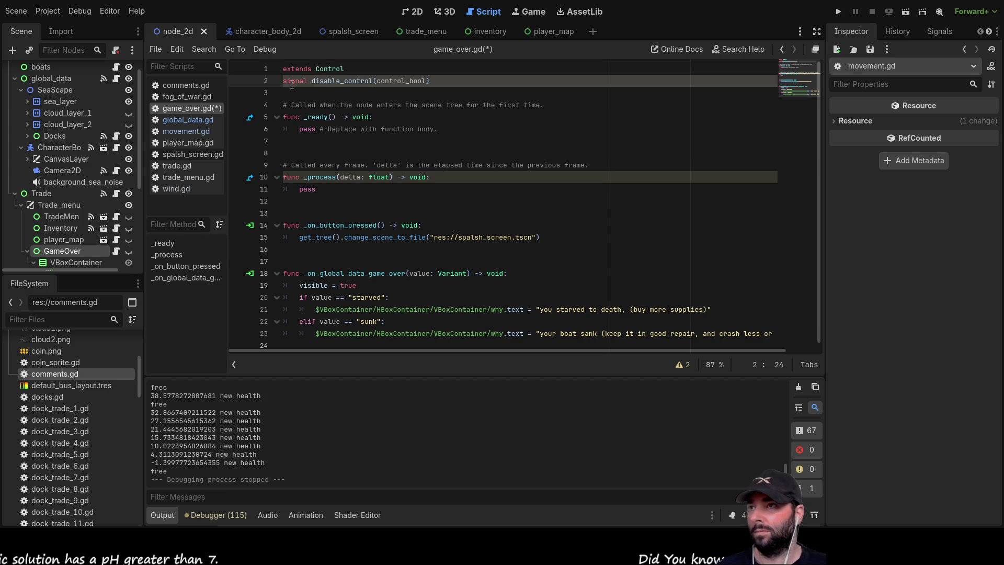
Insert a blank line above the starved check on line 20
scroll(330, 284, "down", 1)
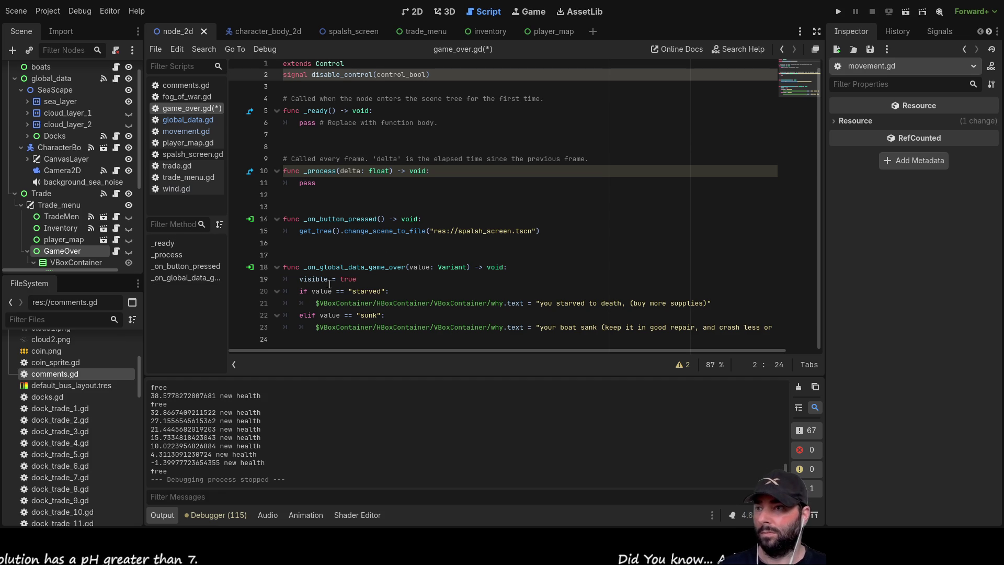
left_click(300, 291)
key("ctrl+shift+Return")
Write emit_signal with disable_control and true on line 20, then switch to movement.gd
type("emit_signal(")
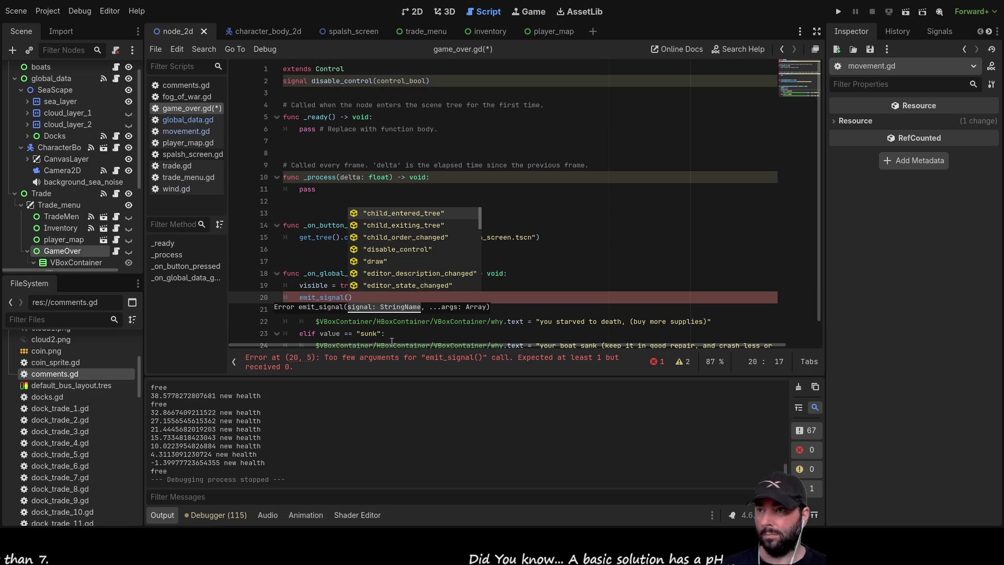
key("Down")
key("Down")
key("Down")
key("Return")
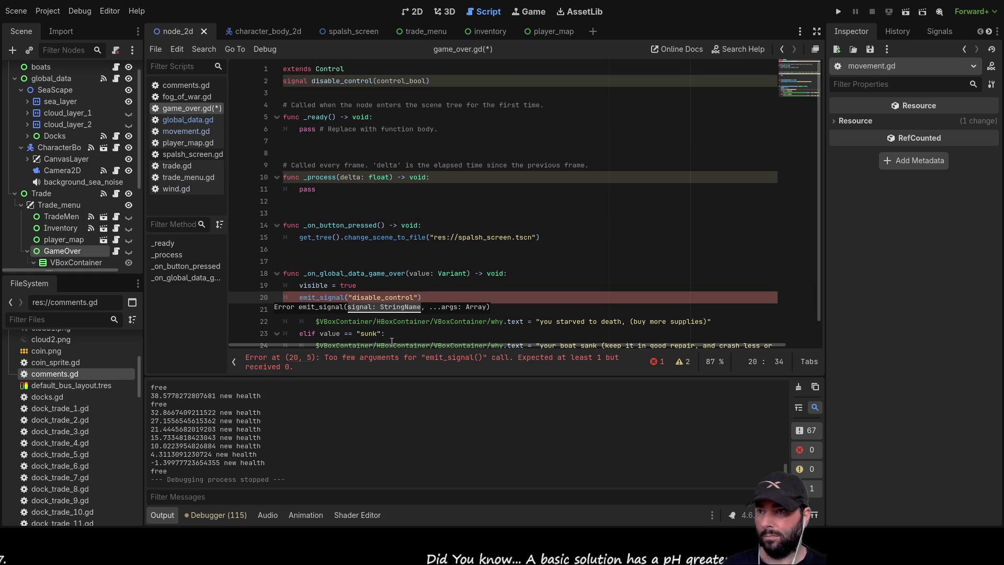
type(",")
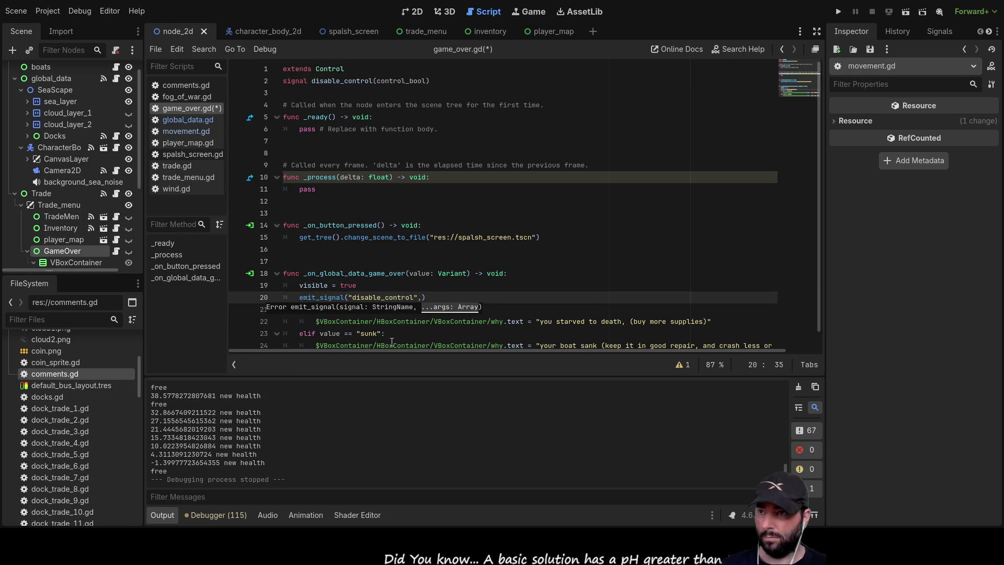
type("true")
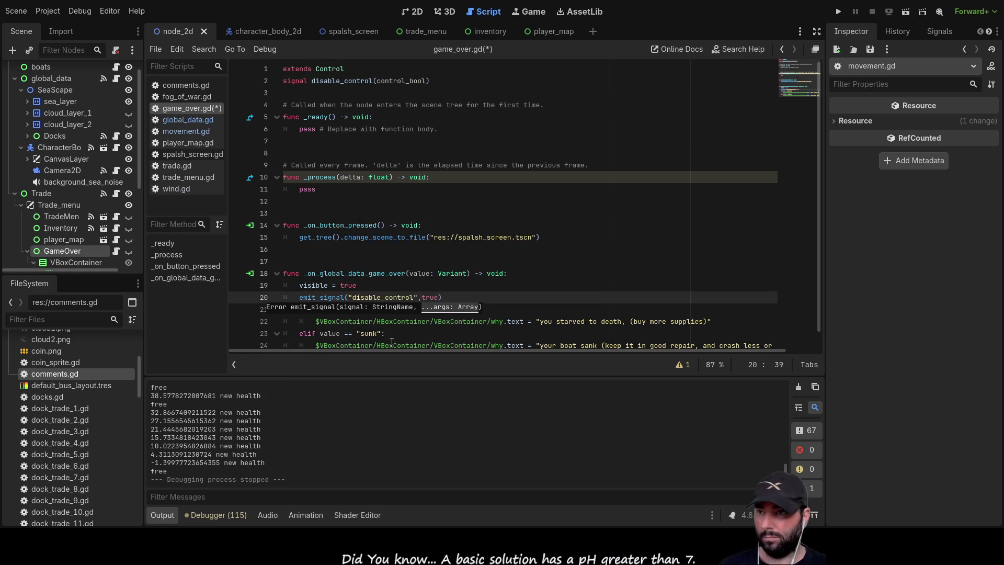
key("Right")
key("Right")
key("Left")
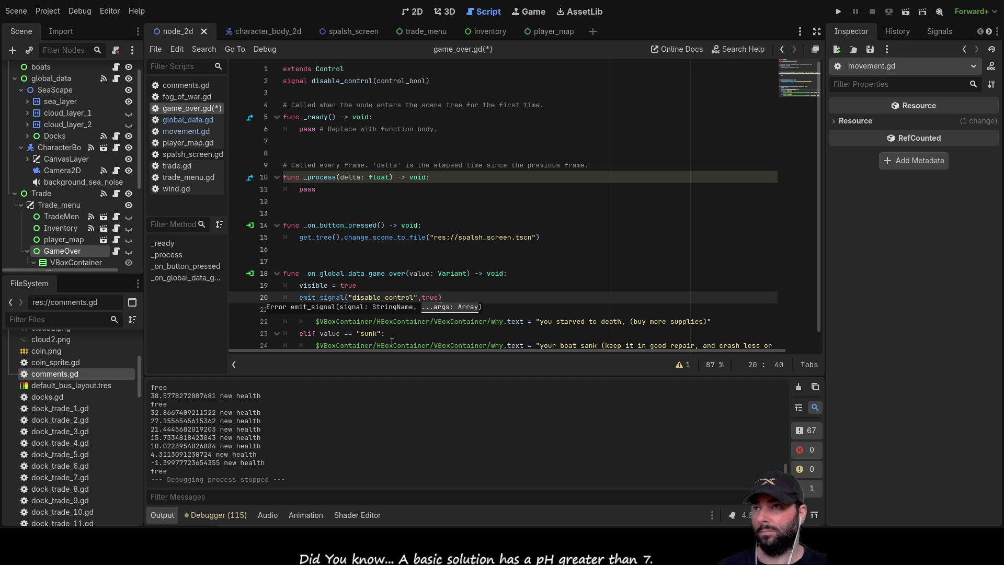
scroll(496, 231, "down", 1)
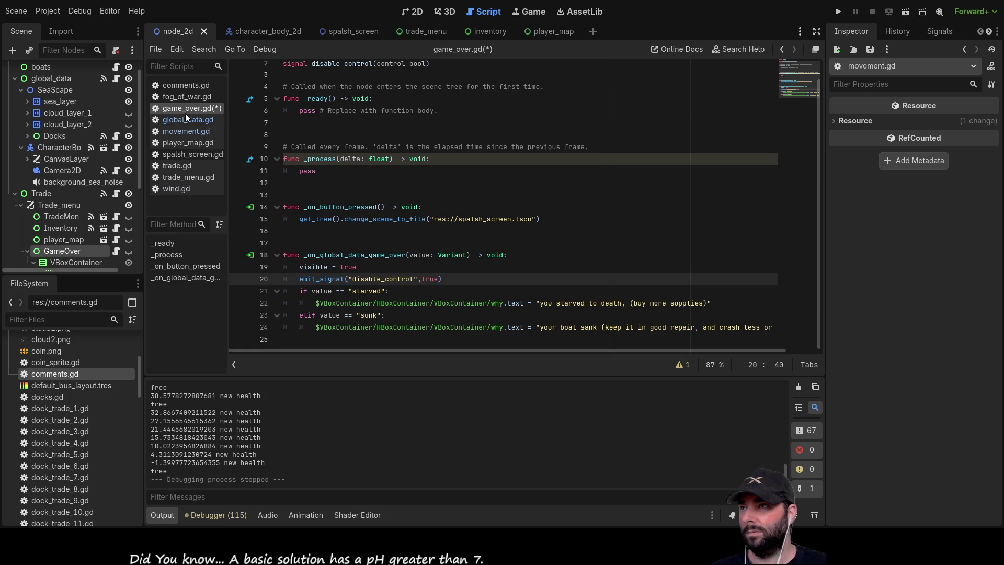
left_click(186, 131)
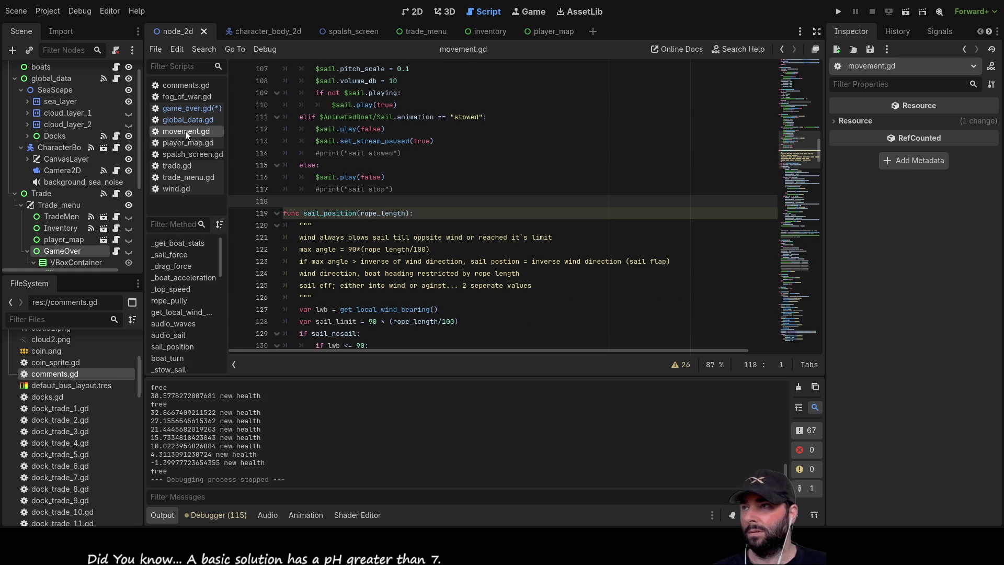
Connect the GameOver node's disable_control signal to a handler in movement.gd via the Node Signals list
left_click(63, 250)
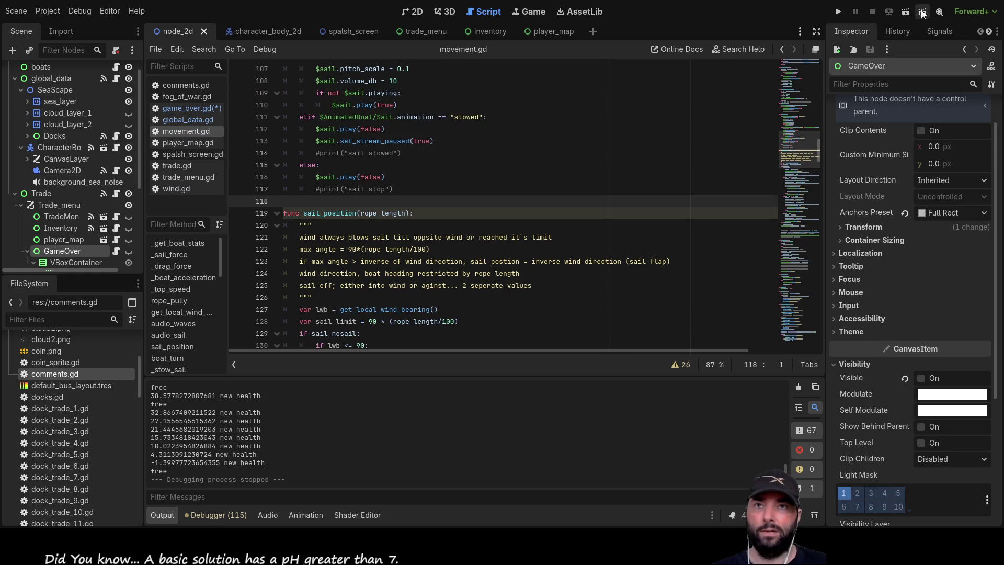
left_click(935, 29)
left_click(902, 83)
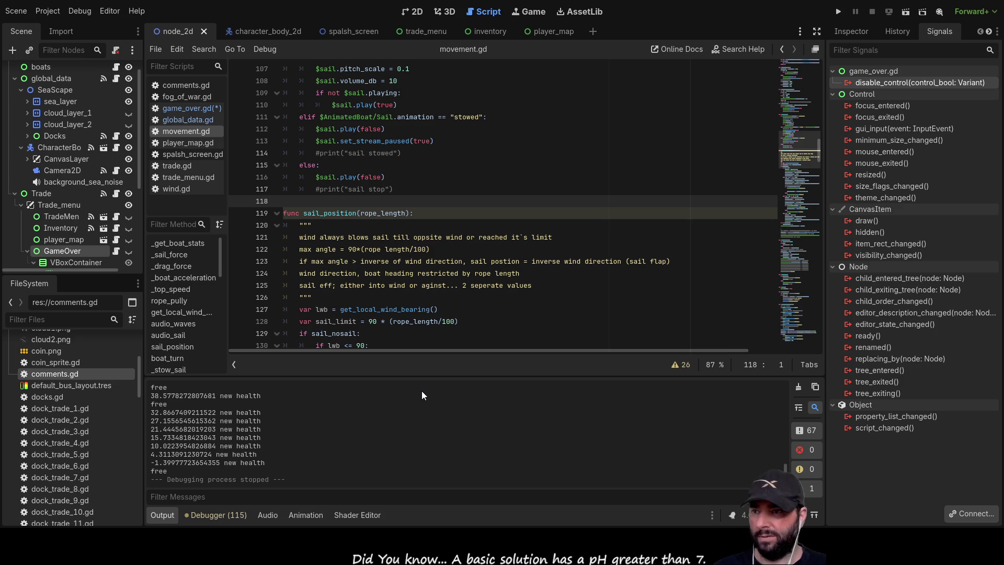
key("Return")
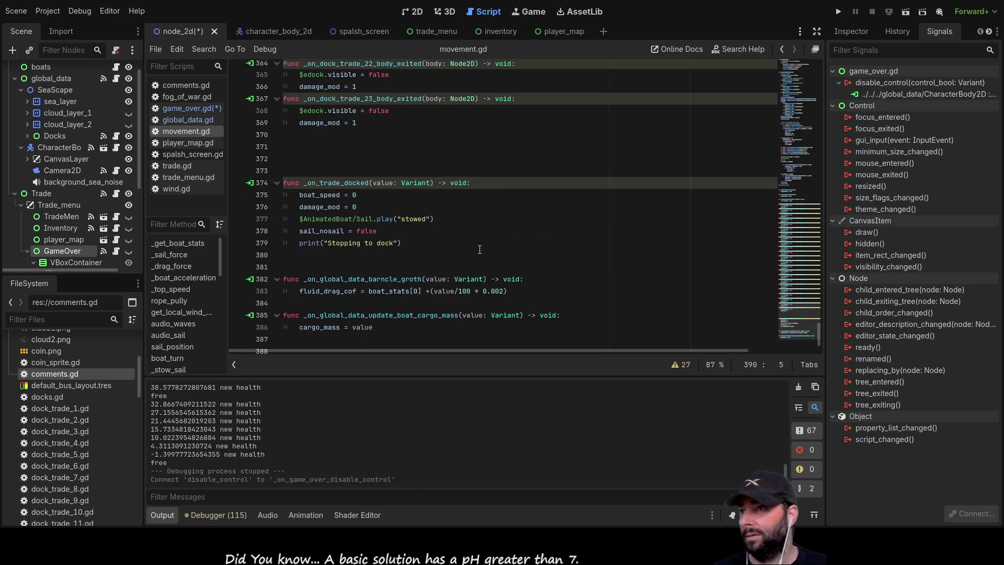
Select the new handler's pass line, then add a blank line after the variable declarations
scroll(469, 237, "down", 2)
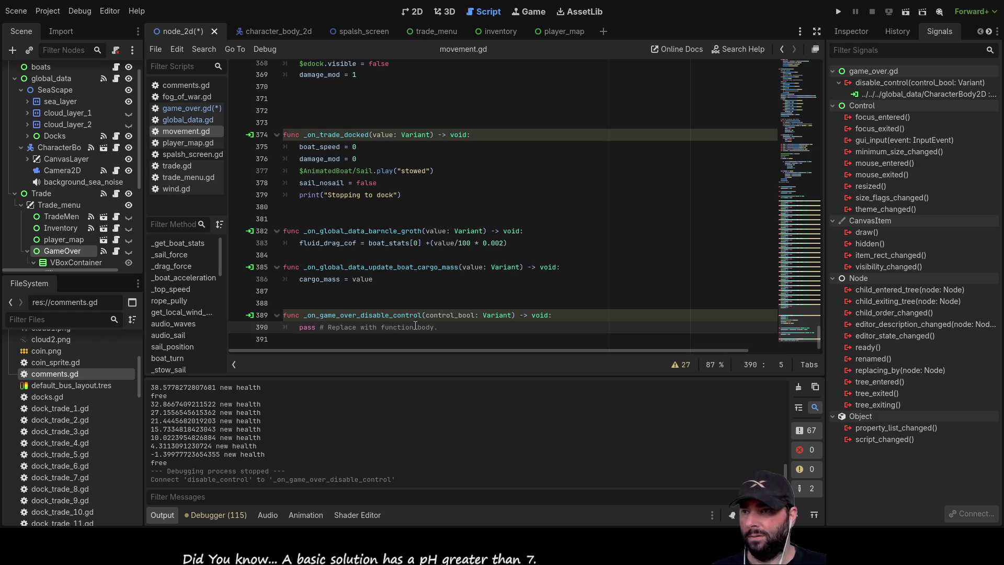
left_click_drag(301, 327, 433, 332)
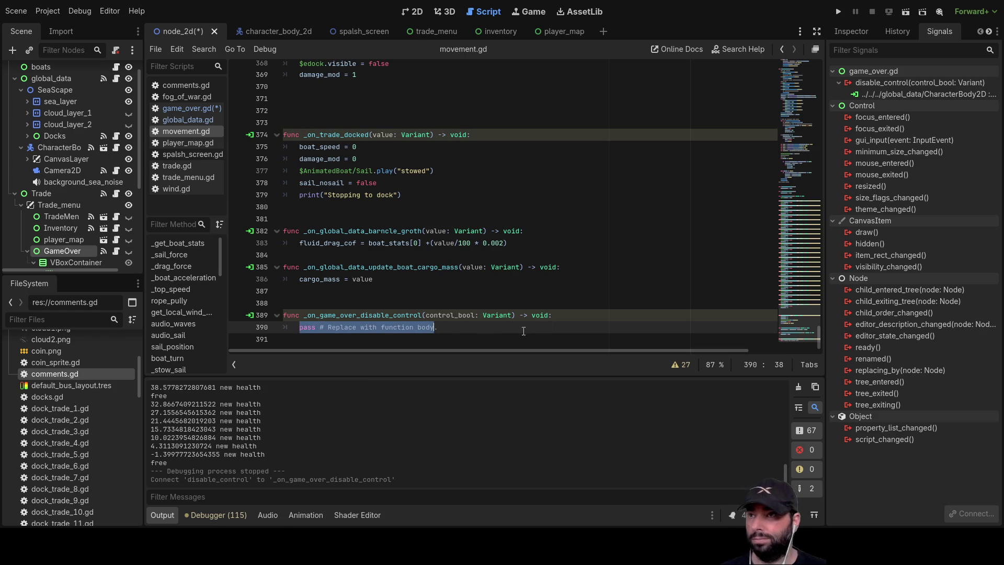
scroll(466, 229, "up", 20)
scroll(466, 228, "up", 20)
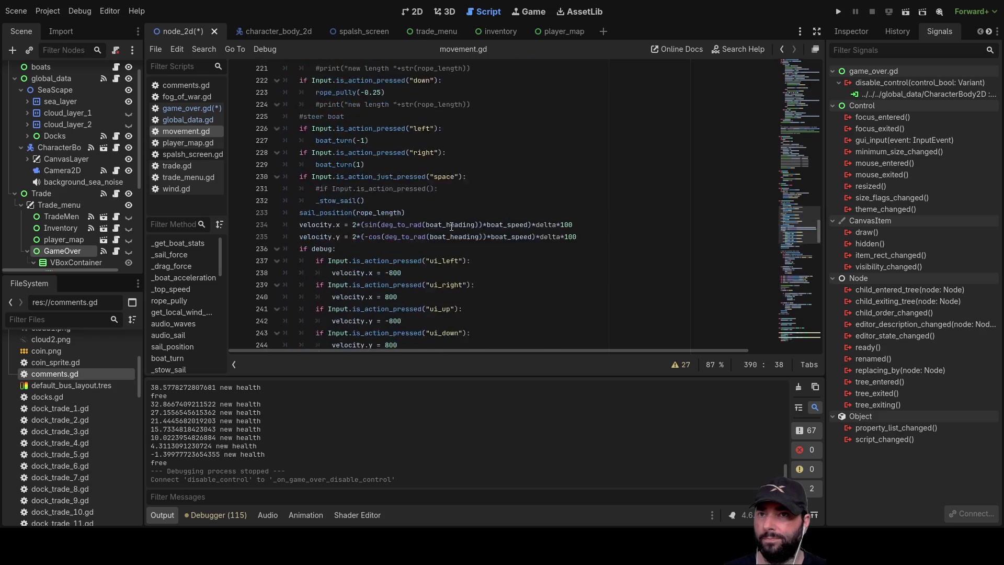
scroll(451, 225, "up", 20)
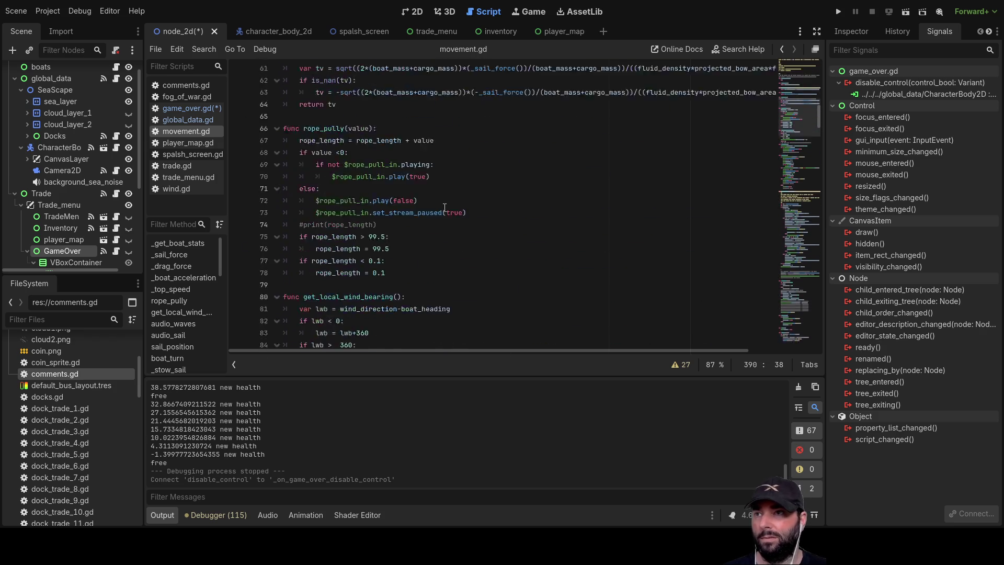
scroll(426, 199, "down", 4)
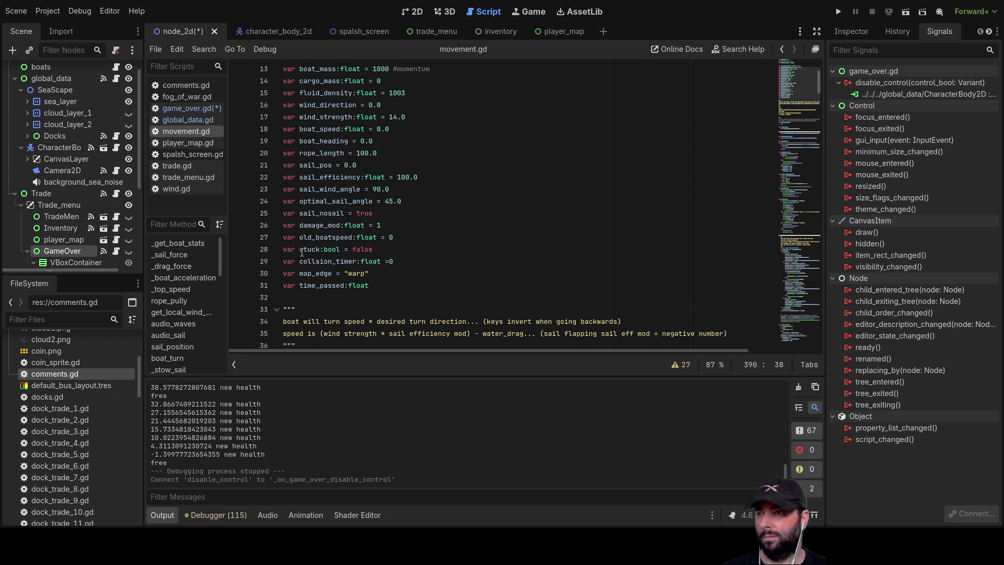
scroll(301, 252, "down", 2)
left_click(287, 220)
key("Return")
Declare 'var game_over:bool = false' on line 32 of movement.gd
key("Up")
type("var game")
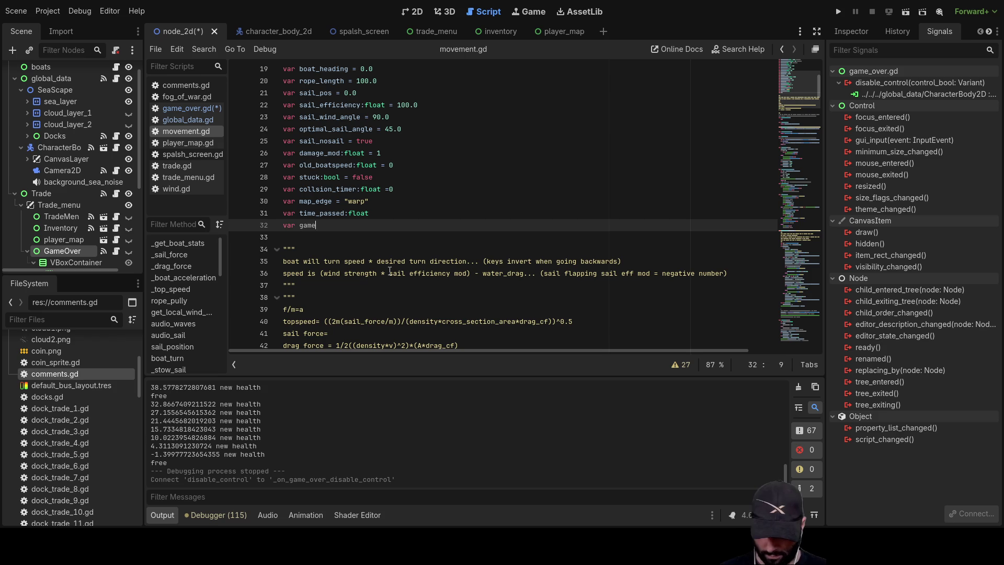
type("_over")
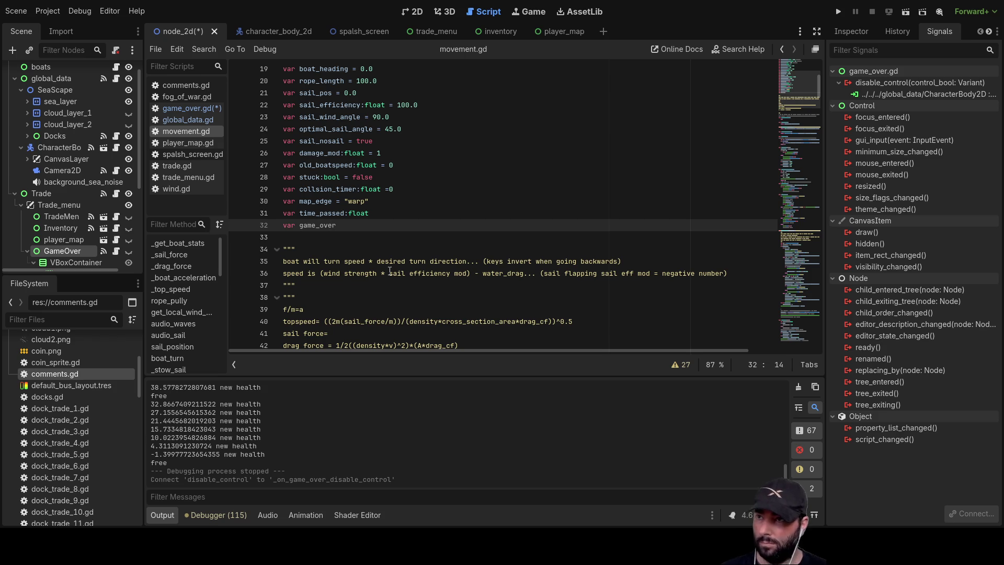
type(":boo")
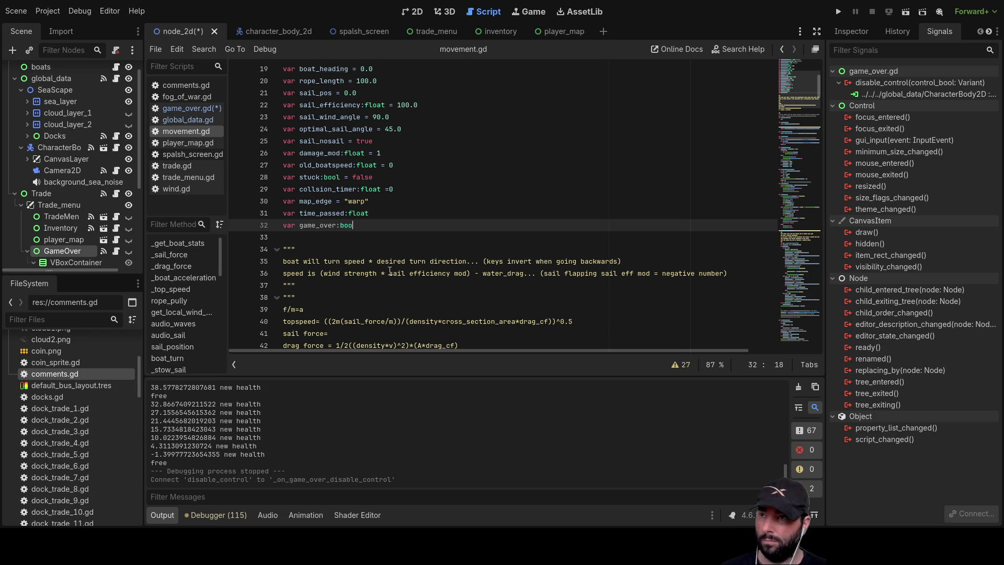
key("Return")
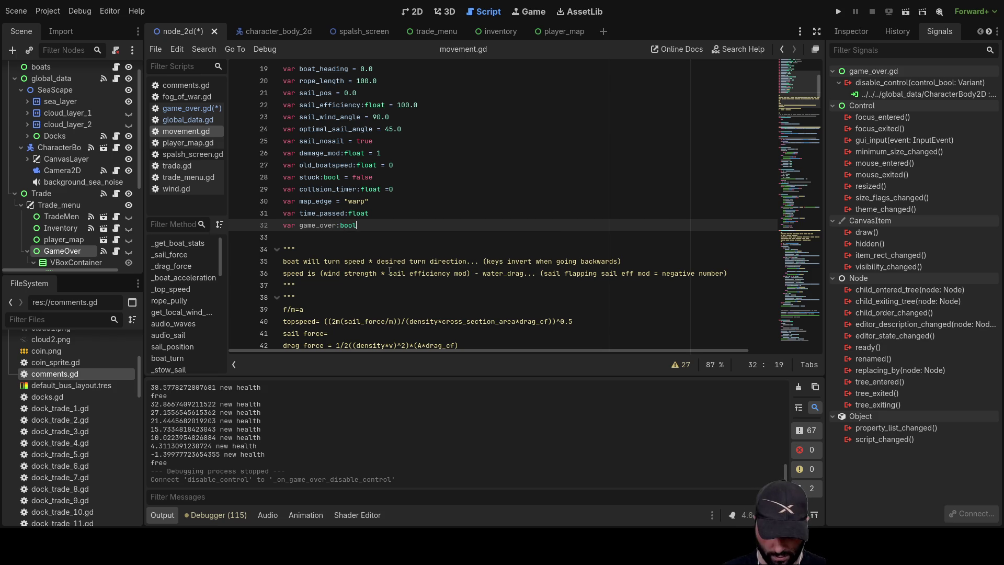
type("= false")
key("Down")
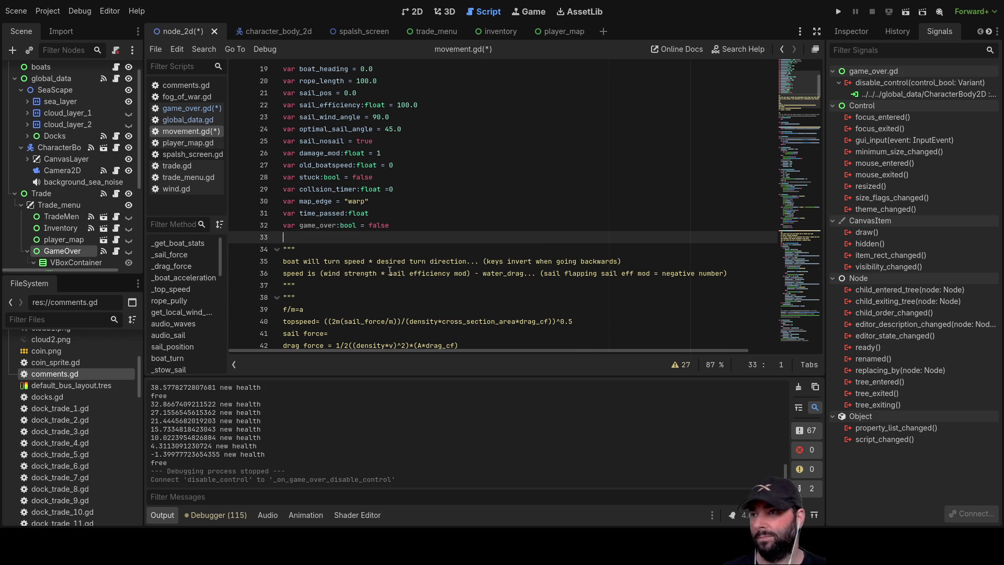
double_click(316, 226)
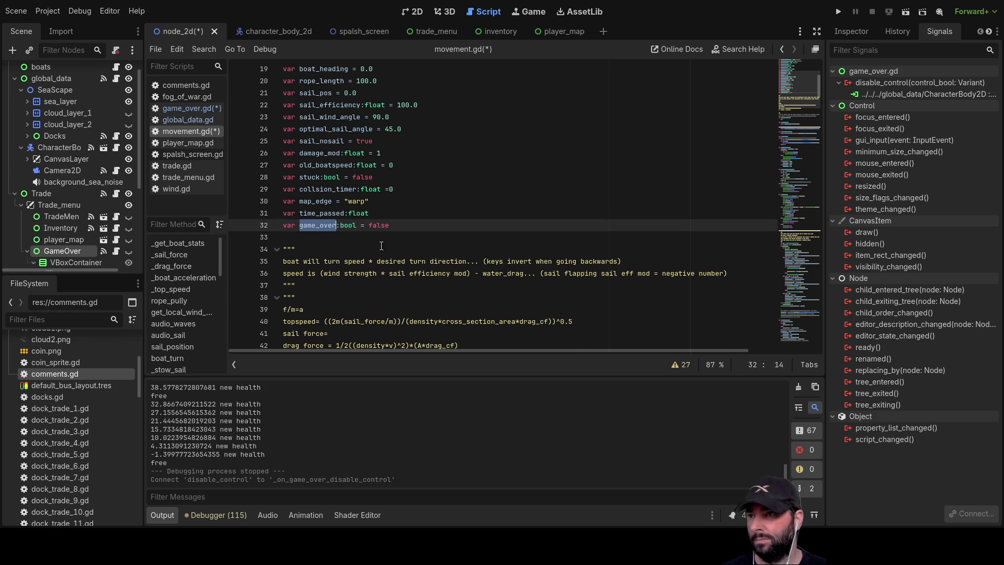
scroll(398, 236, "down", 1)
scroll(394, 233, "down", 20)
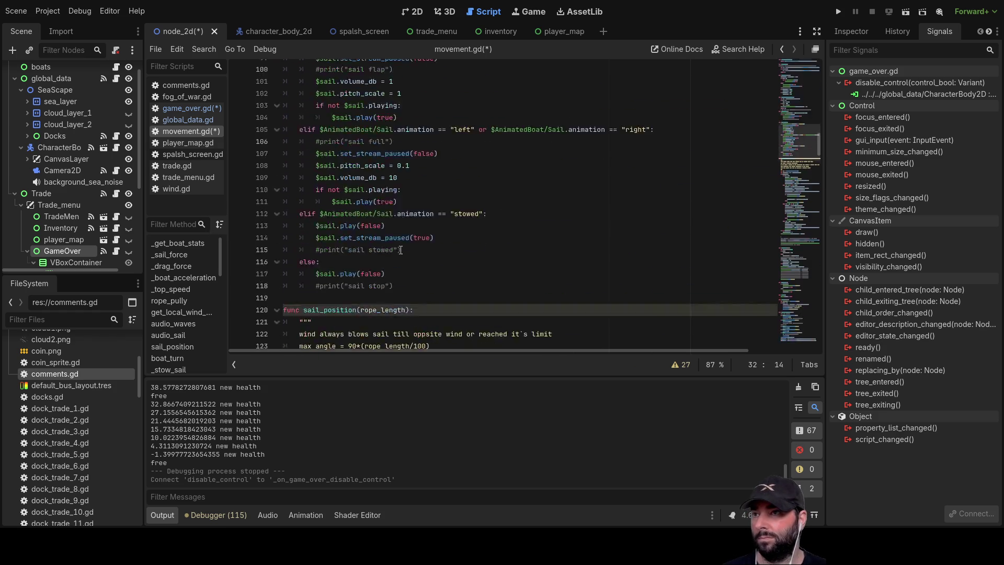
scroll(393, 240, "down", 18)
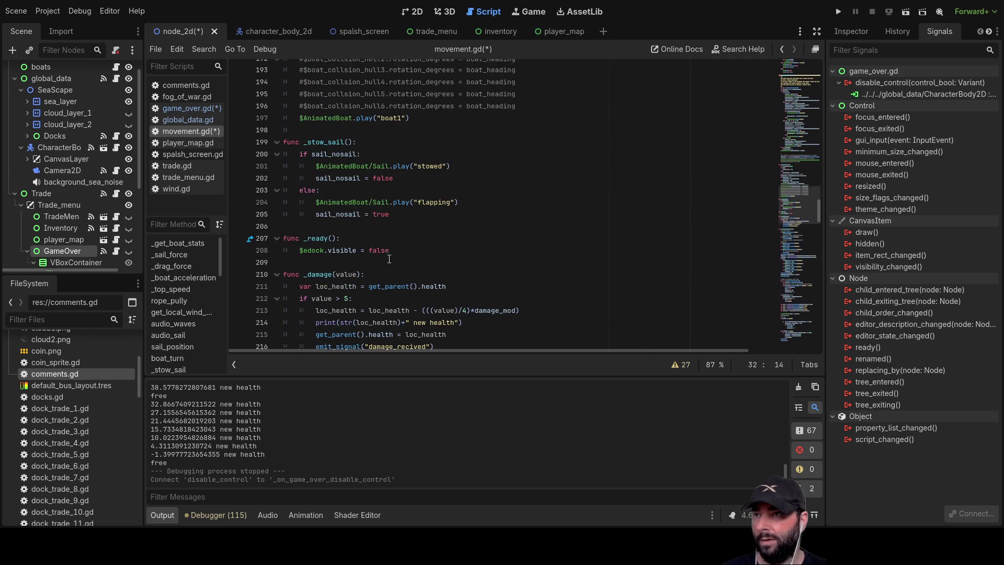
scroll(389, 257, "down", 1)
Insert an 'if not game_over:' line above the #set sail position comment
left_click(301, 165)
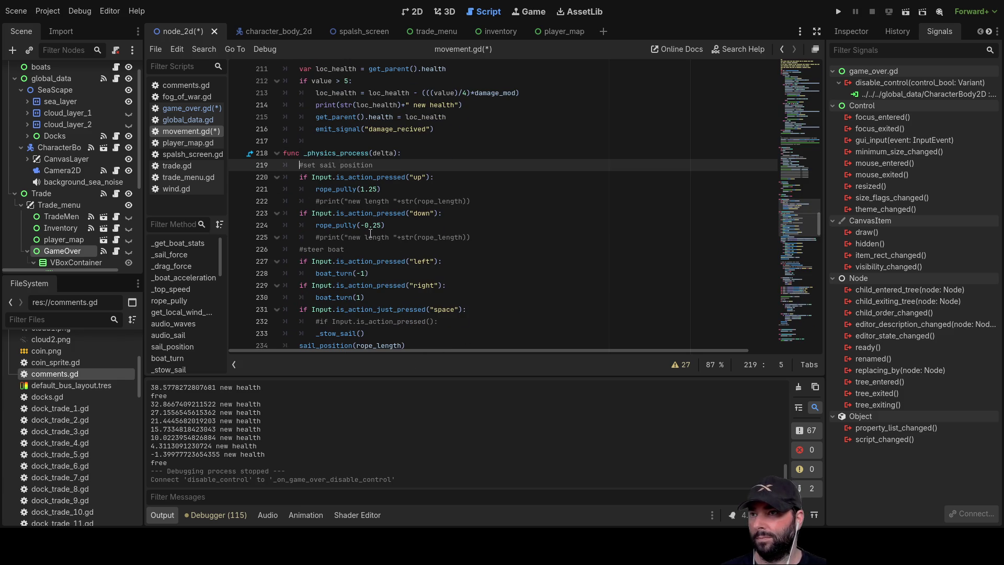
key("Return")
key("Up")
type("if ")
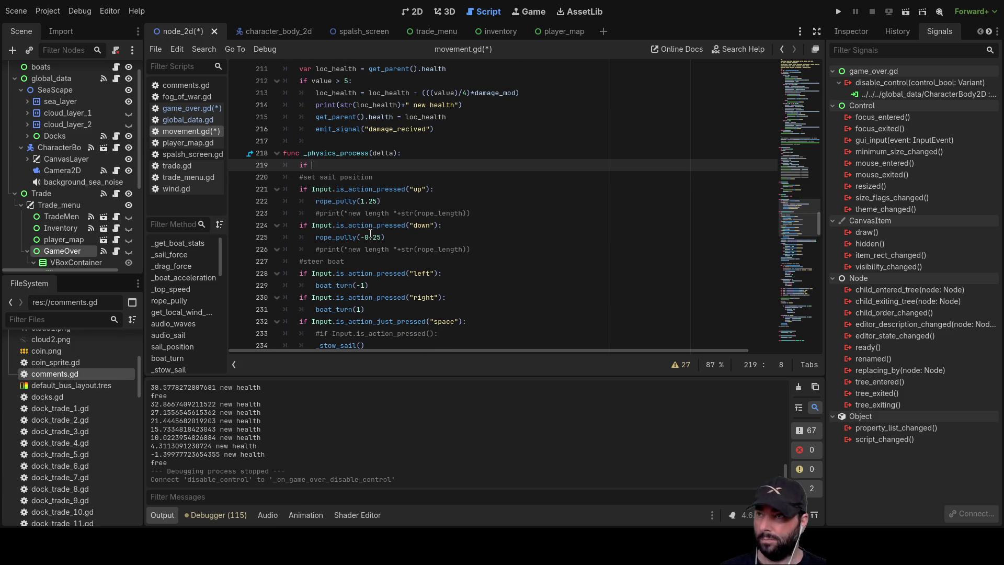
type("not game_over")
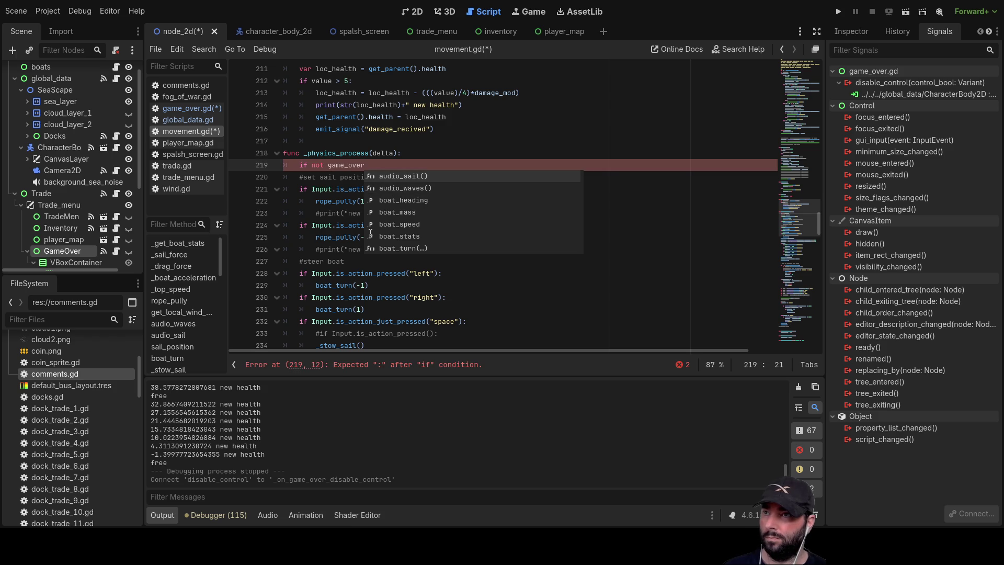
left_click(593, 253)
left_click(382, 168)
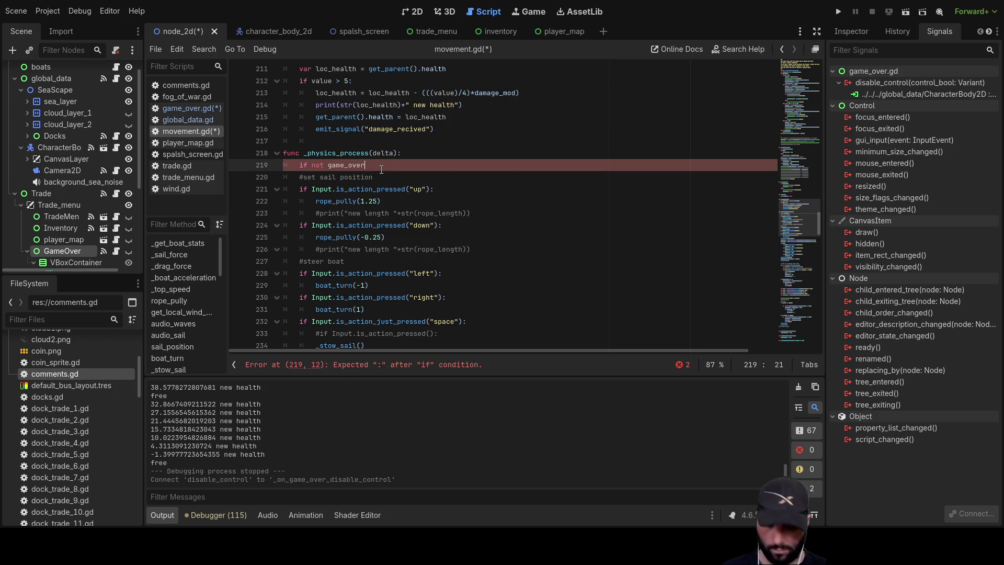
type(":")
key("Down")
Indent the sail comment, up-key rope control, print line and down-key check under the condition
key("ctrl+Left")
key("ctrl+Left")
key("Tab")
key("Down")
key("Tab")
key("Down")
key("Tab")
key("Down")
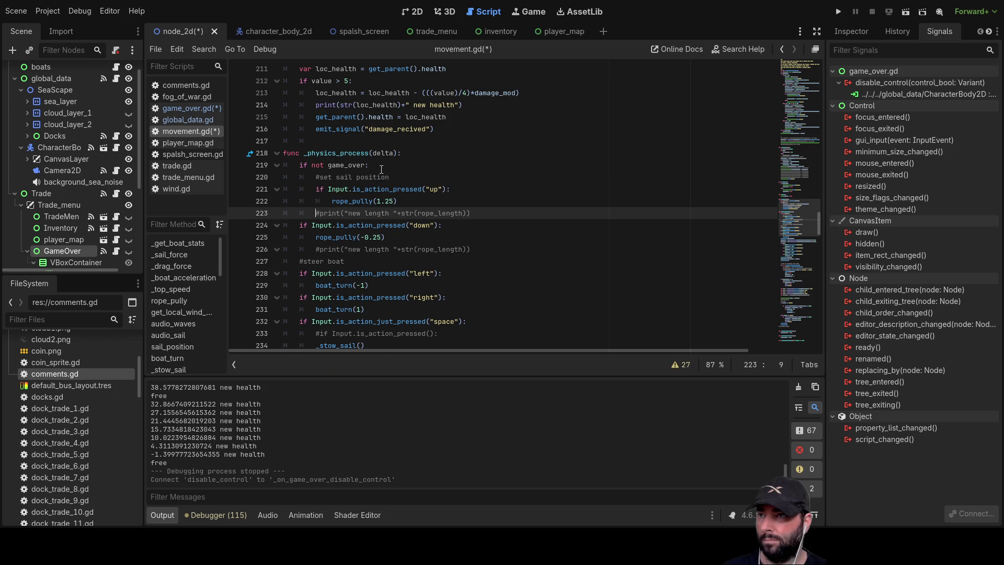
key("Tab")
key("Down")
key("Tab")
Indent the remaining steering control lines one level under the if not game_over block
mouse_move(315, 239)
left_mouse_down()
mouse_move(366, 245)
mouse_move(367, 342)
mouse_move(430, 252)
mouse_move(430, 230)
mouse_move(470, 231)
mouse_move(489, 260)
left_mouse_up()
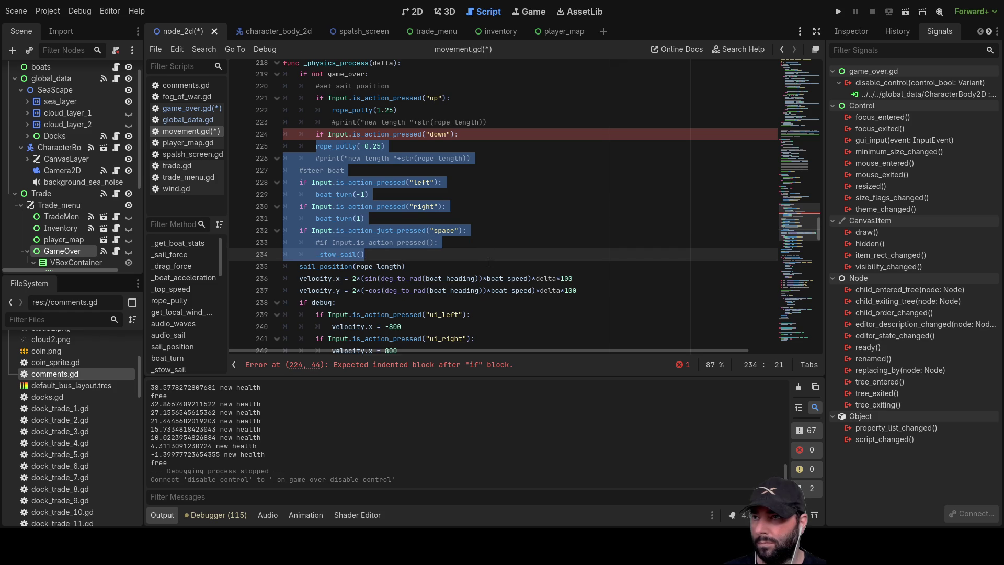
key("Tab")
left_click(512, 192)
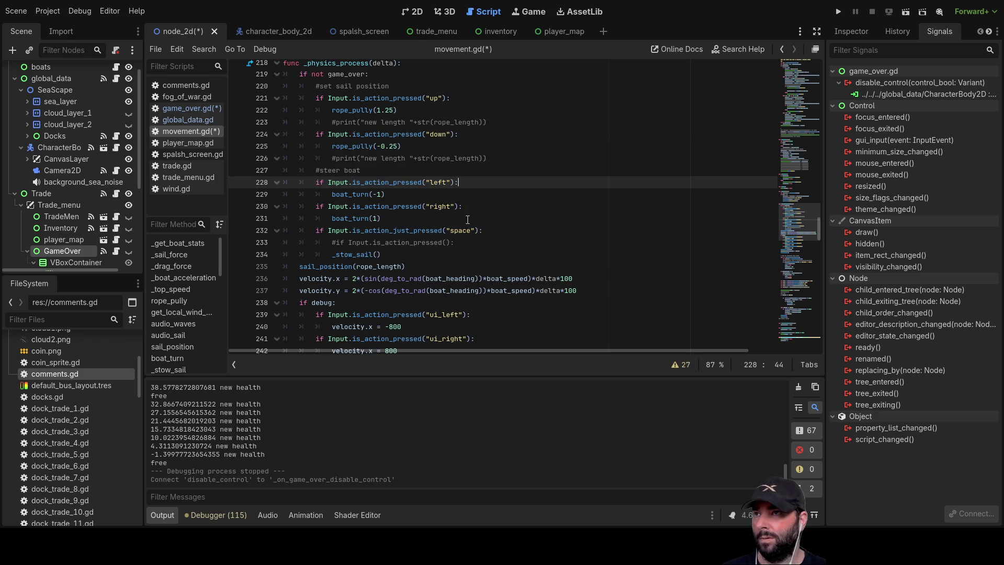
scroll(467, 220, "up", 1)
scroll(448, 139, "down", 20)
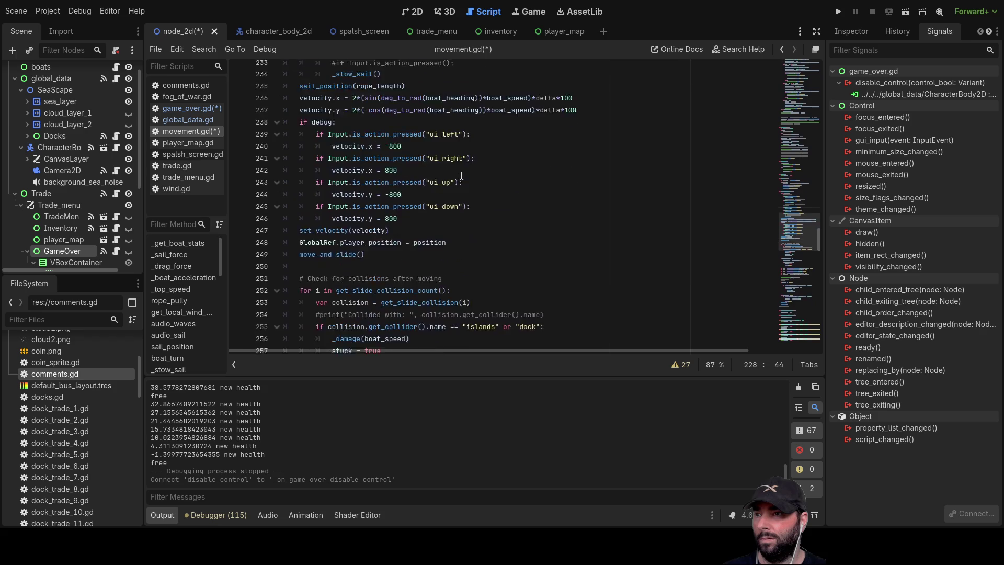
scroll(407, 254, "down", 20)
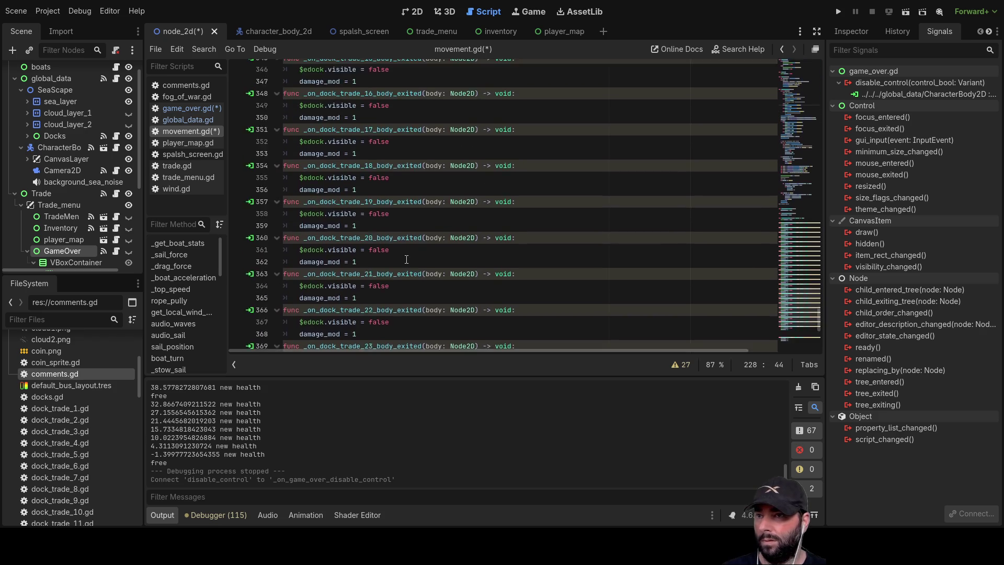
Replace the handler's pass with 'game_over = true' and rerun the project to test
left_click_drag(295, 327, 475, 333)
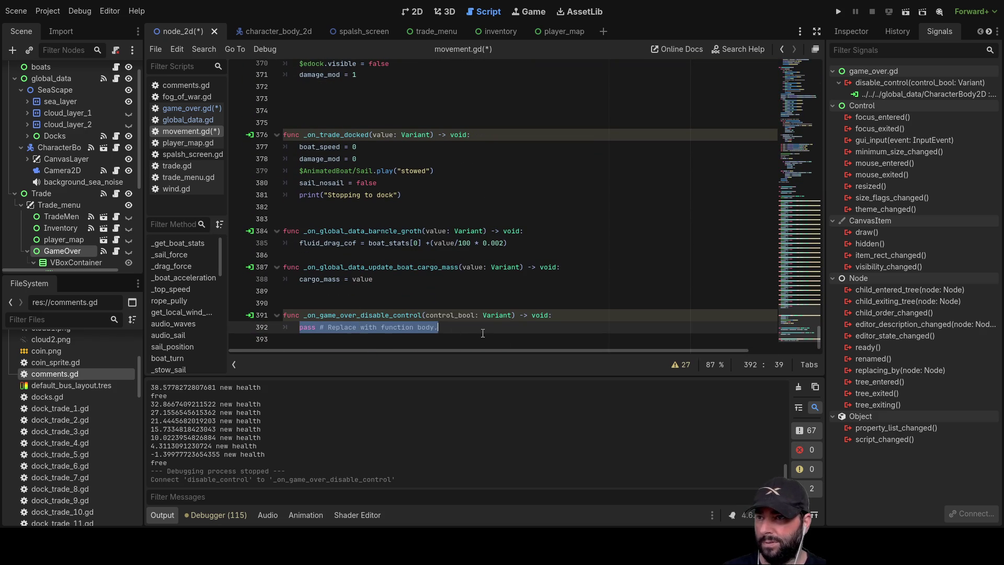
type("game")
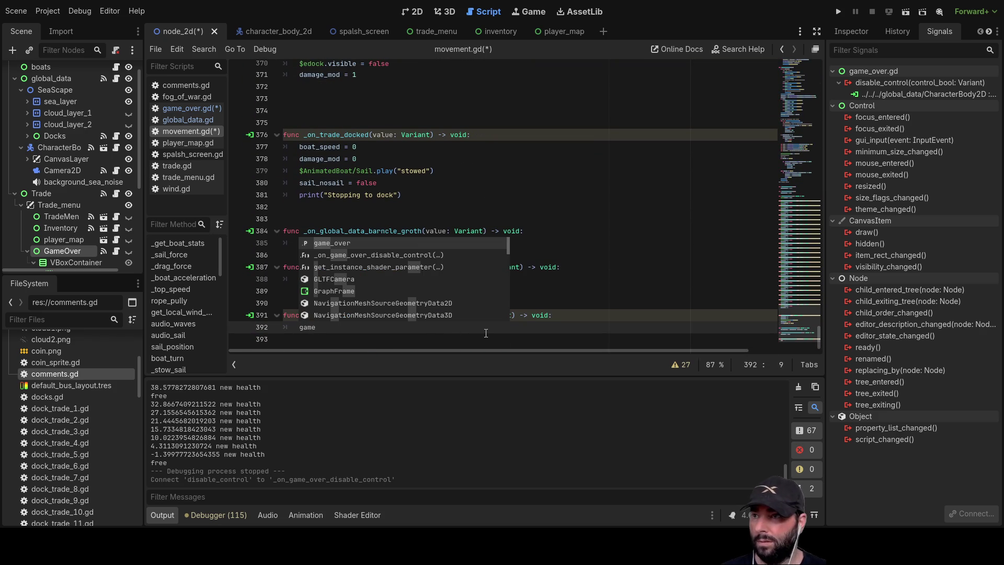
key("Return")
type("= ")
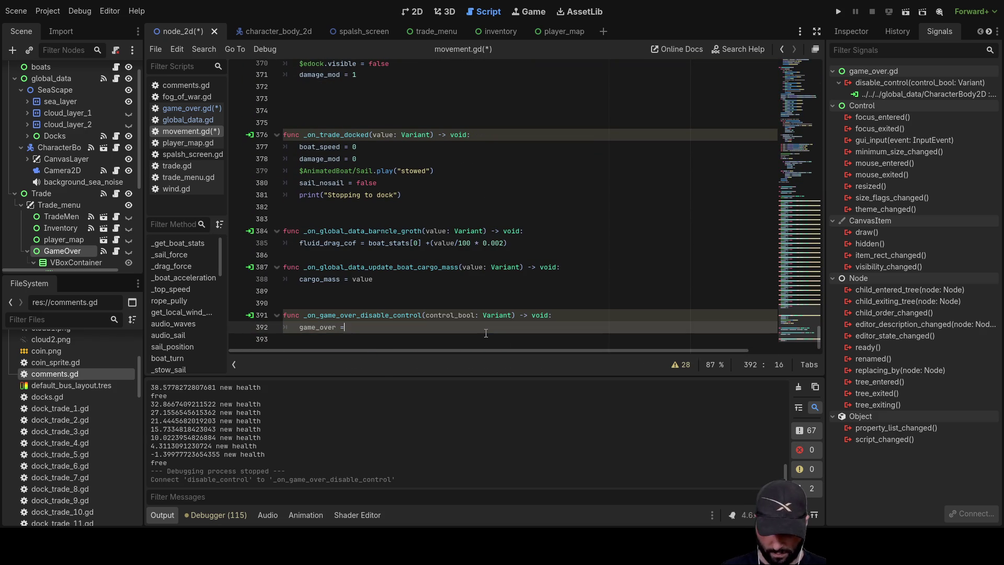
type("true")
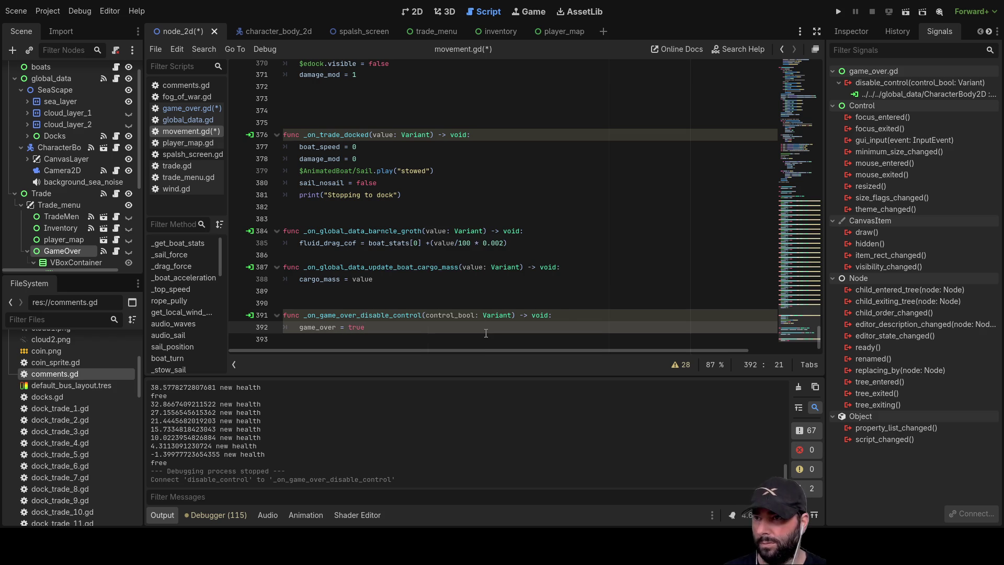
key("Up")
key("Up")
left_click(486, 333)
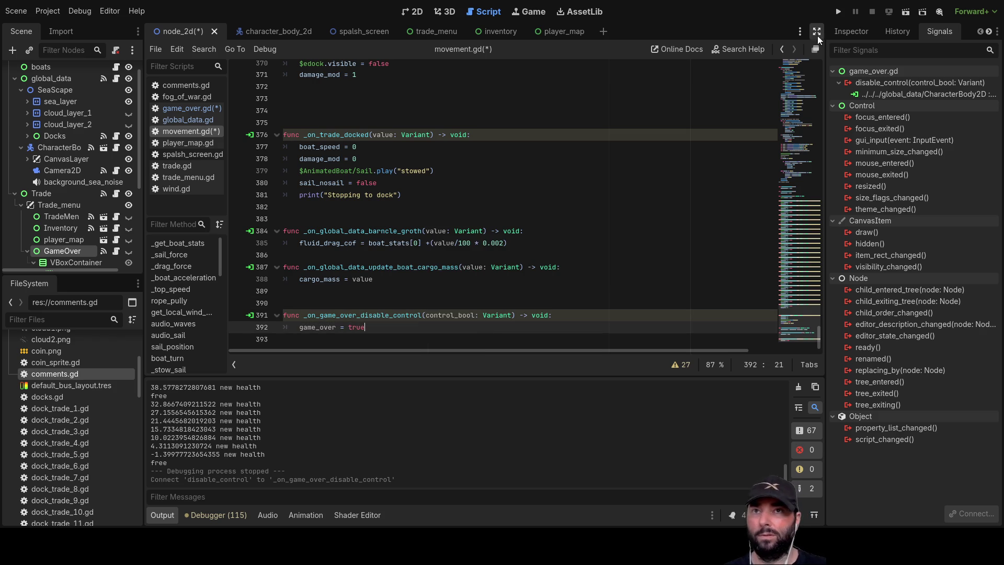
left_click(840, 11)
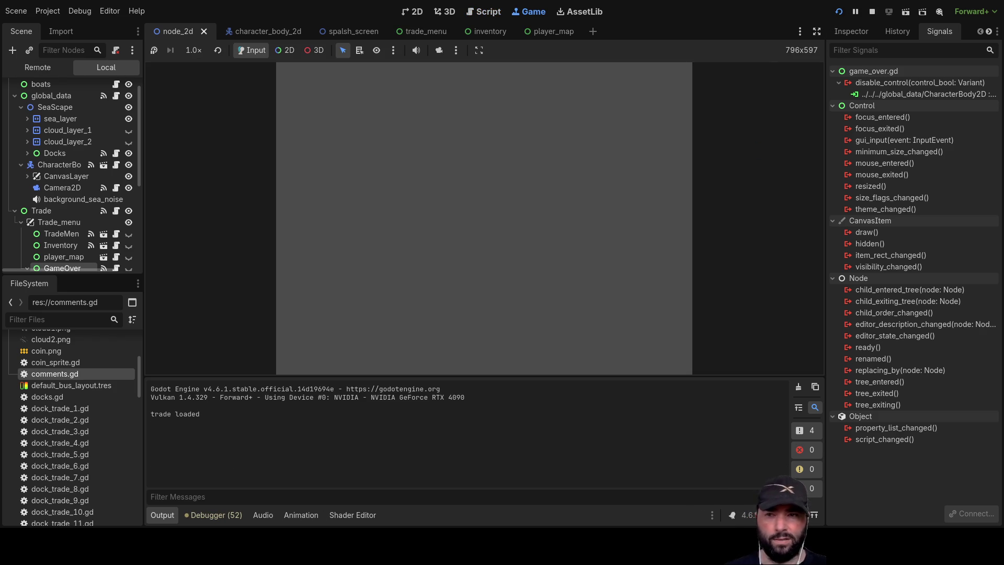
left_click(470, 82)
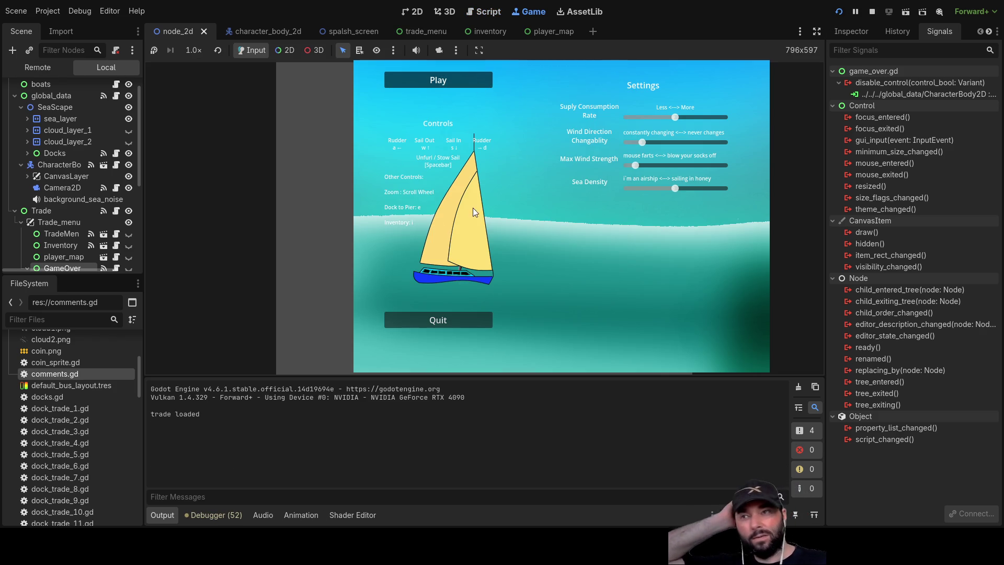
scroll(614, 221, "down", 3)
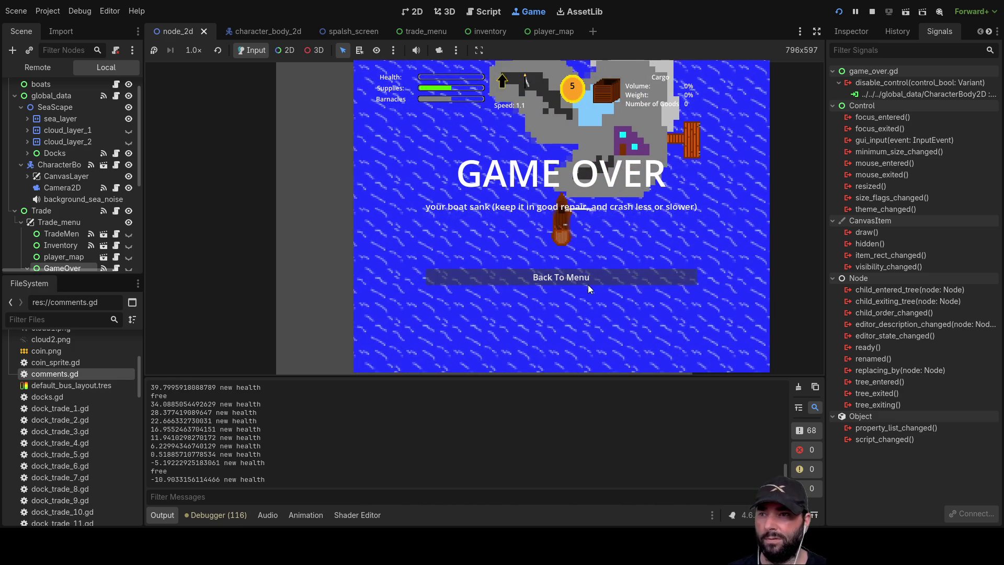
left_click(566, 277)
left_click(451, 80)
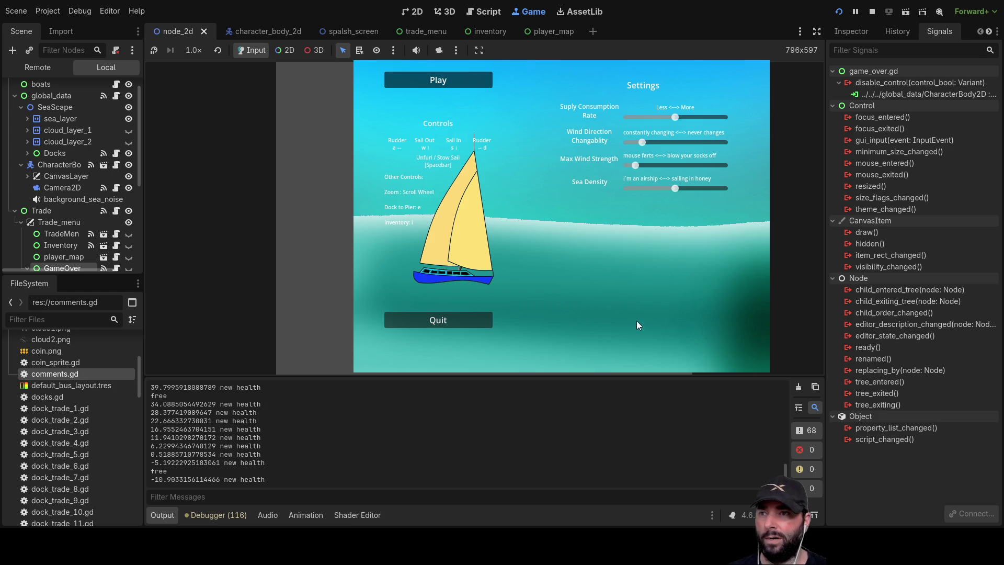
key("Left")
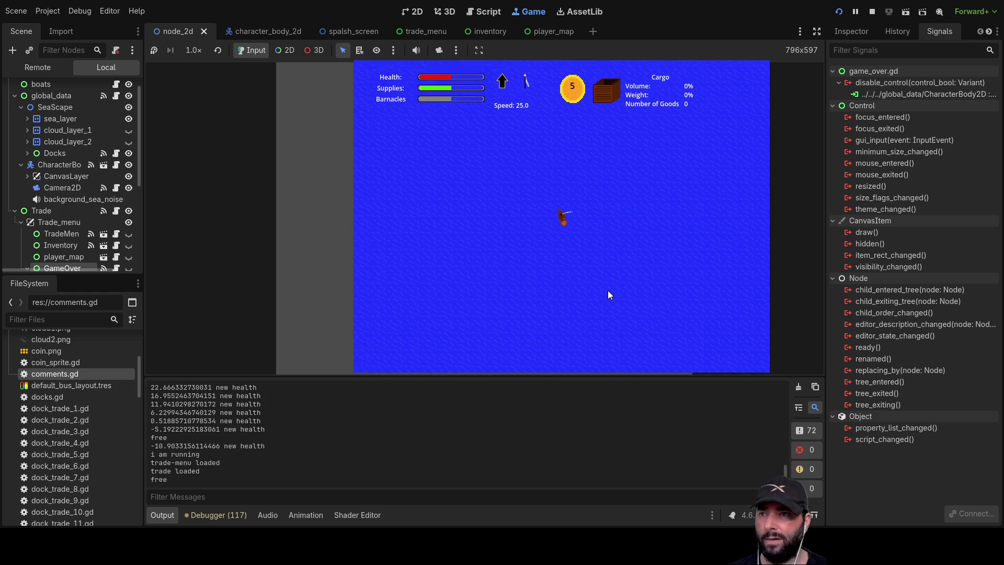
key("Right")
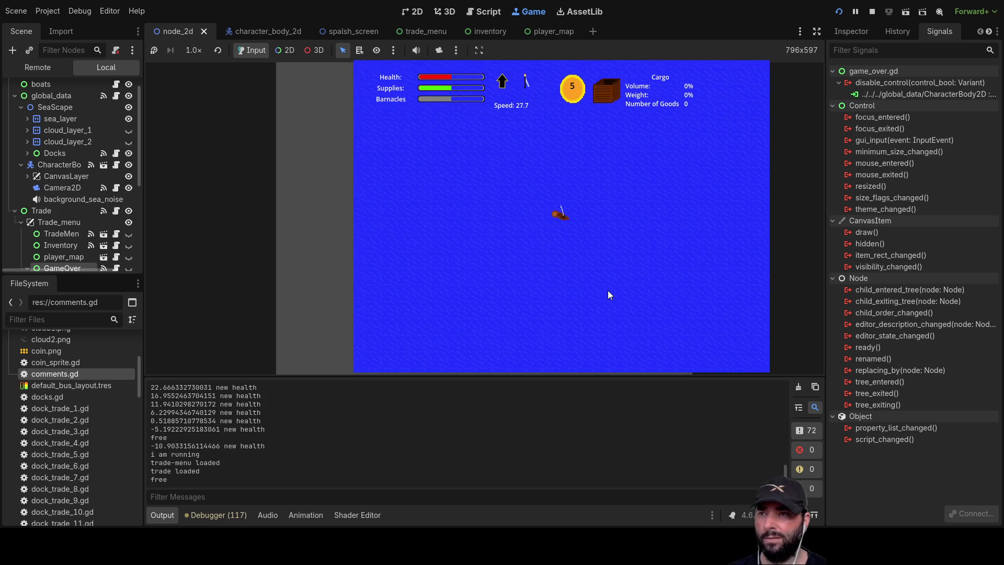
key("m")
key("Down")
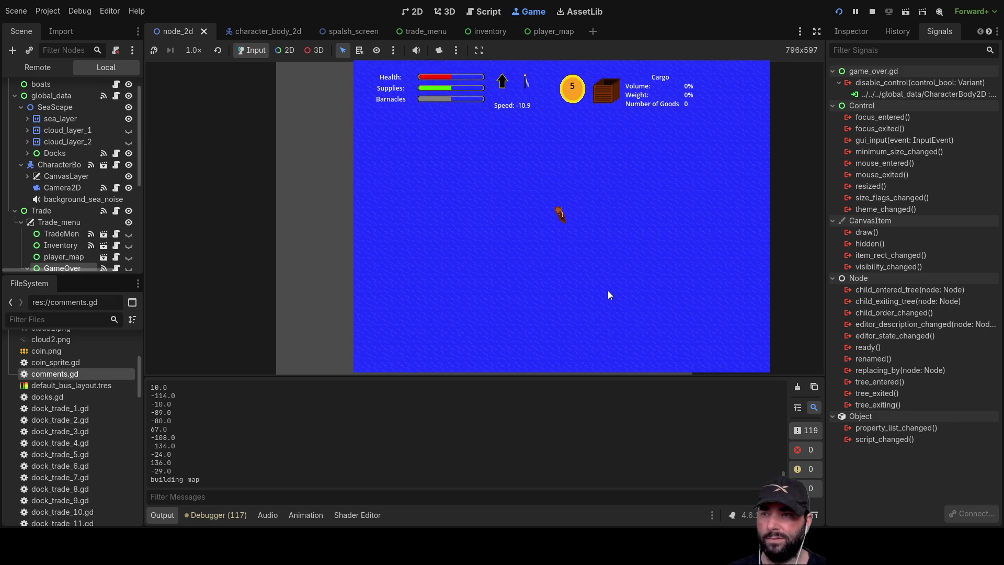
key("Up")
key("Left")
key("Left")
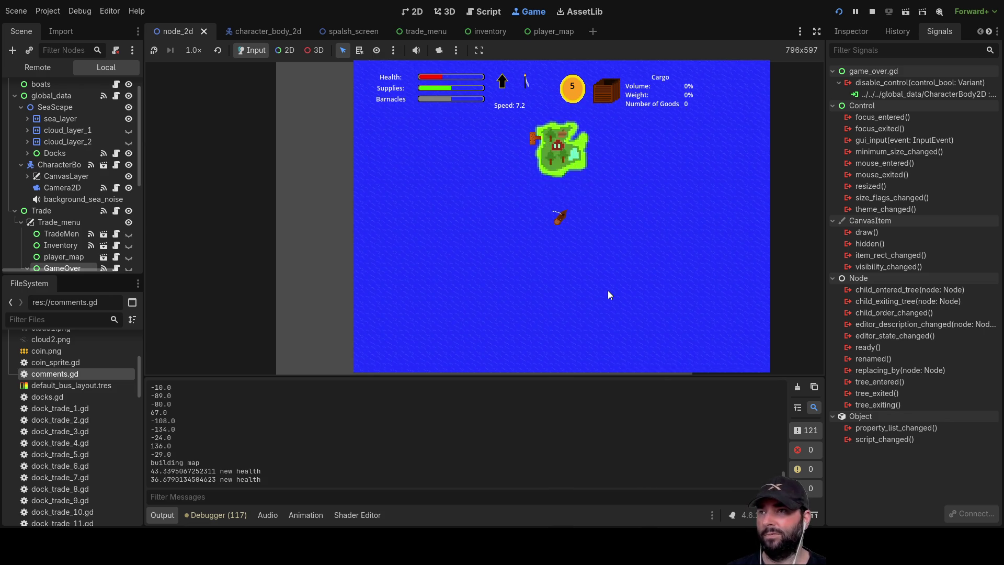
key("Up")
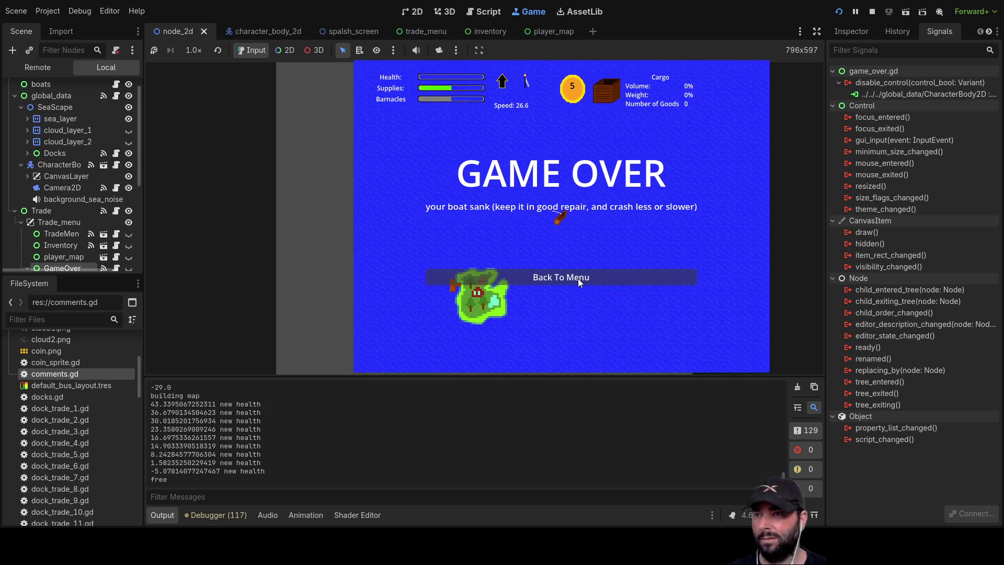
left_click(579, 279)
left_click(453, 77)
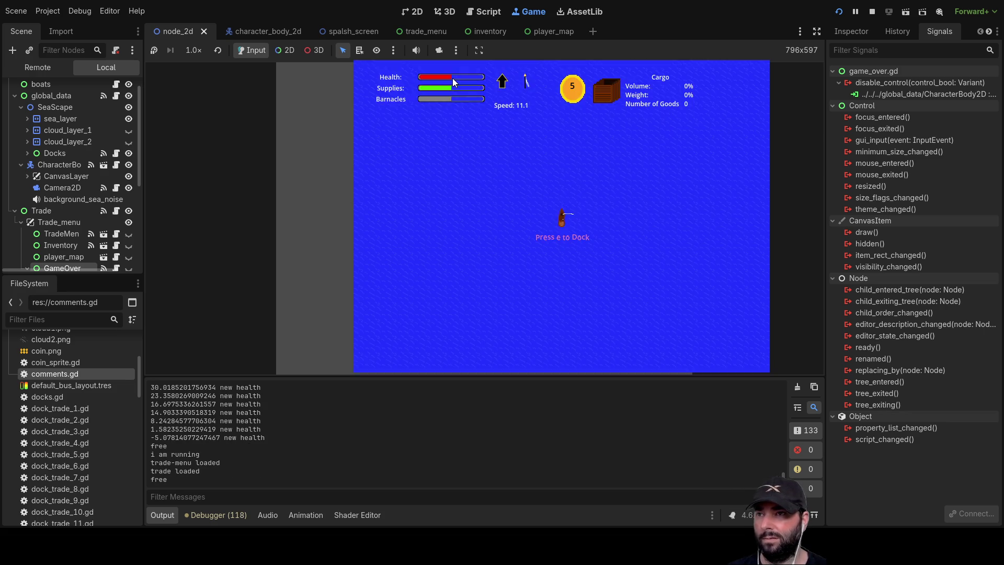
key("Left")
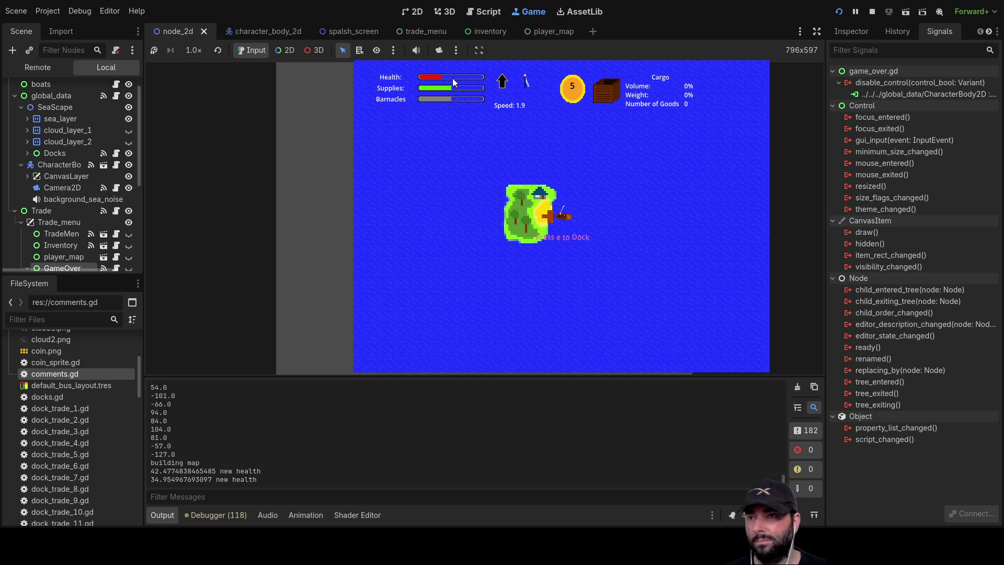
left_click(872, 13)
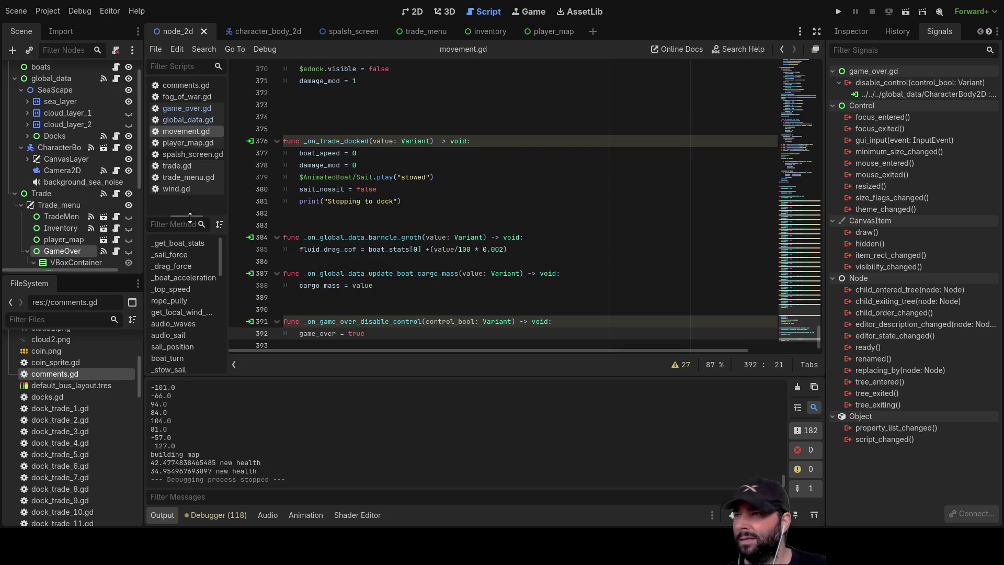
Select the Docks node and open its attached docks.gd script from the Inspector
scroll(66, 183, "up", 1)
left_click(55, 107)
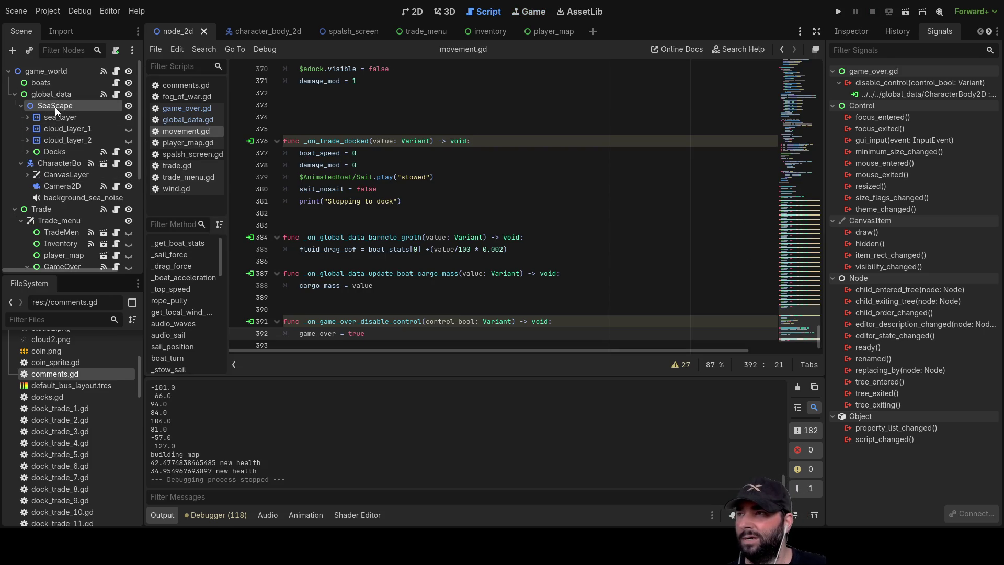
left_click(858, 31)
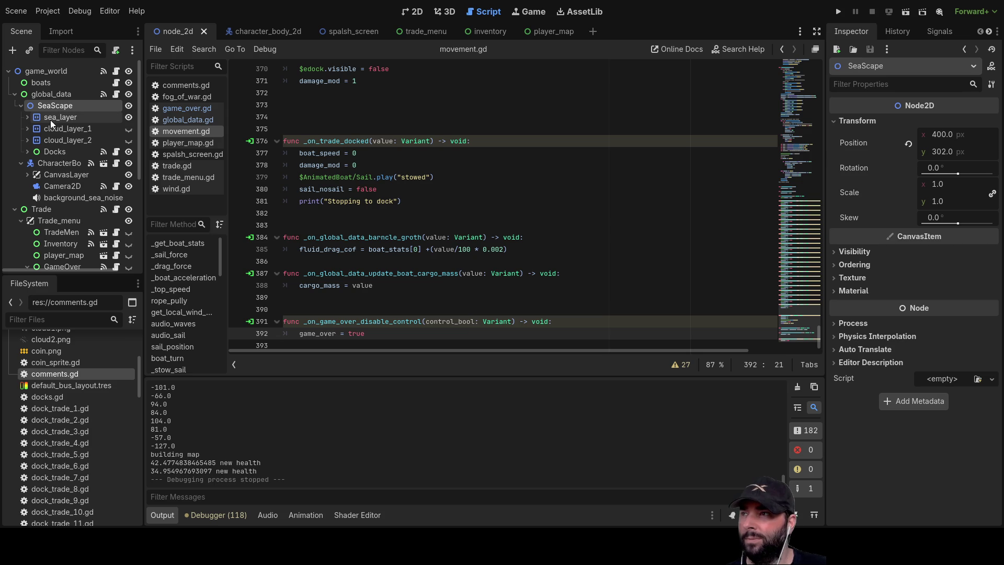
left_click(51, 151)
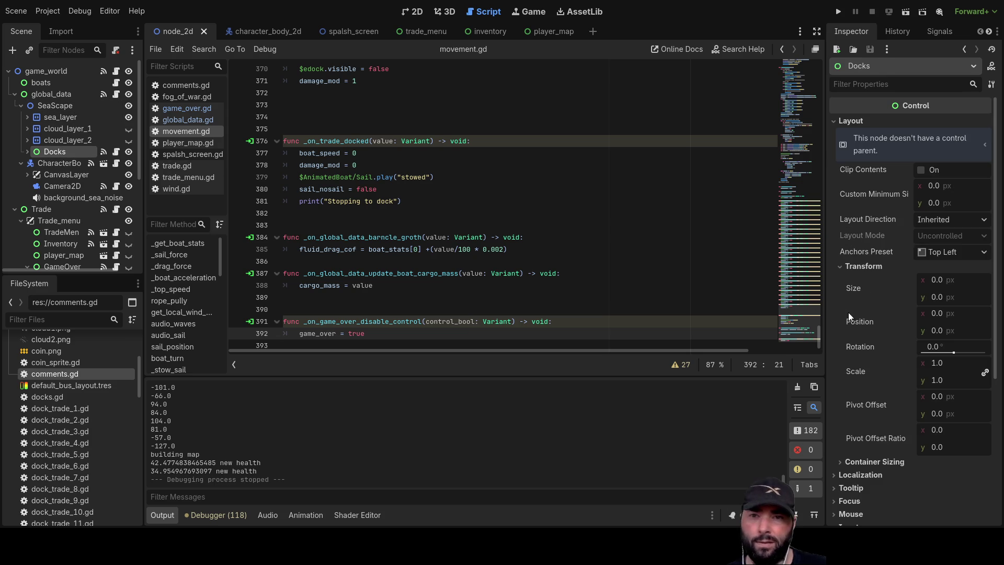
scroll(887, 351, "down", 5)
left_click(986, 494)
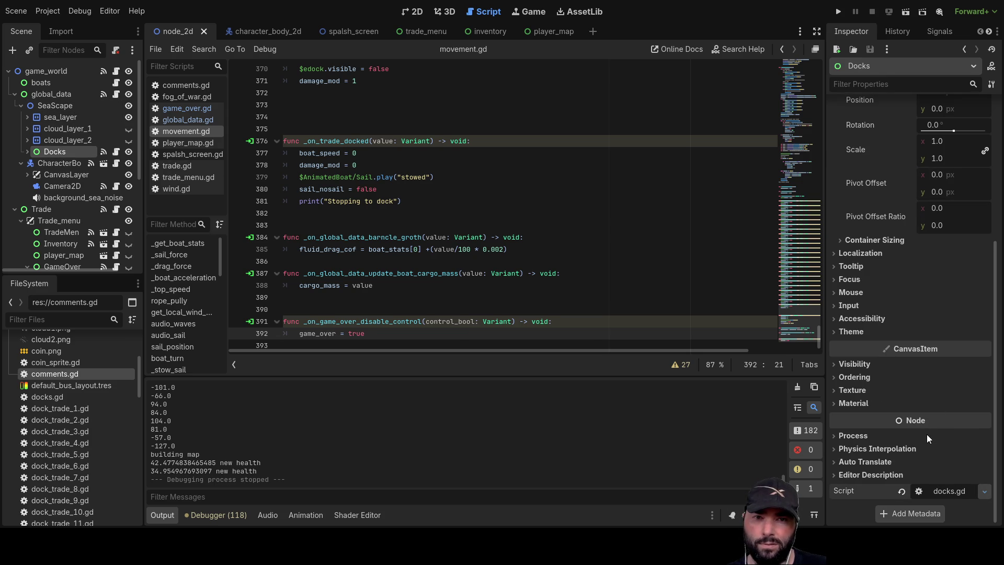
left_click(950, 491)
Review docks.gd, selecting the _place_islands call on line 13
scroll(450, 225, "down", 1)
scroll(452, 230, "up", 20)
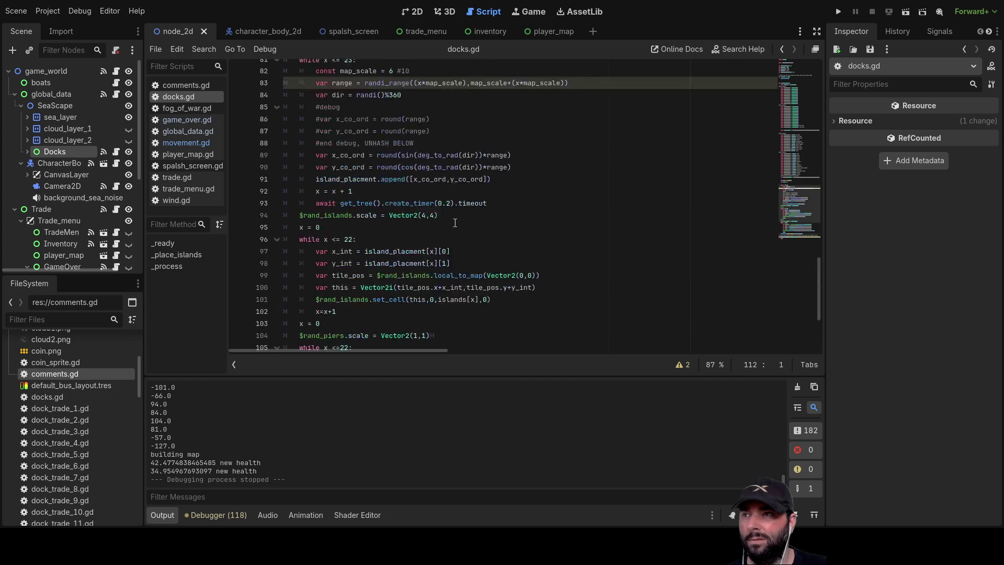
scroll(451, 241, "up", 1)
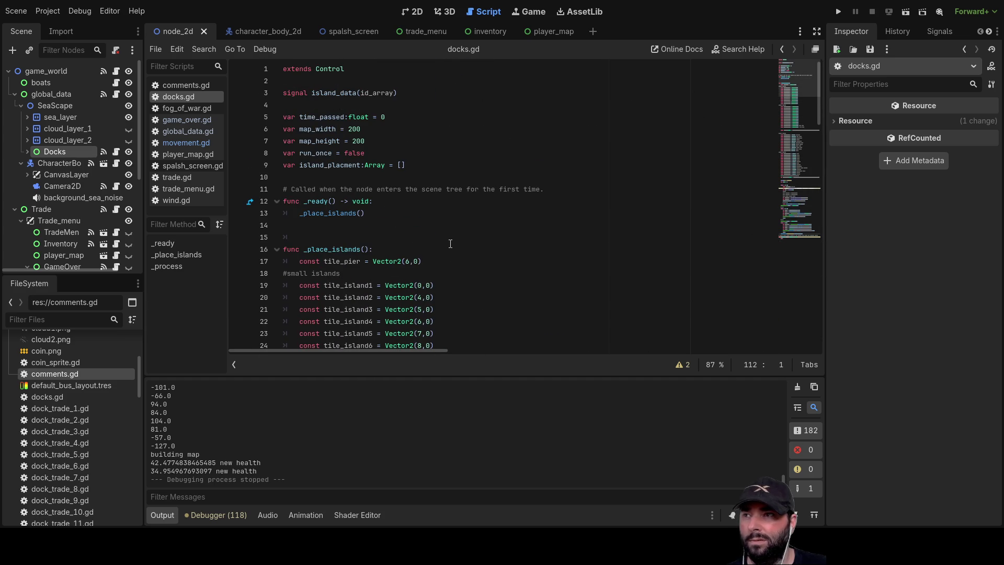
double_click(320, 213)
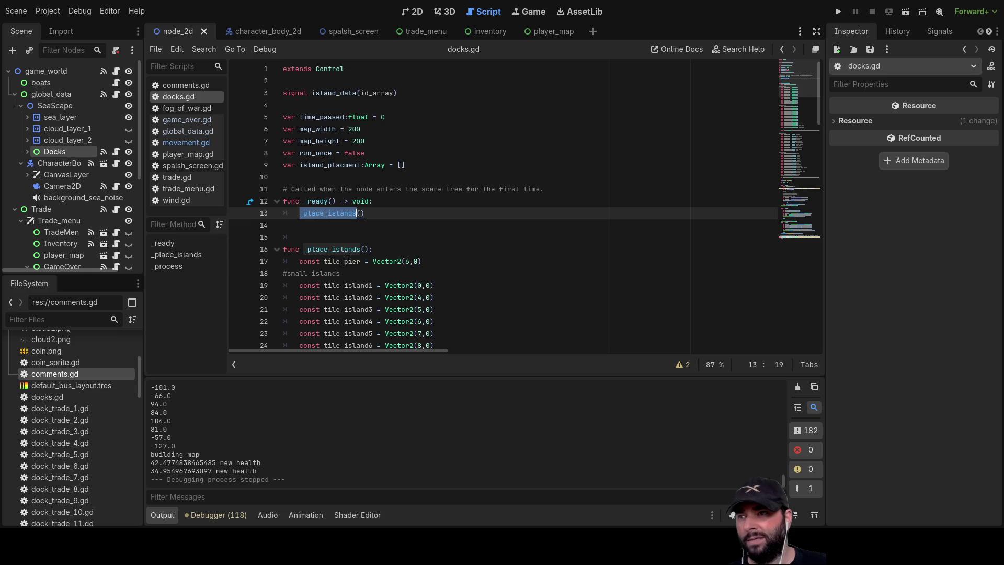
scroll(342, 253, "down", 10)
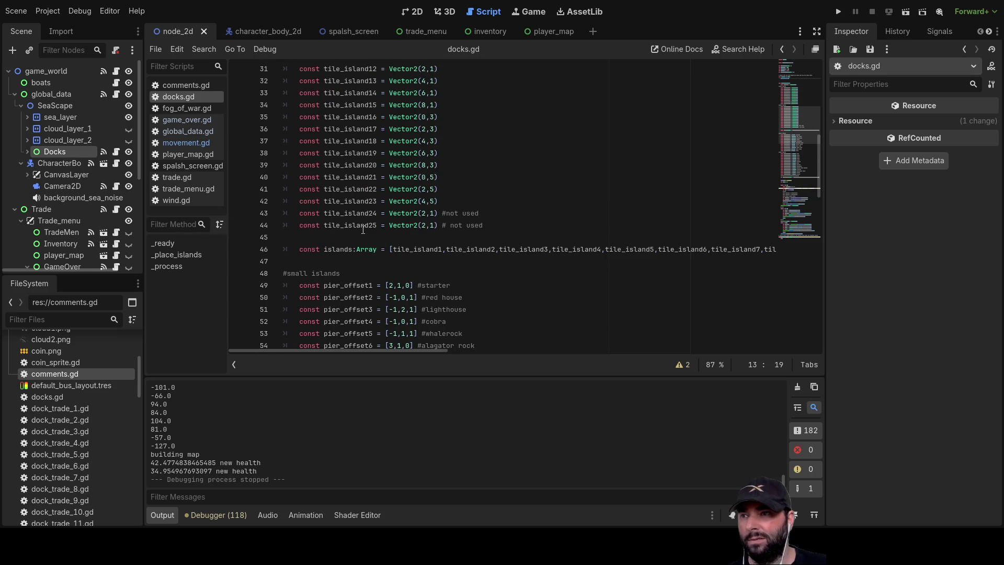
scroll(363, 230, "down", 9)
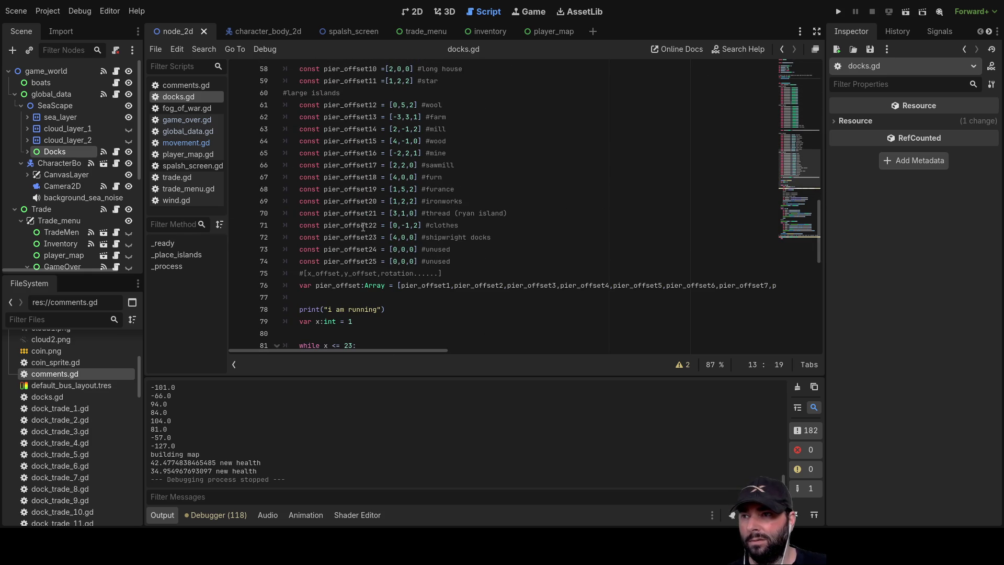
scroll(363, 227, "down", 2)
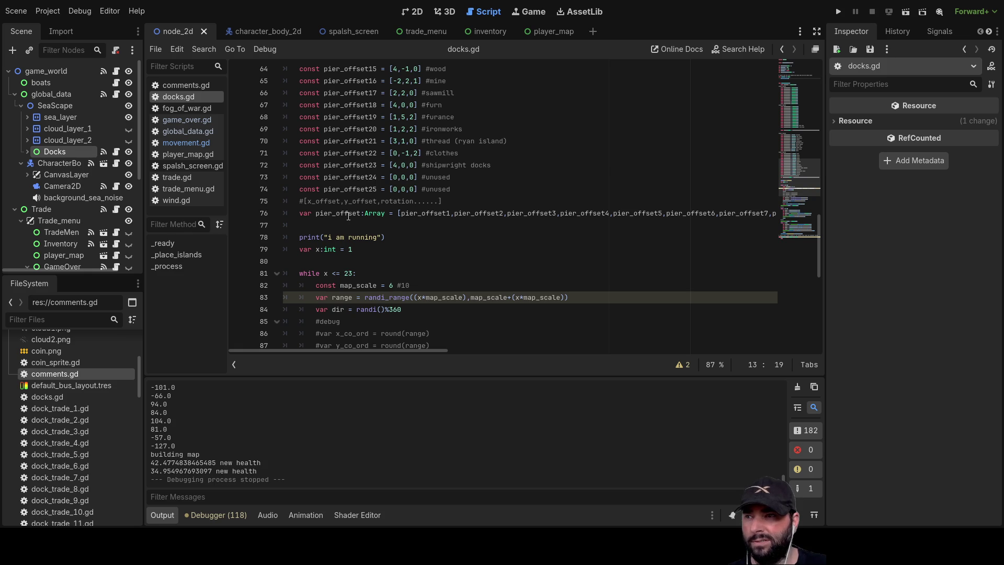
scroll(348, 216, "down", 1)
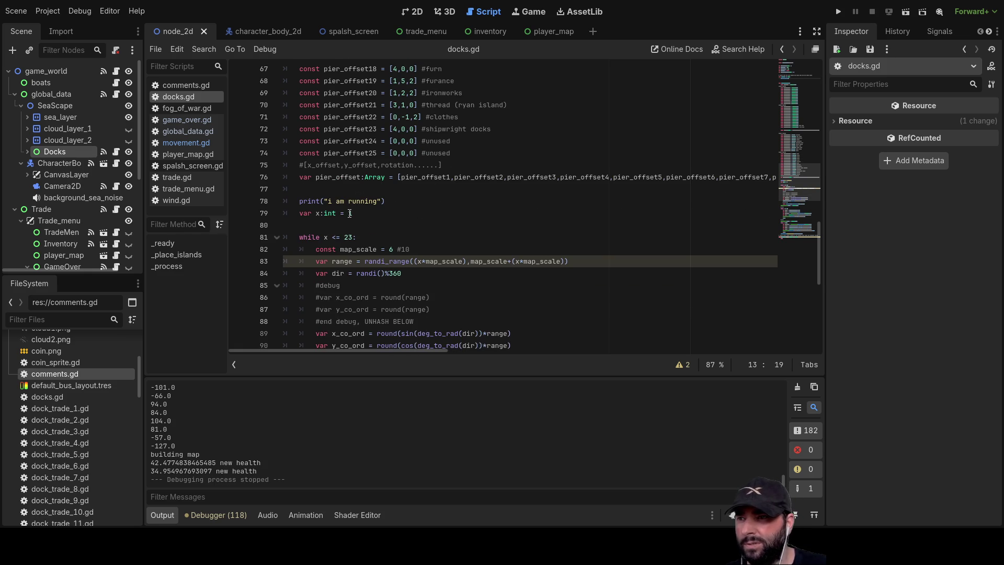
scroll(350, 214, "down", 3)
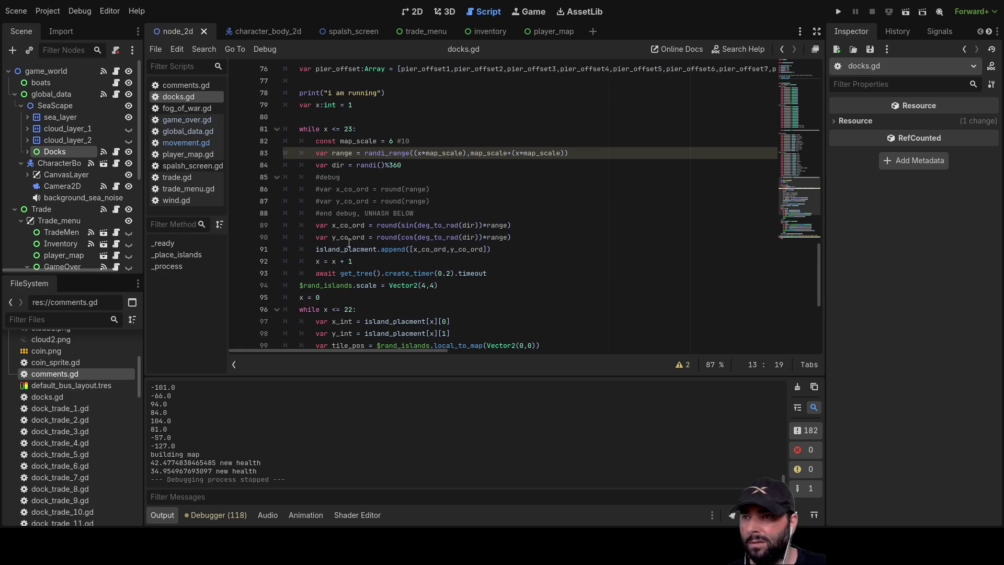
Comment out the await timer statement on line 93 with #
left_click_drag(499, 273, 277, 273)
left_click(316, 273)
type("#")
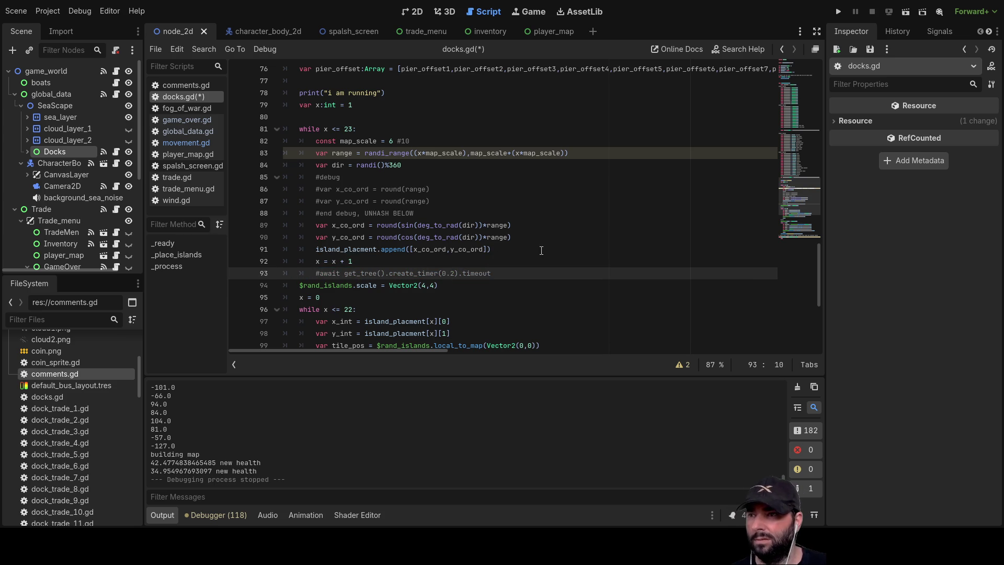
Run the project to test the edited docks script
scroll(549, 277, "down", 3)
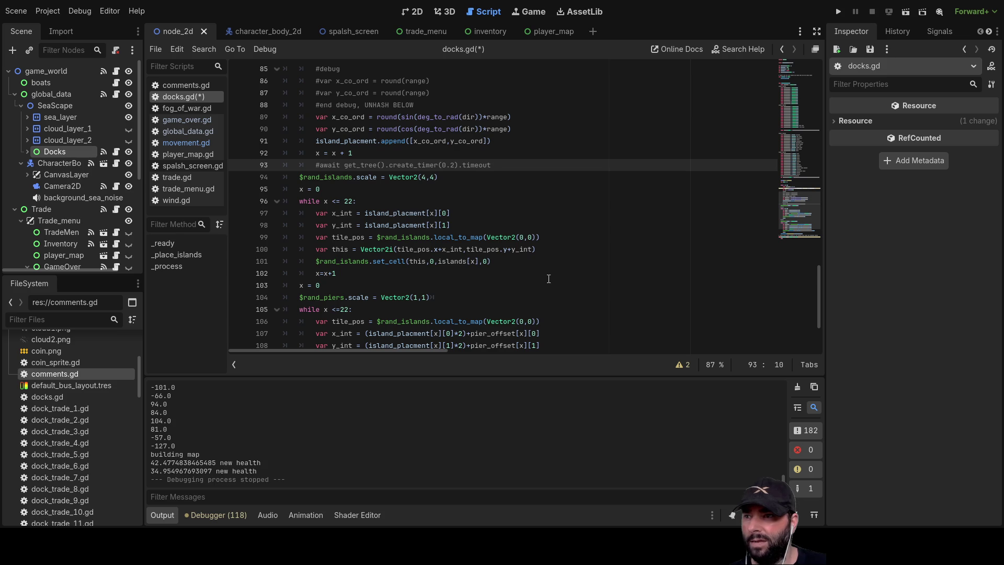
scroll(549, 279, "down", 3)
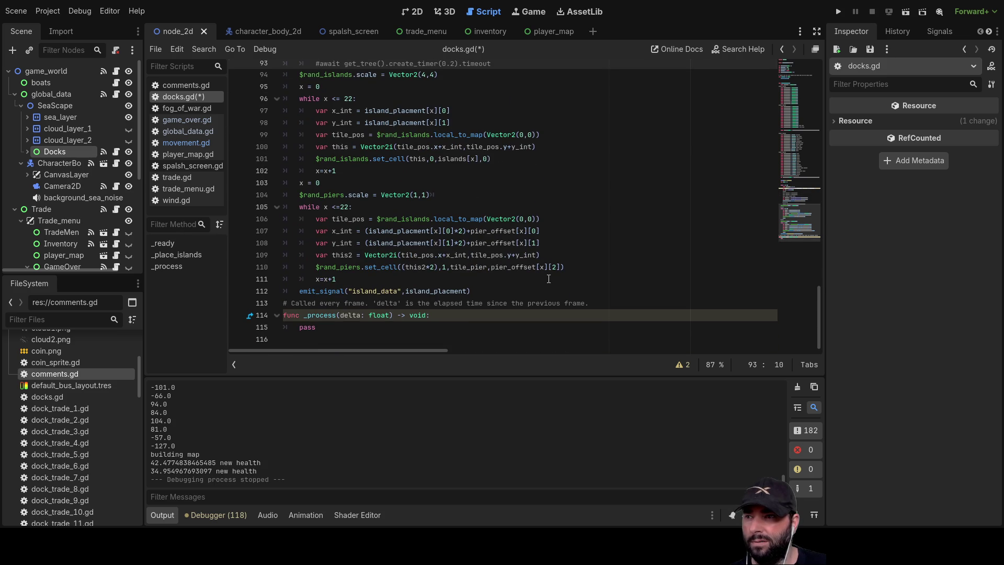
scroll(549, 280, "up", 20)
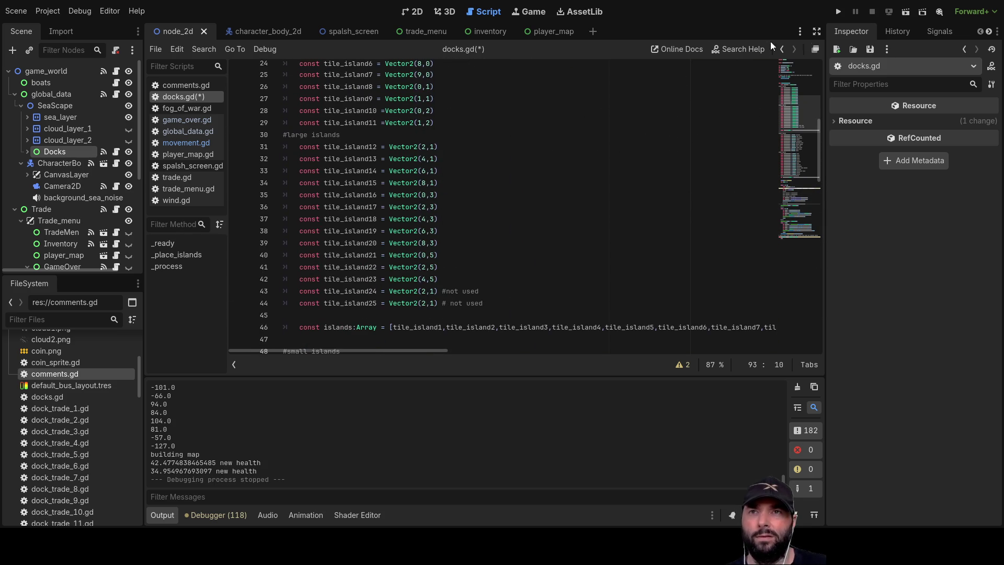
left_click(838, 15)
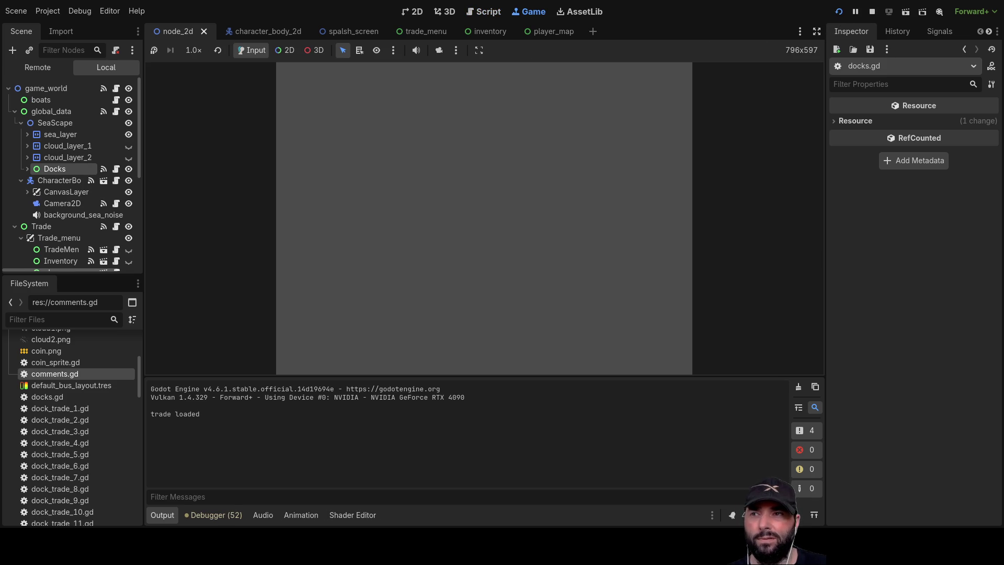
Start a voyage, then stop the game with F8 and run it again
left_click(461, 81)
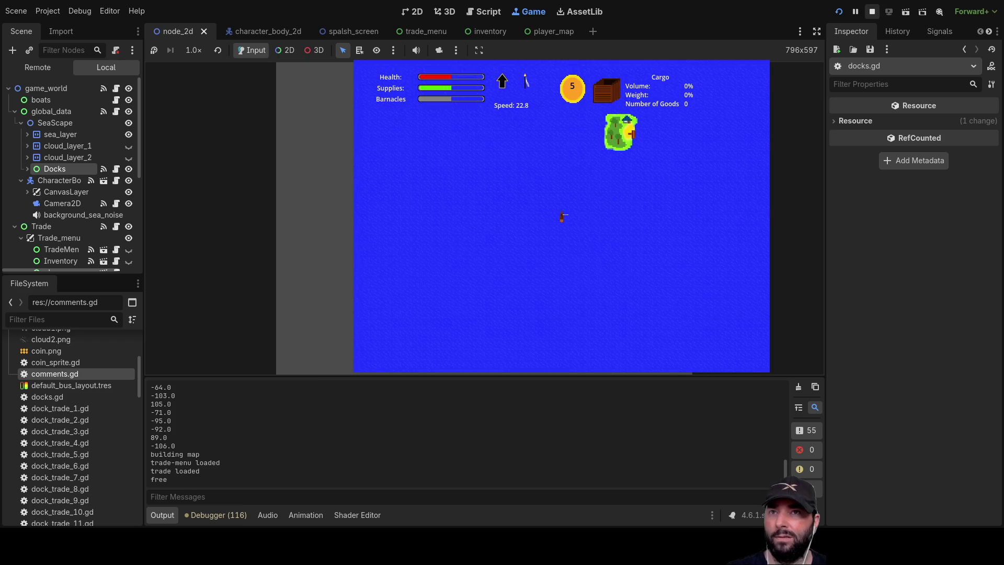
key("F8")
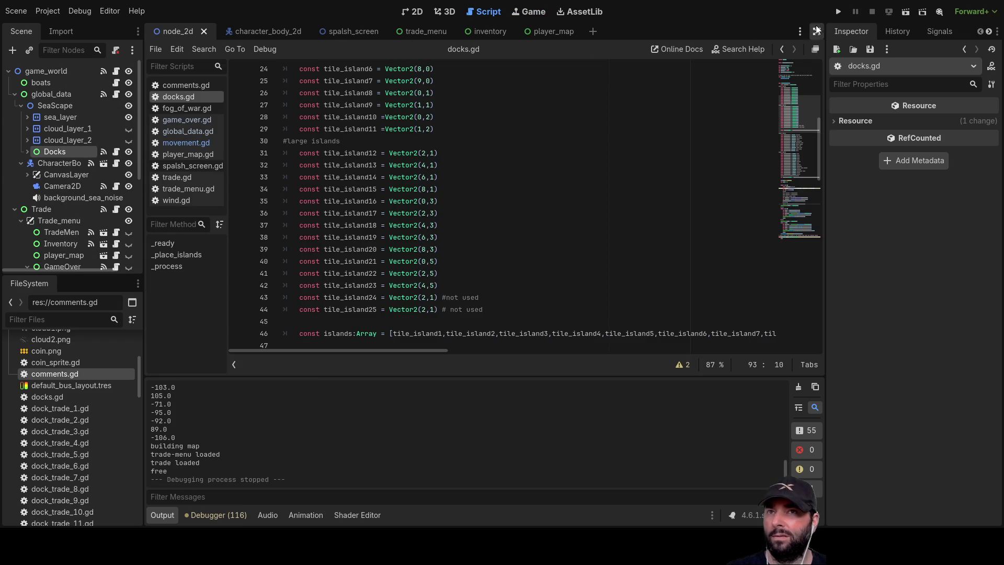
left_click(839, 11)
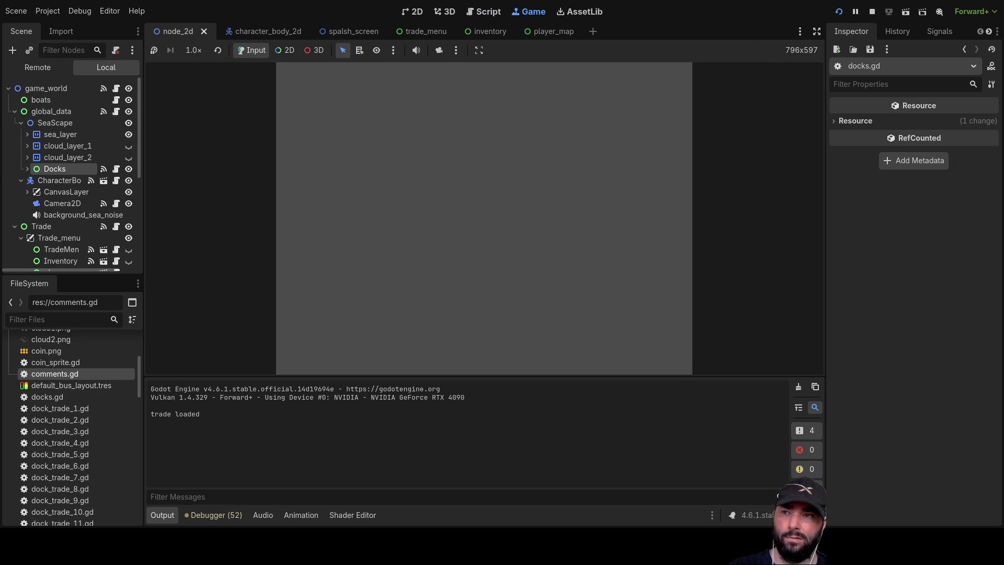
Sail until the boat sinks, go back to the menu from Game Over, and stop the game
left_click(450, 80)
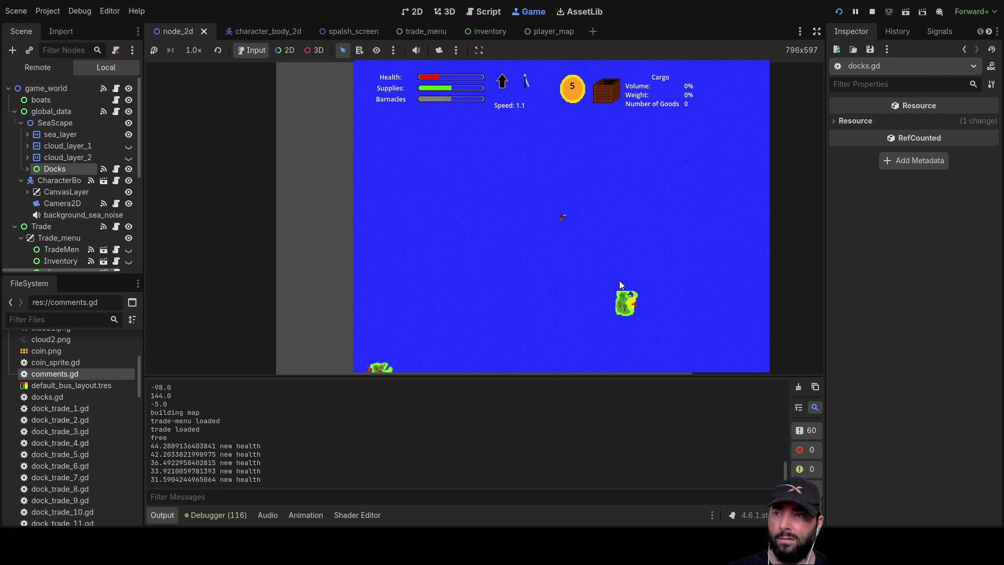
scroll(597, 253, "up", 3)
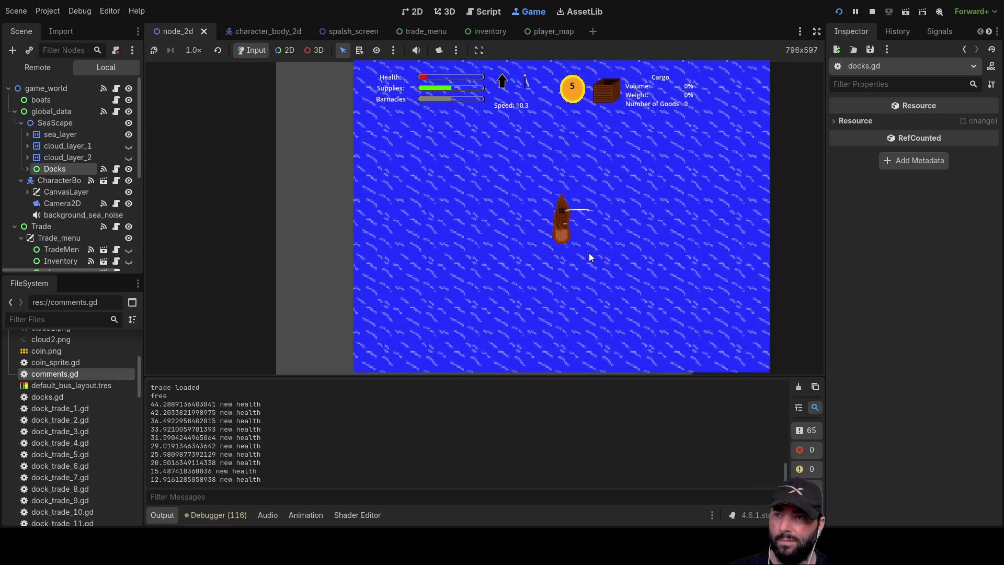
scroll(590, 256, "down", 3)
scroll(591, 261, "up", 3)
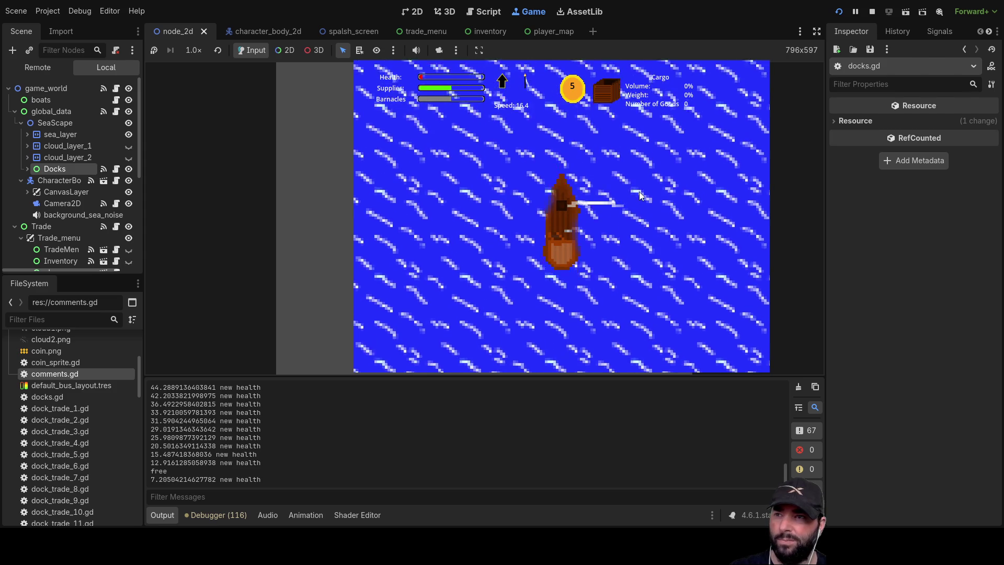
scroll(639, 195, "down", 2)
scroll(594, 271, "down", 3)
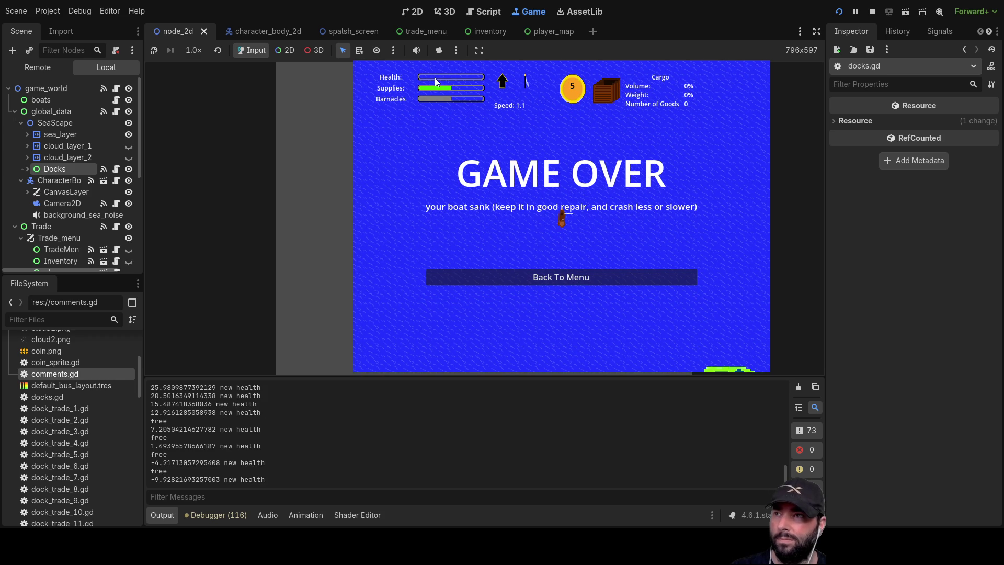
left_click(591, 281)
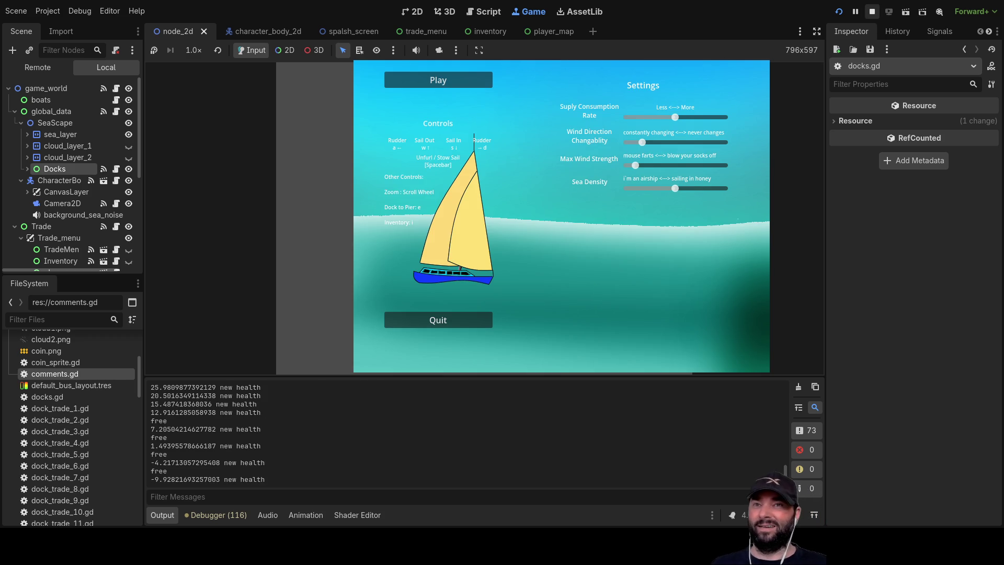
left_click(872, 11)
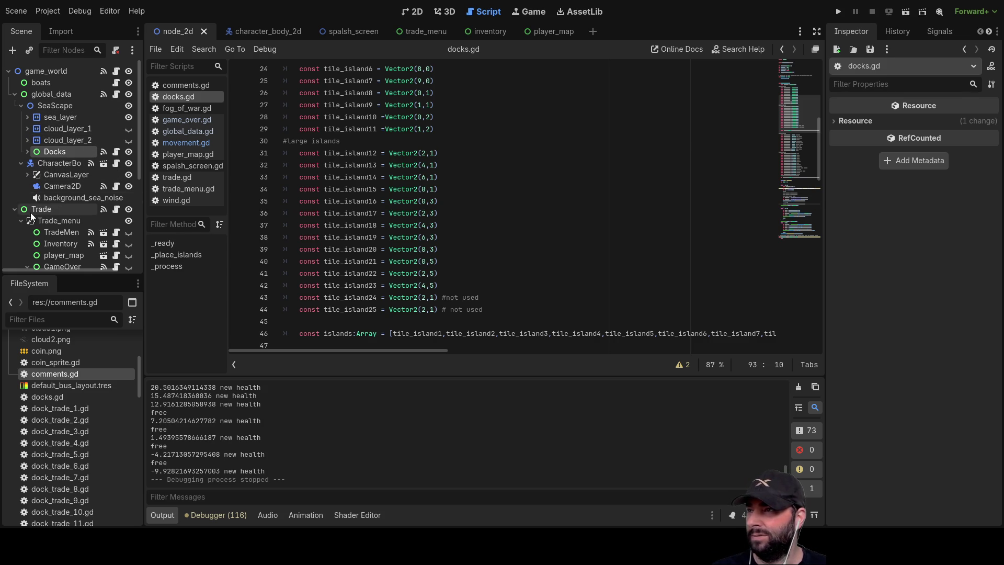
Expand Docks, check dock_trade1, and select the rand_islands tile map
scroll(35, 216, "down", 3)
scroll(49, 181, "up", 2)
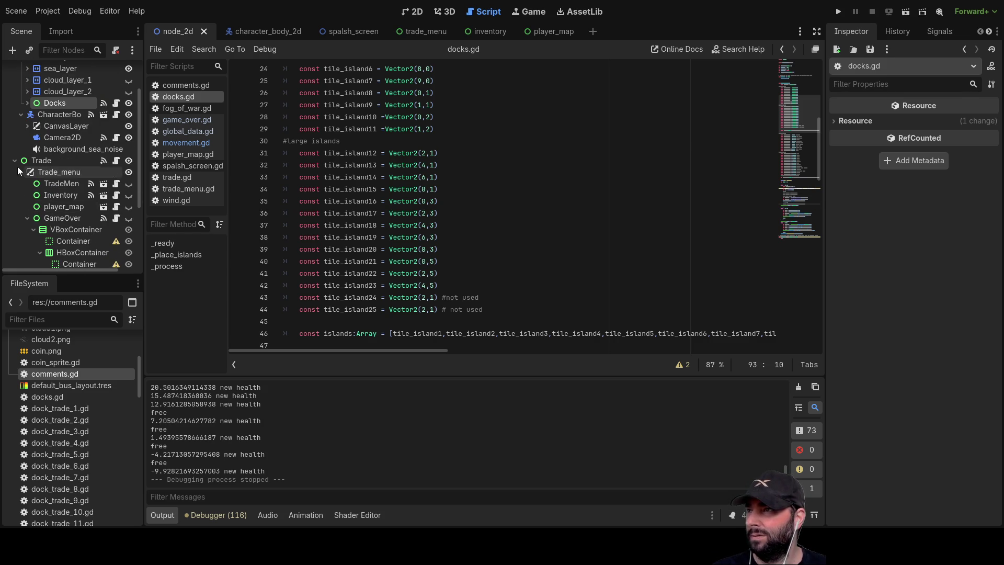
left_click(15, 167)
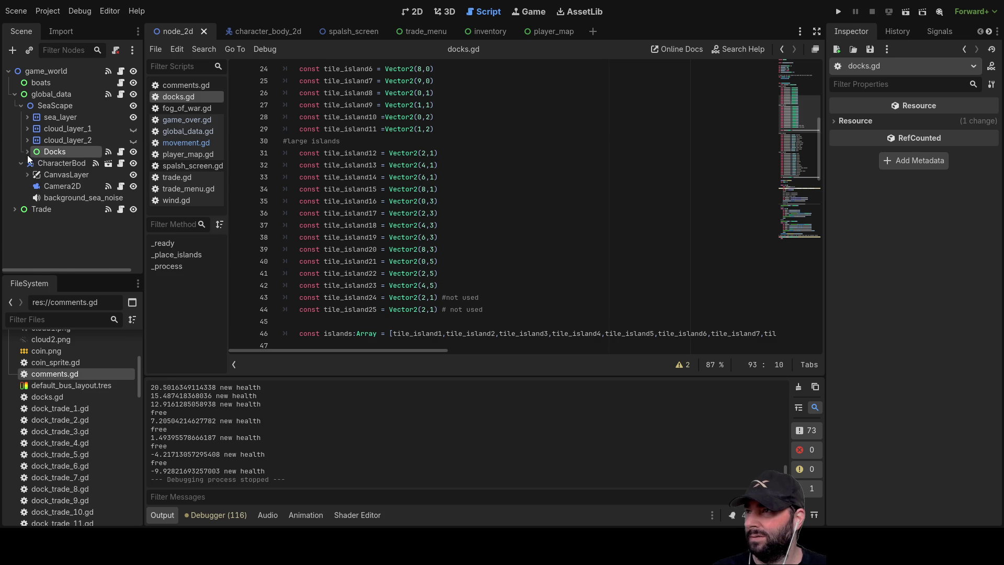
left_click(27, 152)
left_click(63, 188)
left_click(34, 186)
left_click(33, 187)
left_click(69, 163)
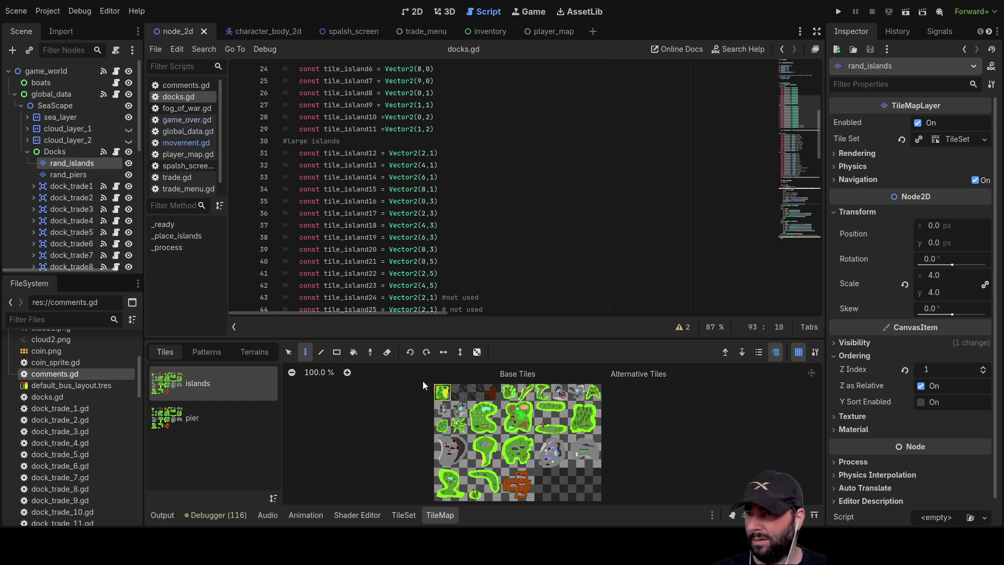
Pick the top-left island tile and paint-select Physics Layer 0 in the TileSet editor
left_click(442, 393)
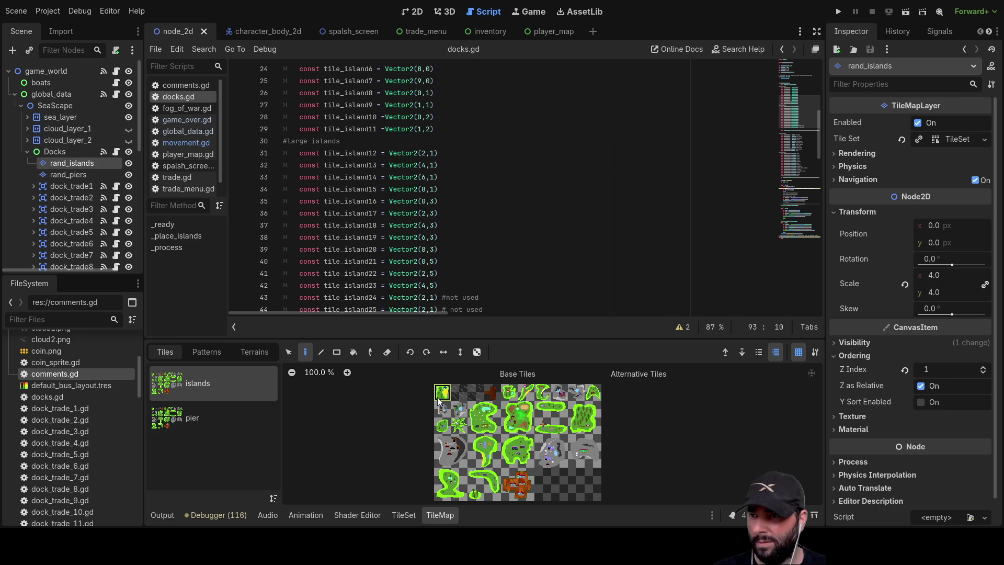
left_click(402, 515)
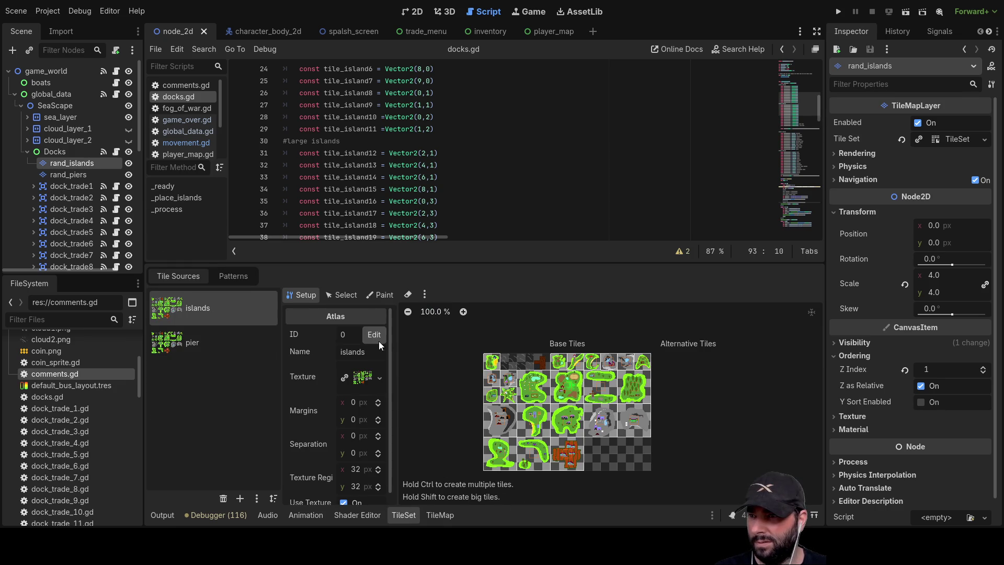
left_click(385, 295)
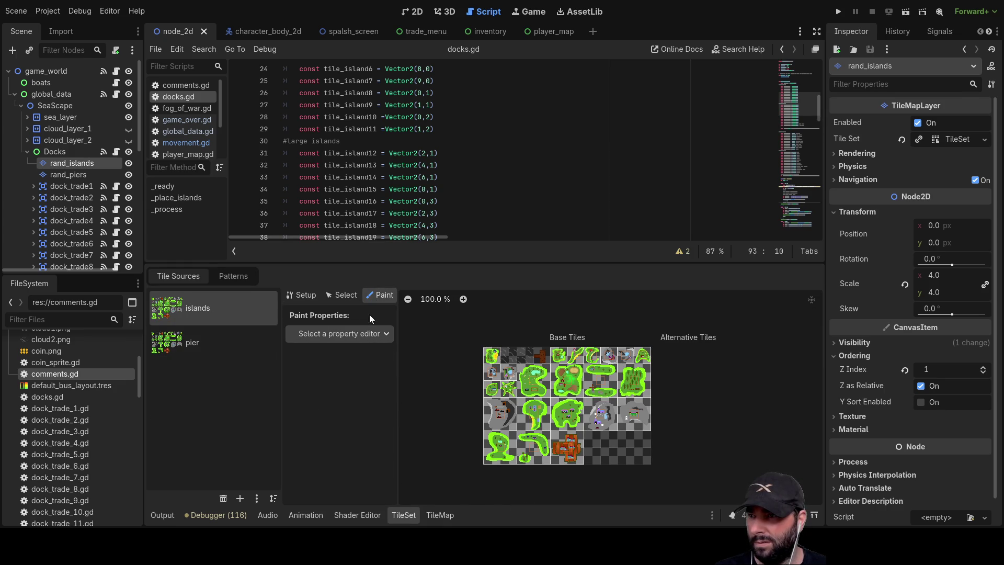
left_click(340, 451)
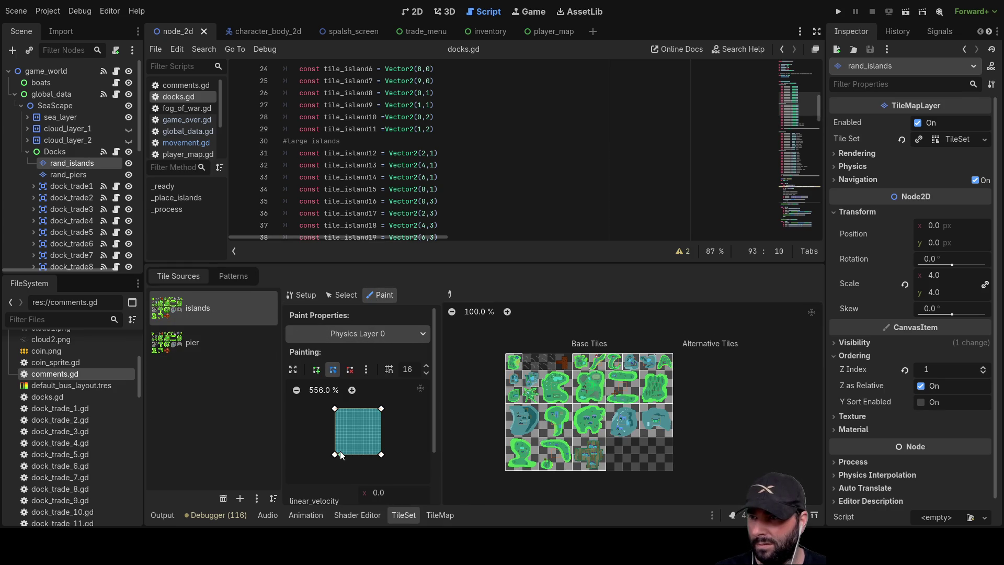
scroll(485, 370, "up", 5)
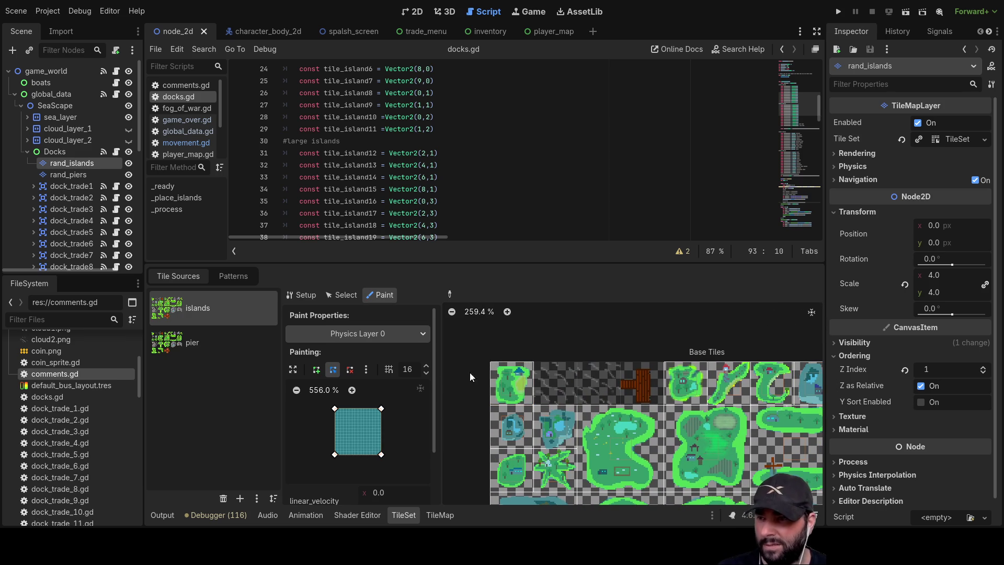
Inspect the first island tile's Physics Layer 0 collision polygon in the enlarged editor
left_click(342, 295)
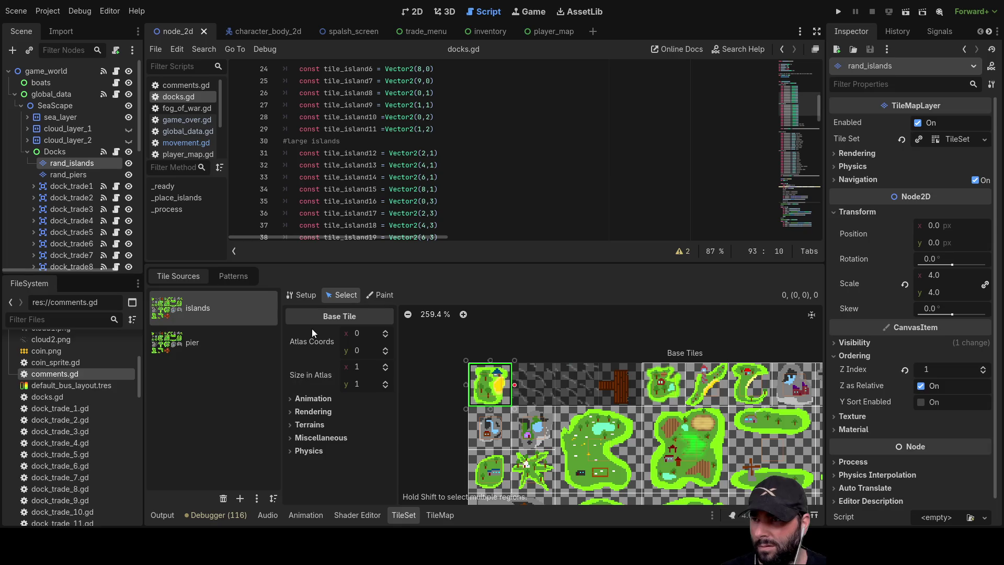
left_click(291, 450)
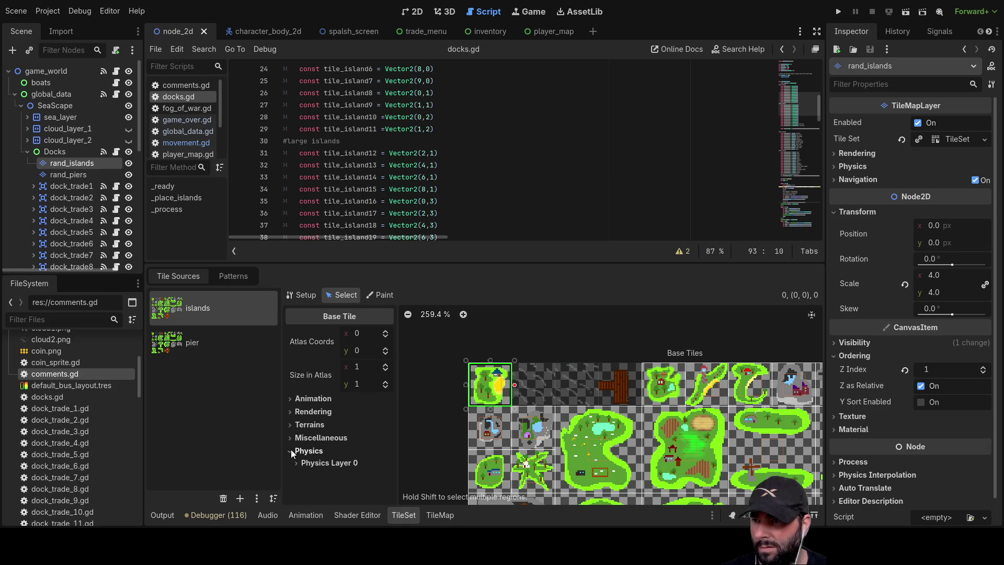
left_click(320, 461)
scroll(366, 445, "down", 5)
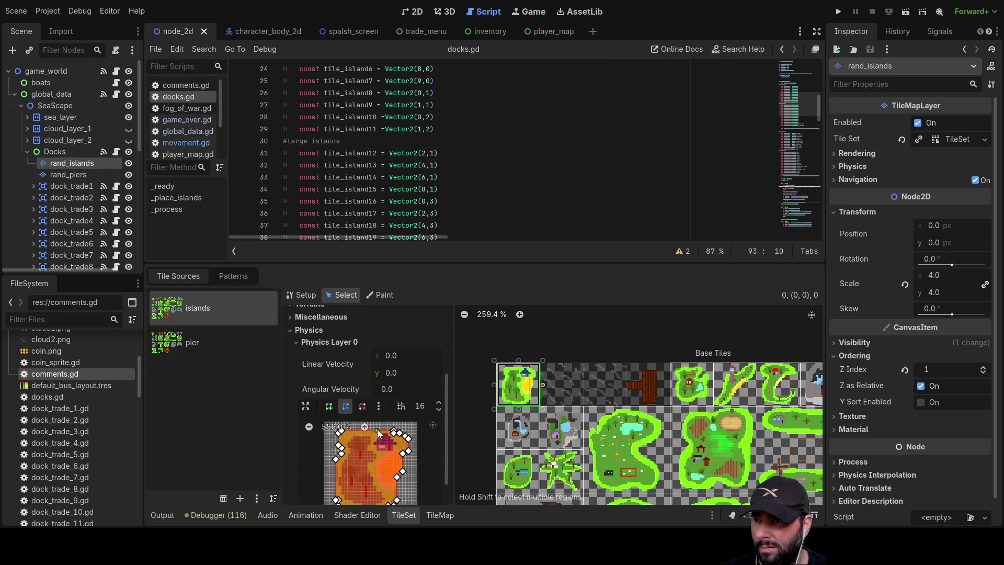
scroll(340, 363, "up", 1)
scroll(384, 404, "down", 1)
left_click(306, 373)
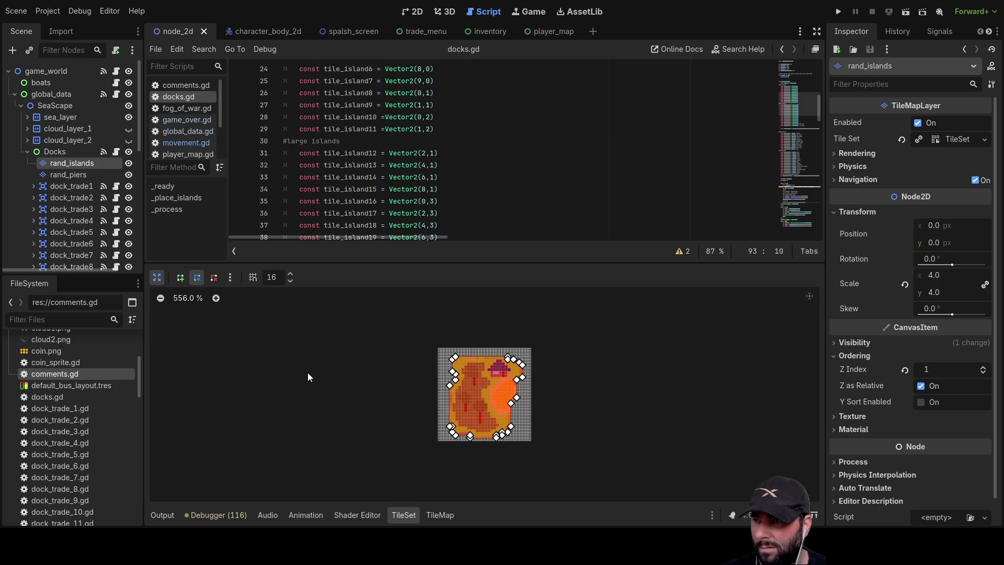
mouse_move(366, 347)
left_mouse_down()
mouse_move(450, 356)
mouse_move(530, 419)
left_mouse_up()
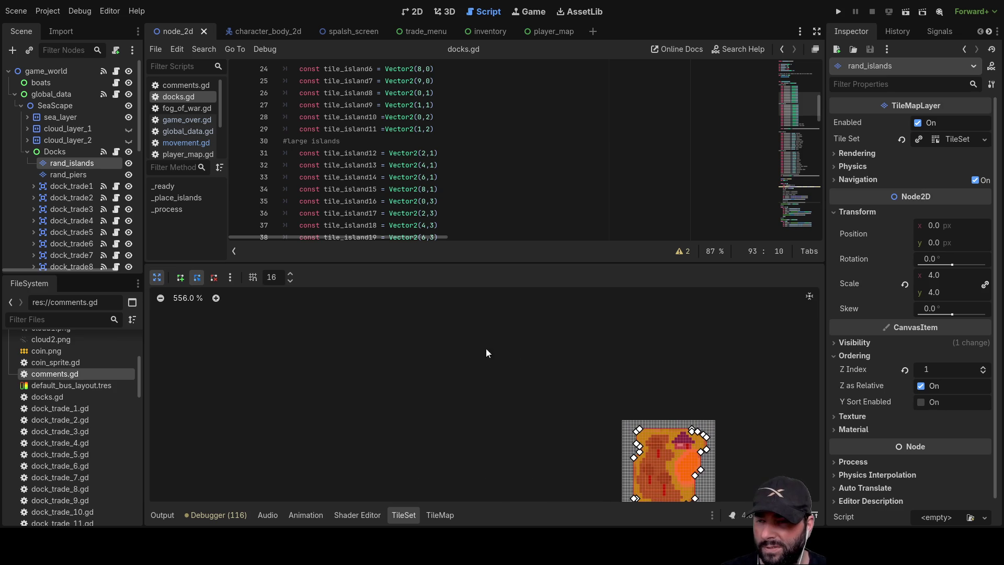
mouse_move(481, 358)
left_mouse_down()
mouse_move(318, 268)
mouse_move(538, 429)
mouse_move(674, 492)
mouse_move(439, 338)
left_mouse_up()
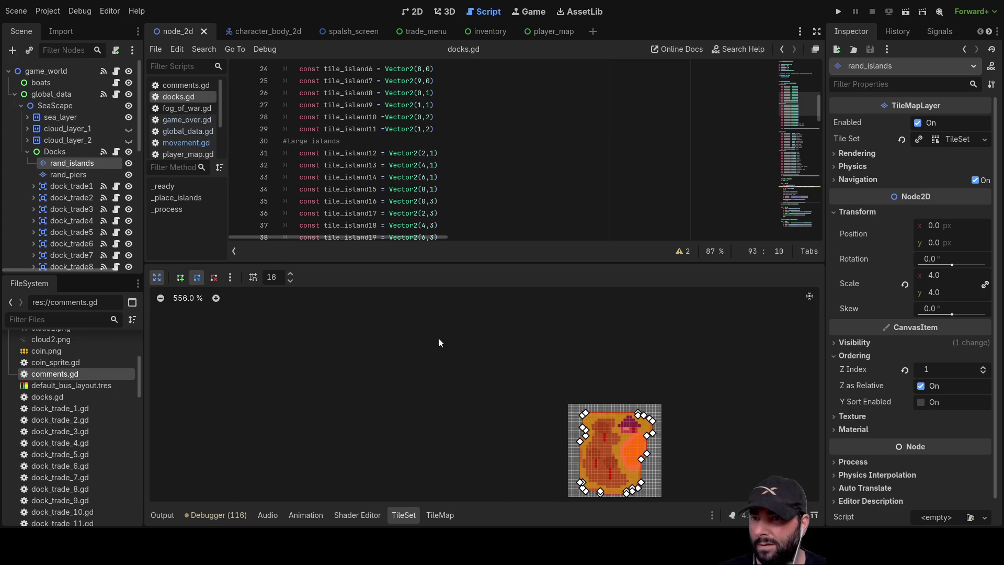
left_click(161, 298)
left_click(161, 299)
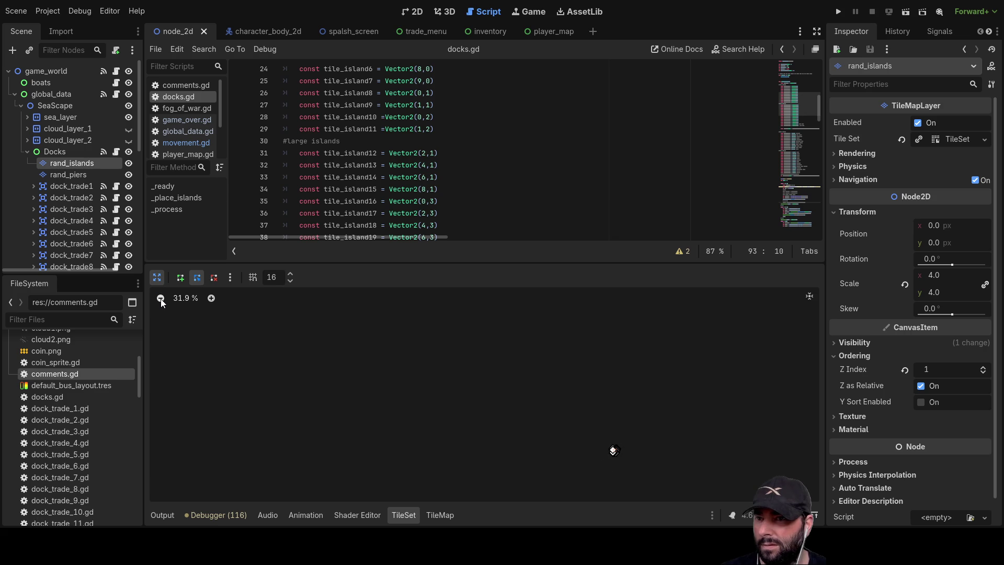
left_click(211, 299)
left_click(211, 299)
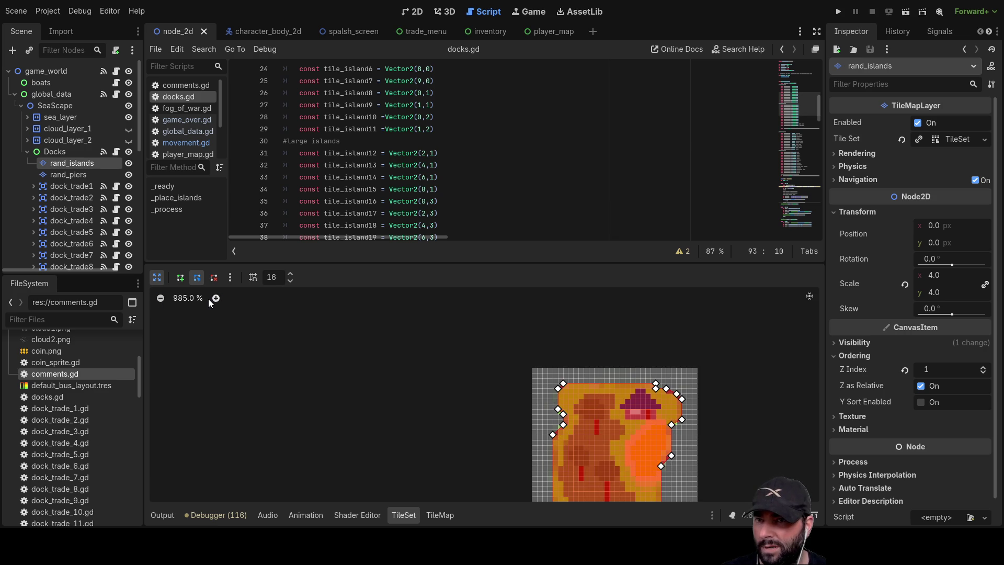
left_click(157, 276)
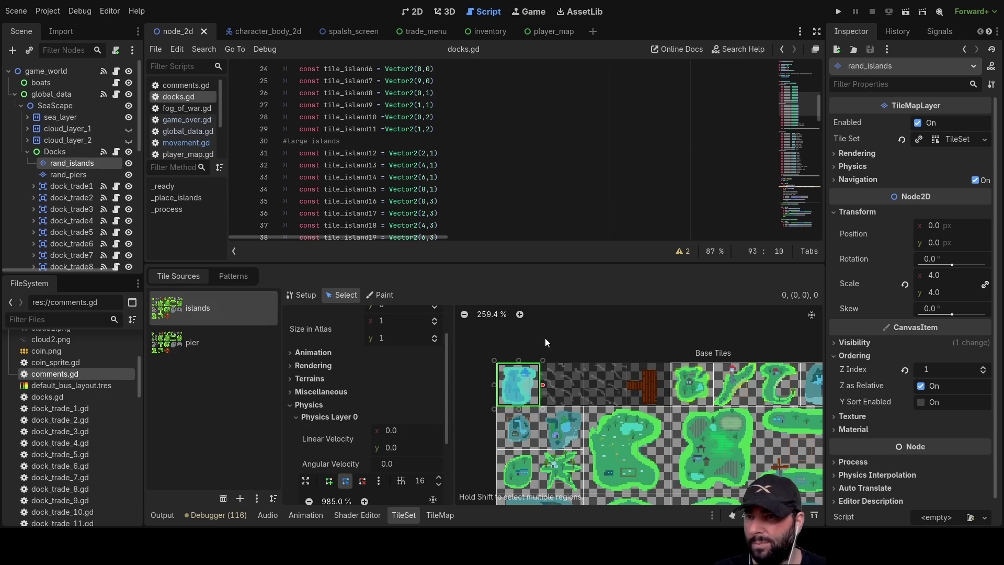
Switch the main view to the 2D game_world scene
left_click(413, 12)
scroll(434, 165, "down", 3)
scroll(425, 185, "up", 10)
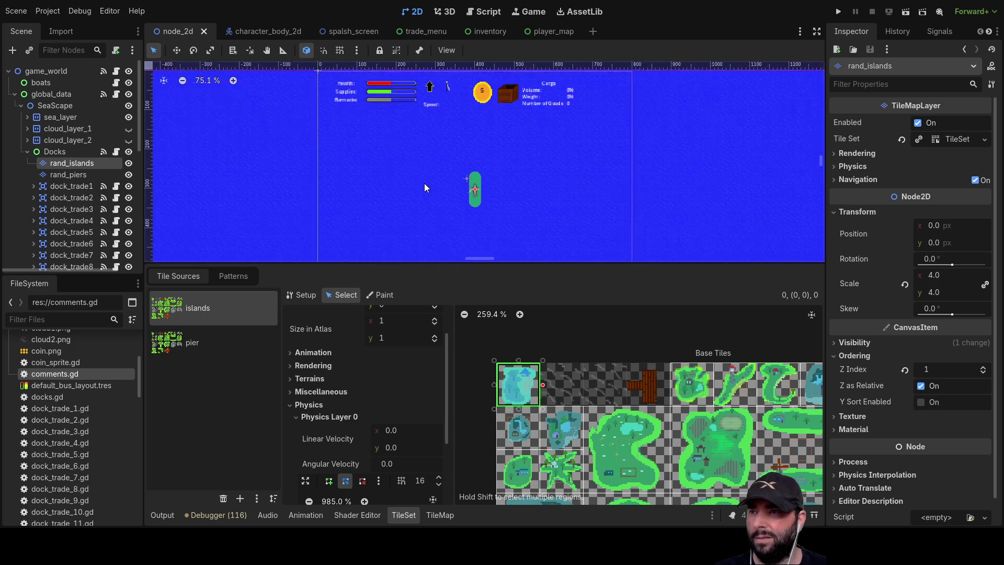
Drag the sea layer on the 2D canvas toward the scene origin
scroll(419, 154, "up", 4)
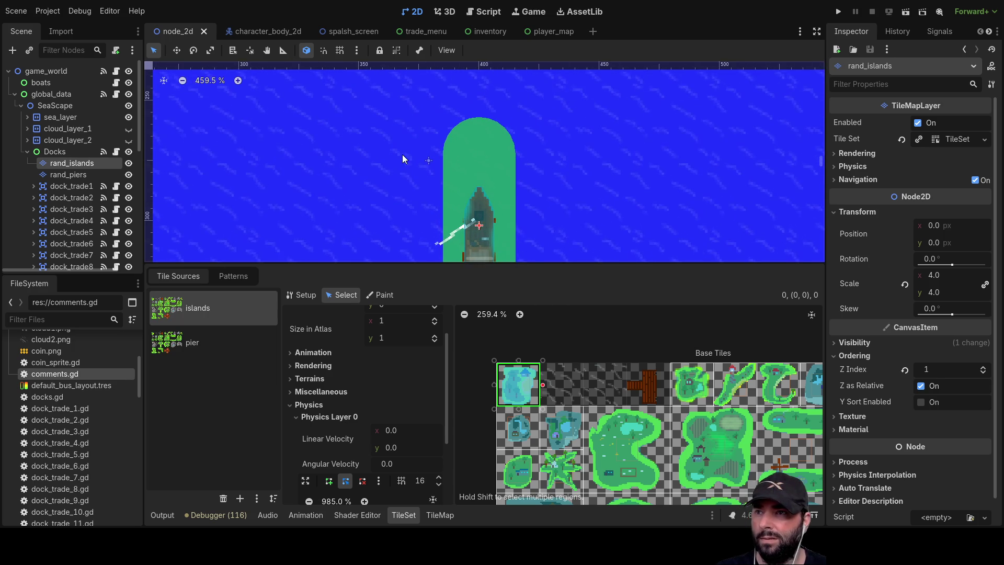
left_click(435, 163)
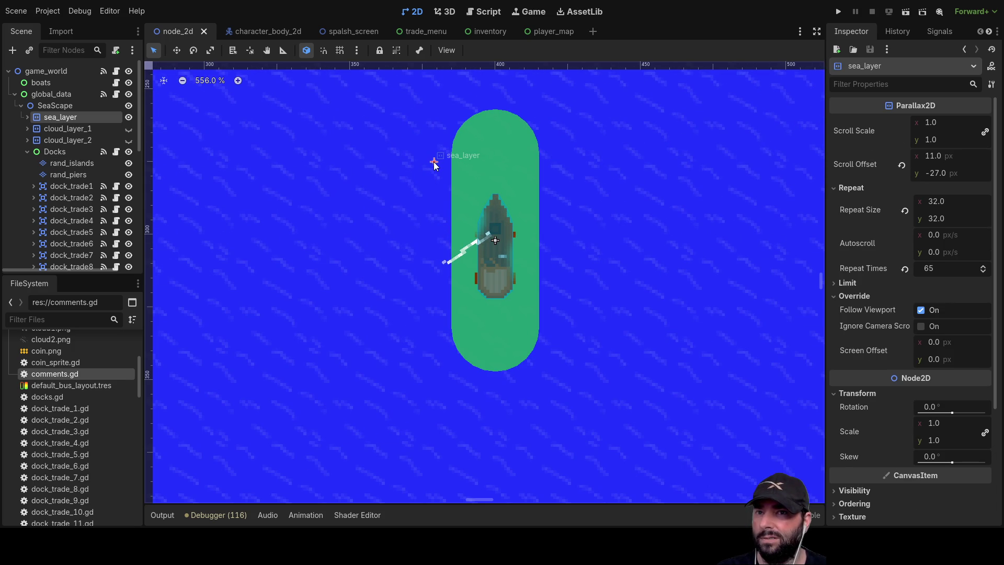
scroll(348, 233, "down", 4)
scroll(347, 227, "down", 15)
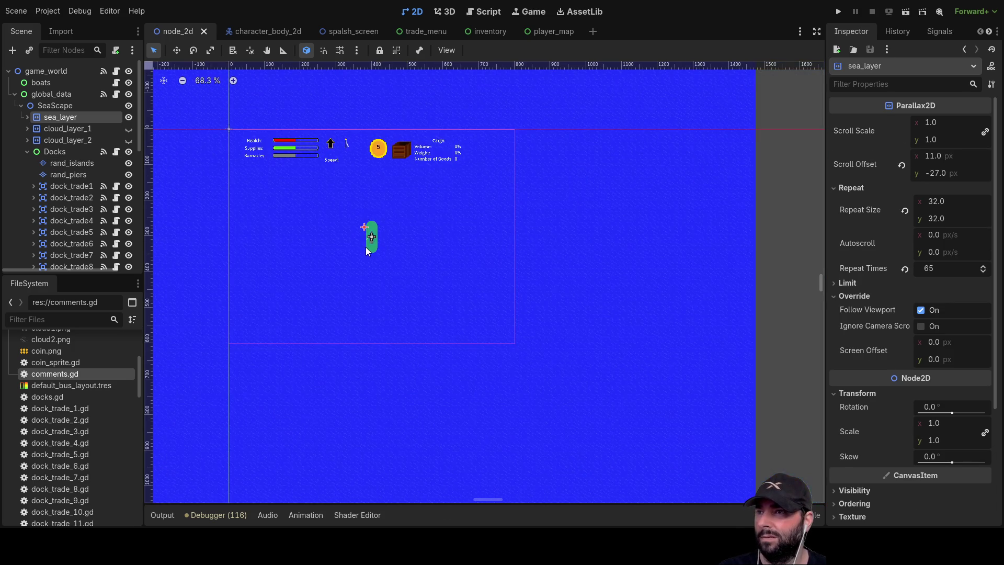
scroll(341, 219, "up", 13)
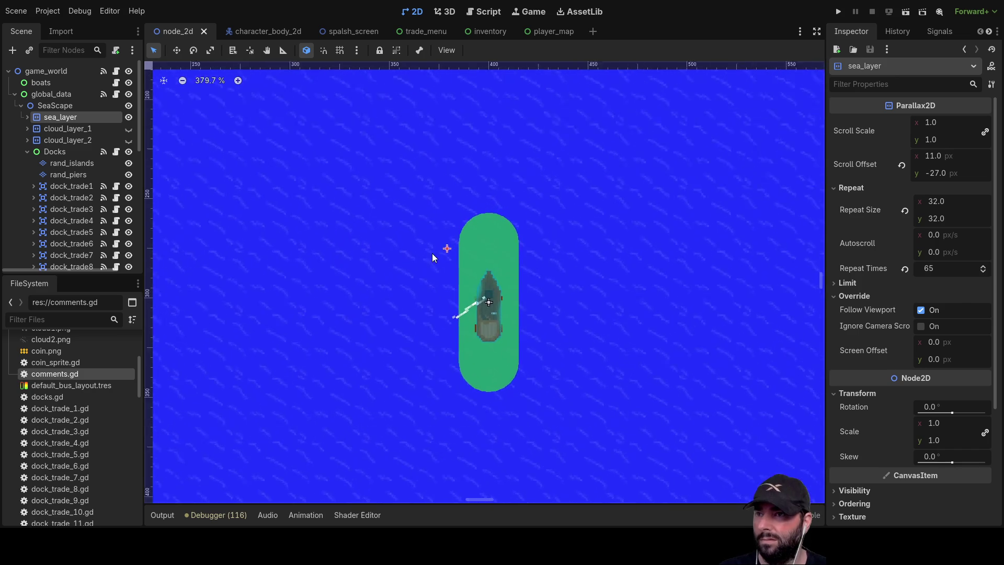
mouse_move(458, 240)
left_mouse_down()
mouse_move(478, 237)
mouse_move(524, 335)
mouse_move(530, 225)
left_mouse_up()
left_click(530, 225)
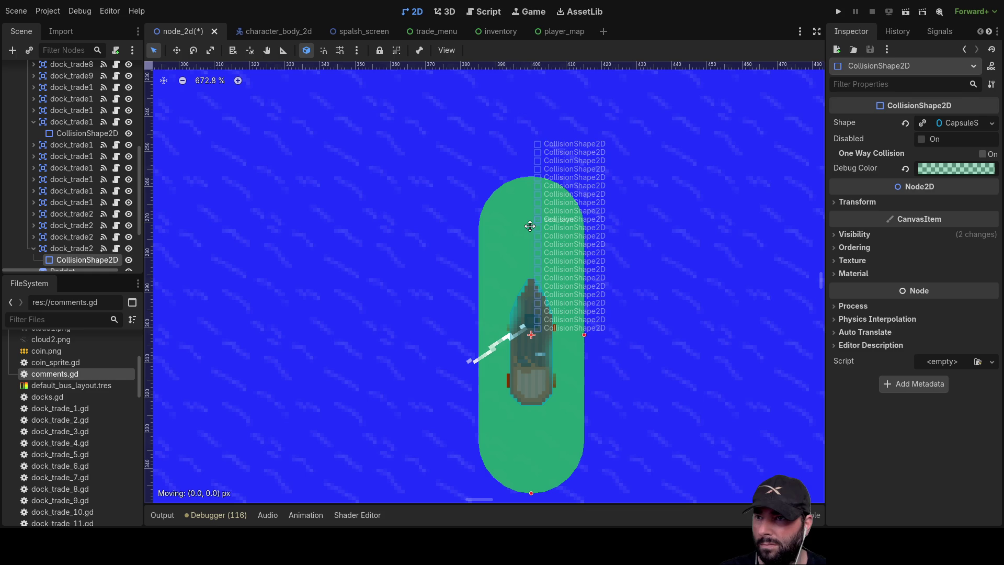
left_click(390, 188)
Reselect sea_layer to confirm its scroll offset near 0, 1 and view the whole sea
scroll(67, 139, "up", 5)
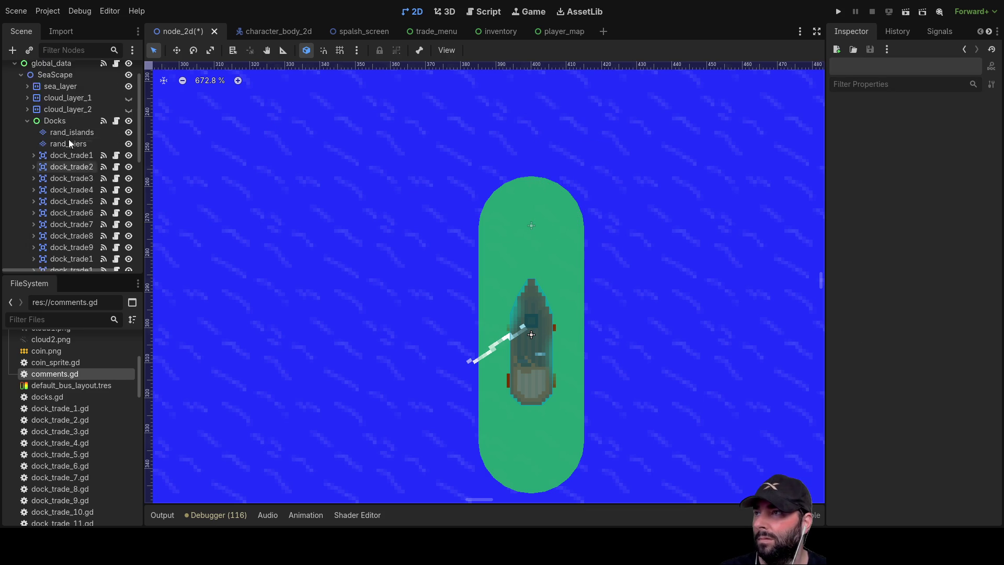
left_click(67, 118)
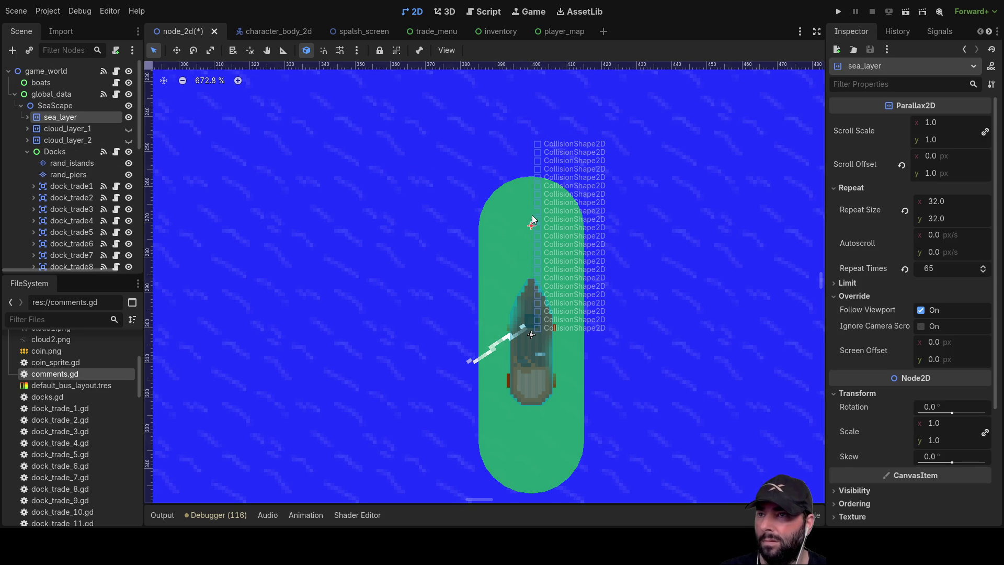
scroll(532, 226, "down", 15)
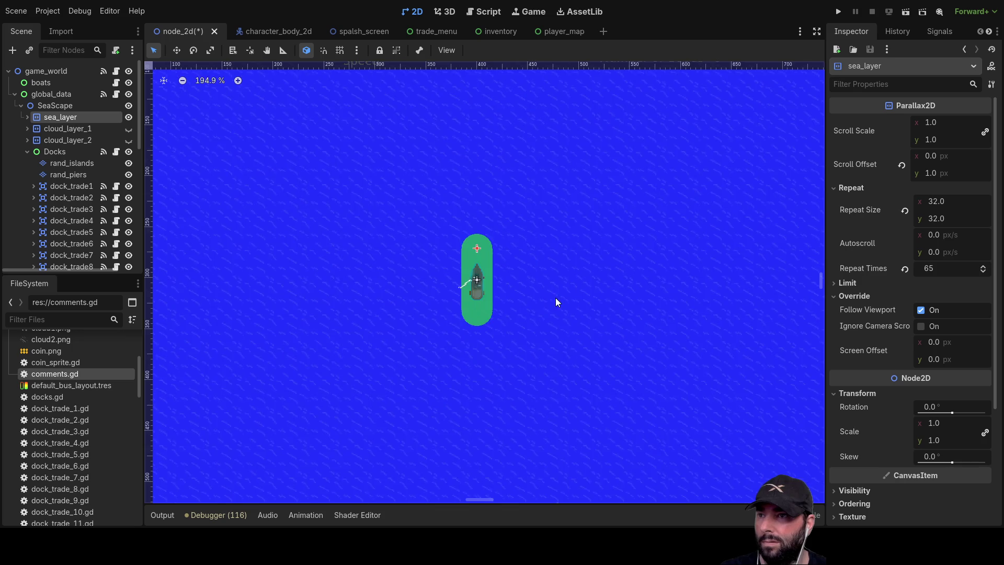
scroll(570, 332, "down", 5)
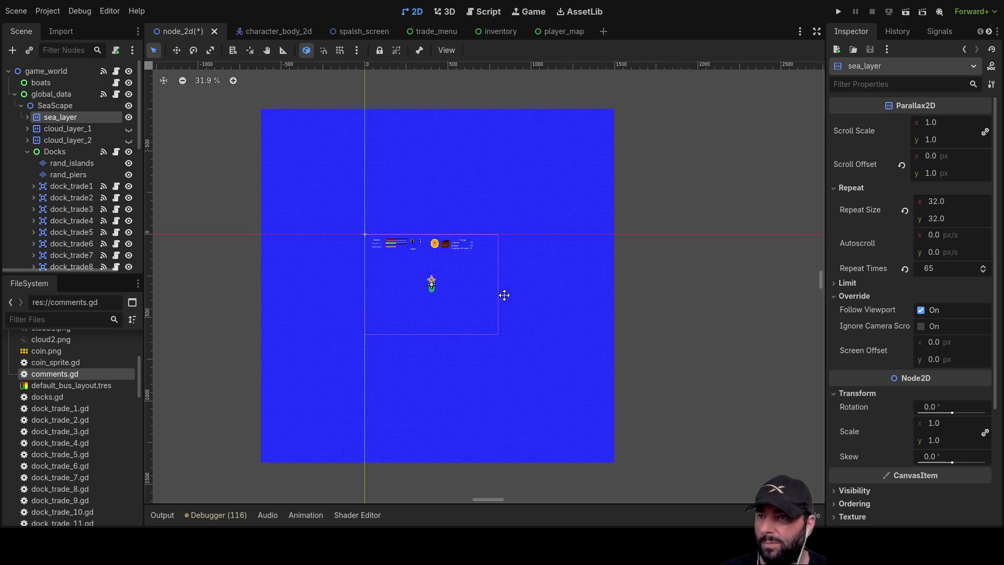
left_click_drag(497, 294, 507, 308)
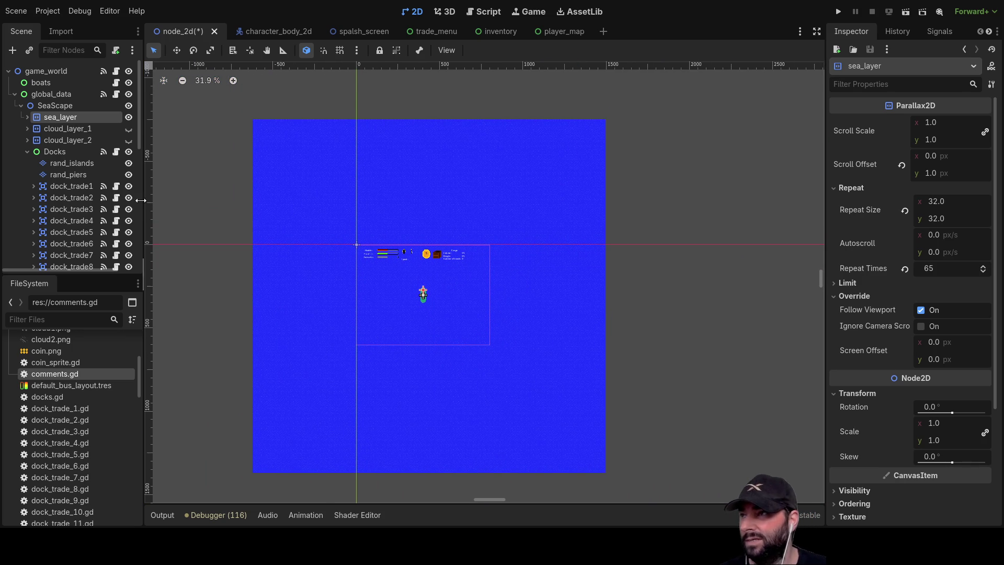
Select rand_piers and browse its pier and islands tile sources
left_click(73, 173)
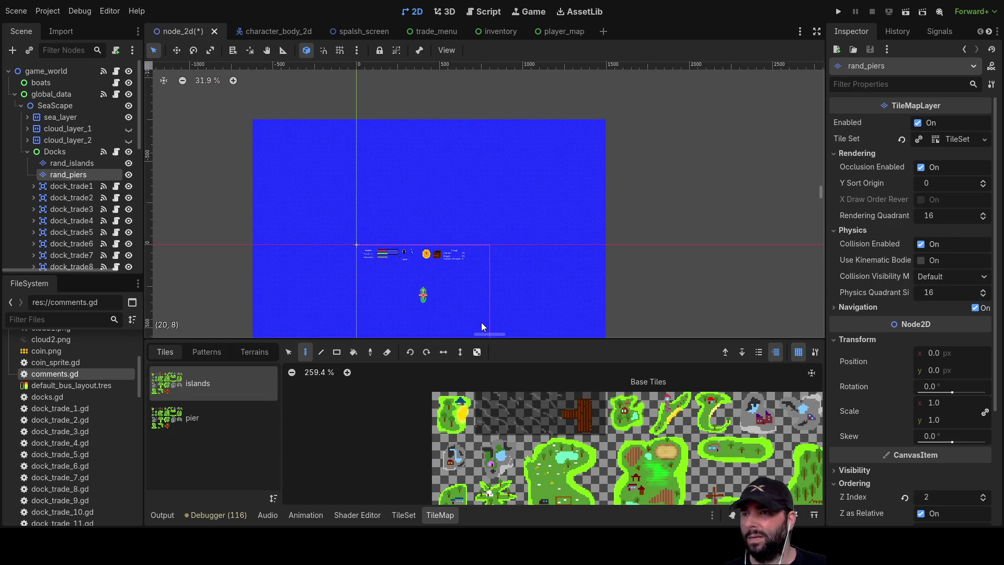
scroll(422, 293, "up", 3)
scroll(422, 293, "up", 4)
scroll(473, 272, "down", 6)
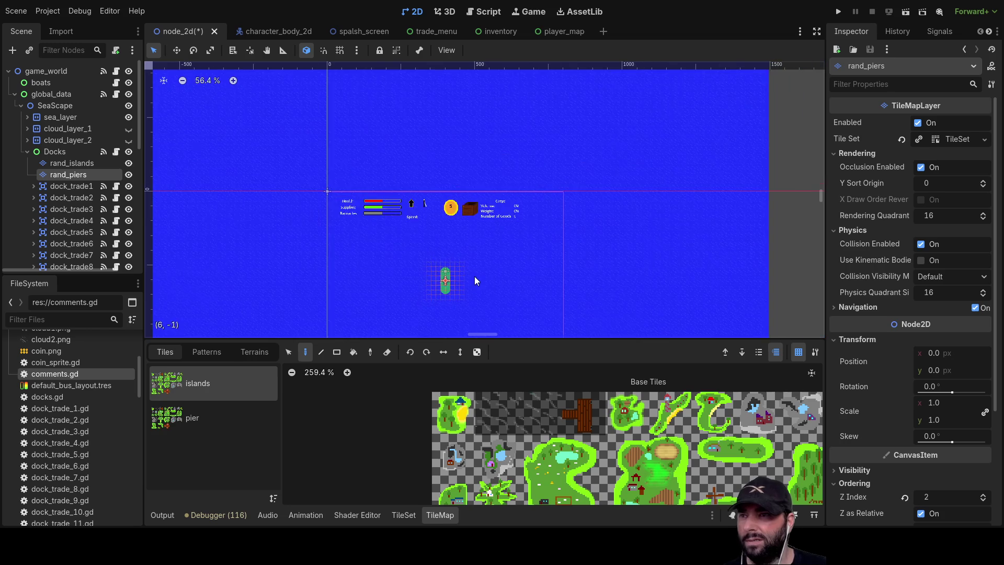
scroll(648, 300, "down", 4)
mouse_move(632, 293)
left_mouse_down()
mouse_move(563, 161)
mouse_move(512, 153)
mouse_move(501, 205)
left_mouse_up()
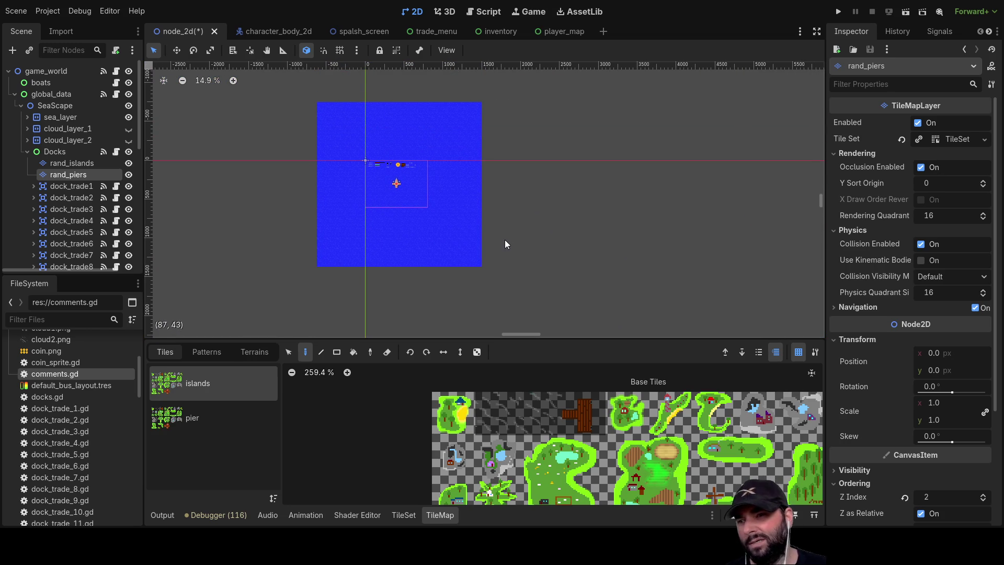
left_click(230, 417)
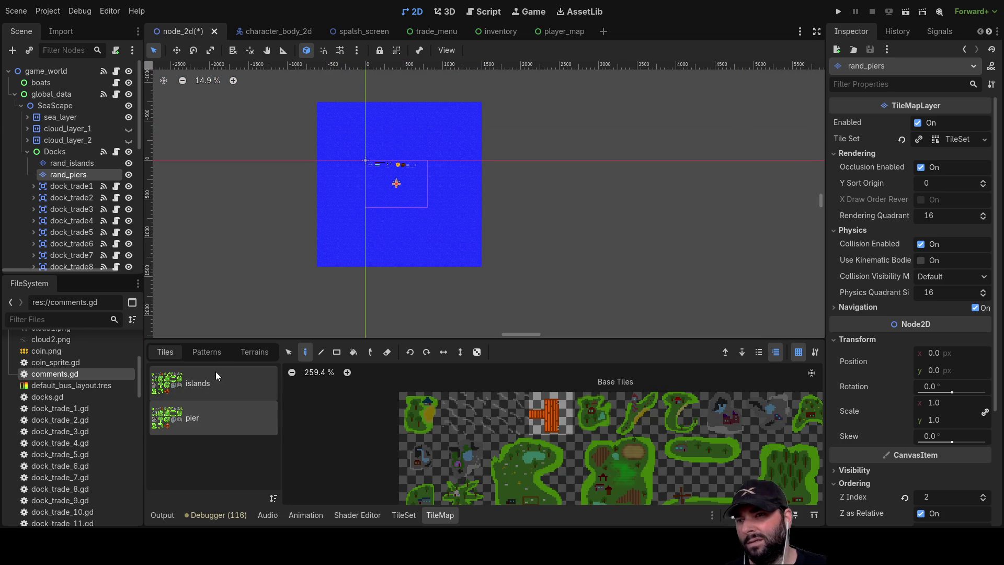
left_click(212, 375)
Center the pier in view, then save the scene and run the game
scroll(410, 175, "up", 8)
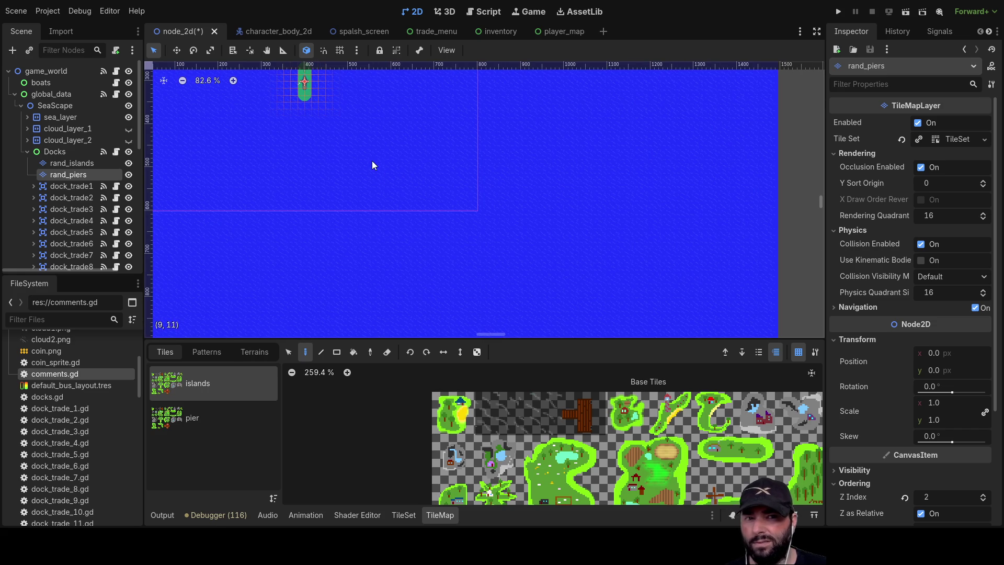
left_click_drag(379, 174, 473, 298)
scroll(469, 261, "up", 3)
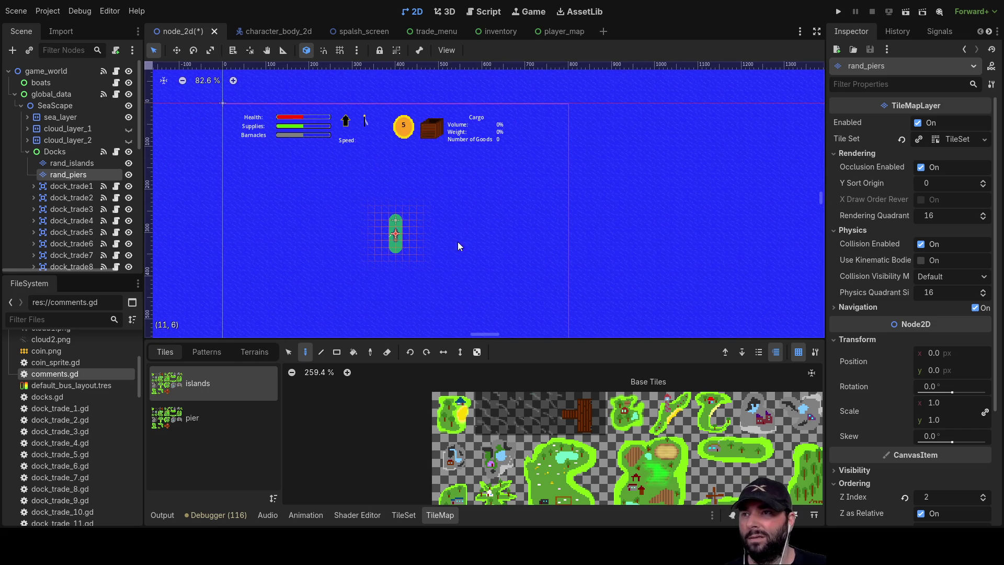
scroll(439, 215, "down", 2)
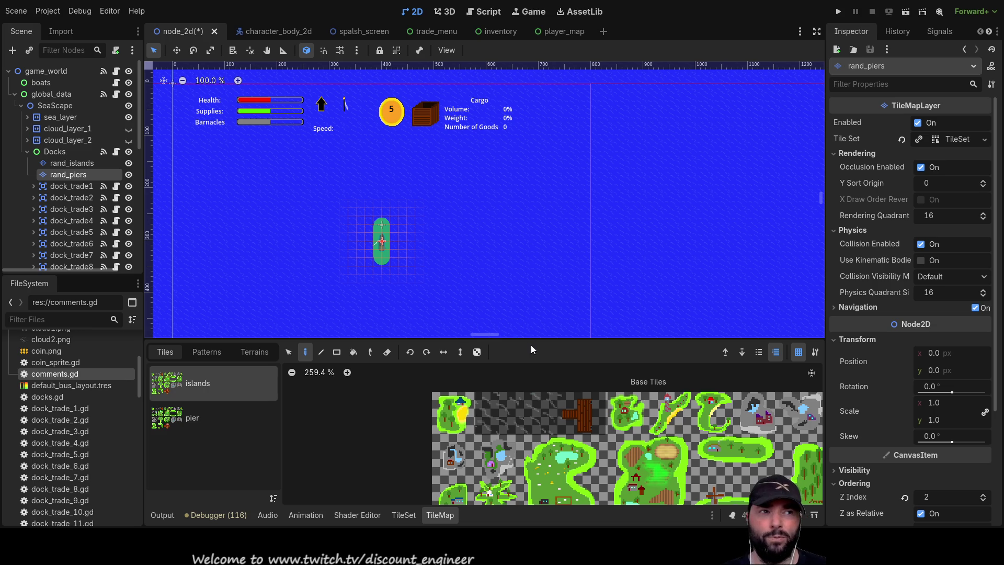
left_click(838, 11)
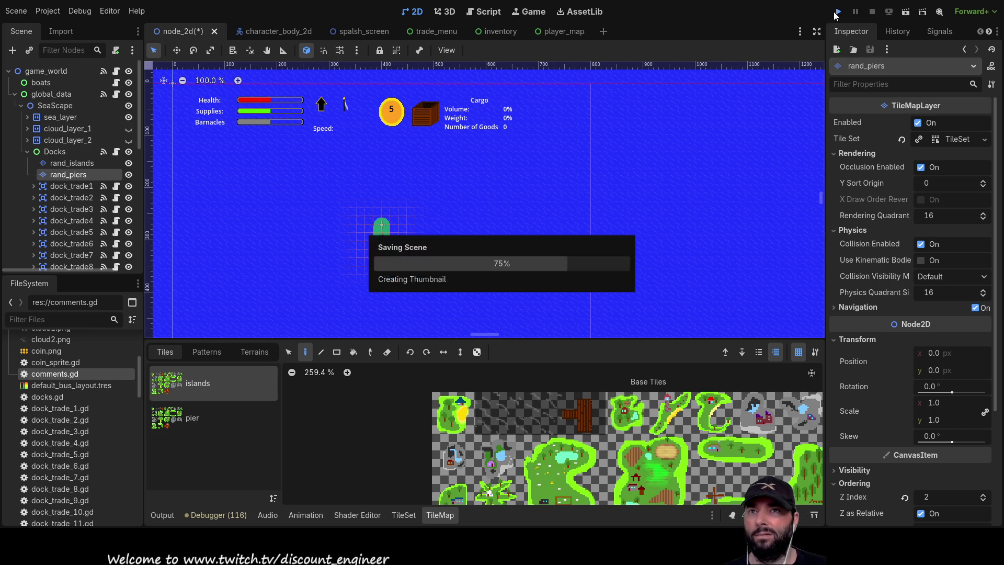
Start sailing from the game menu and zoom the camera across the sea map and islands
left_click(444, 85)
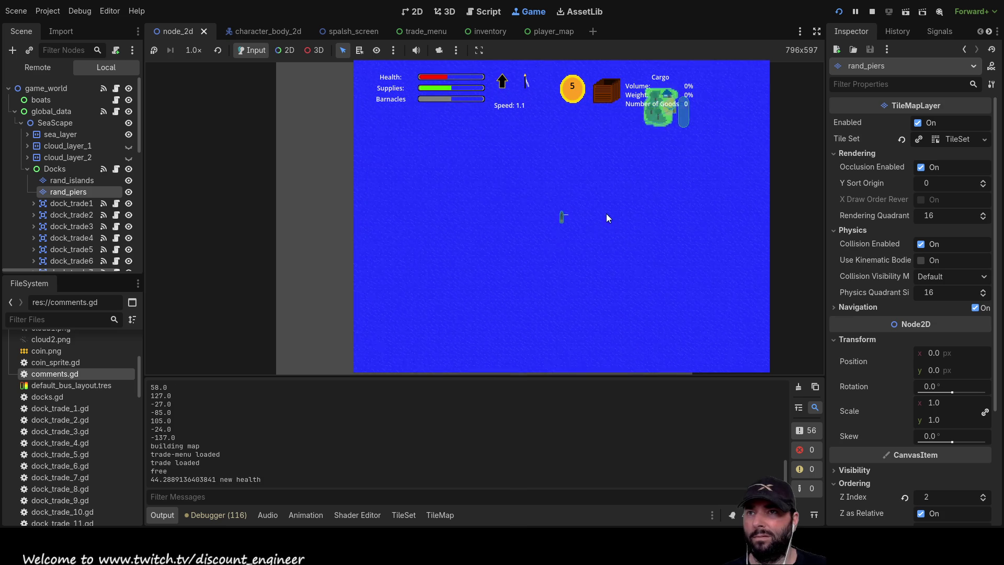
scroll(598, 209, "down", 3)
scroll(596, 213, "up", 3)
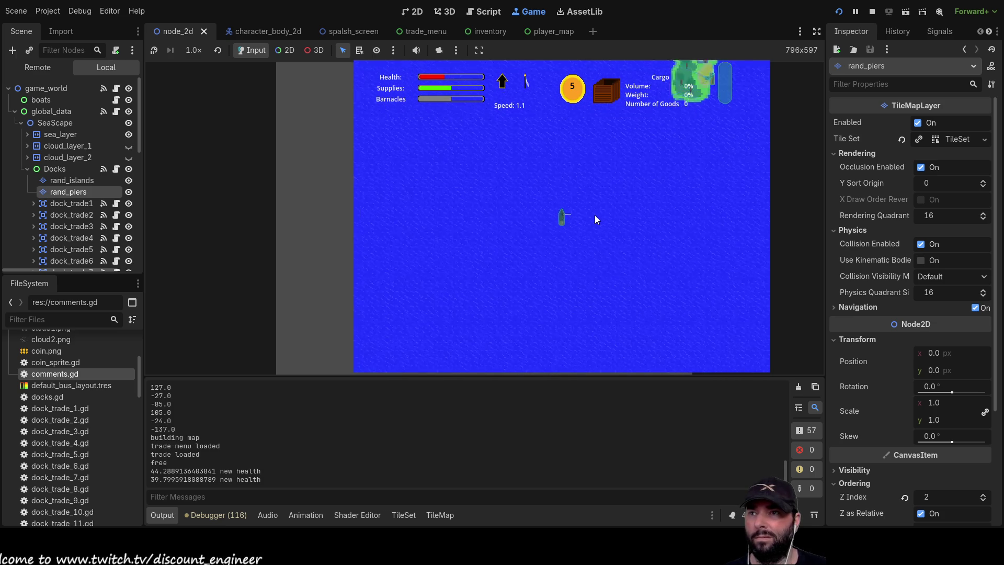
scroll(602, 242, "up", 3)
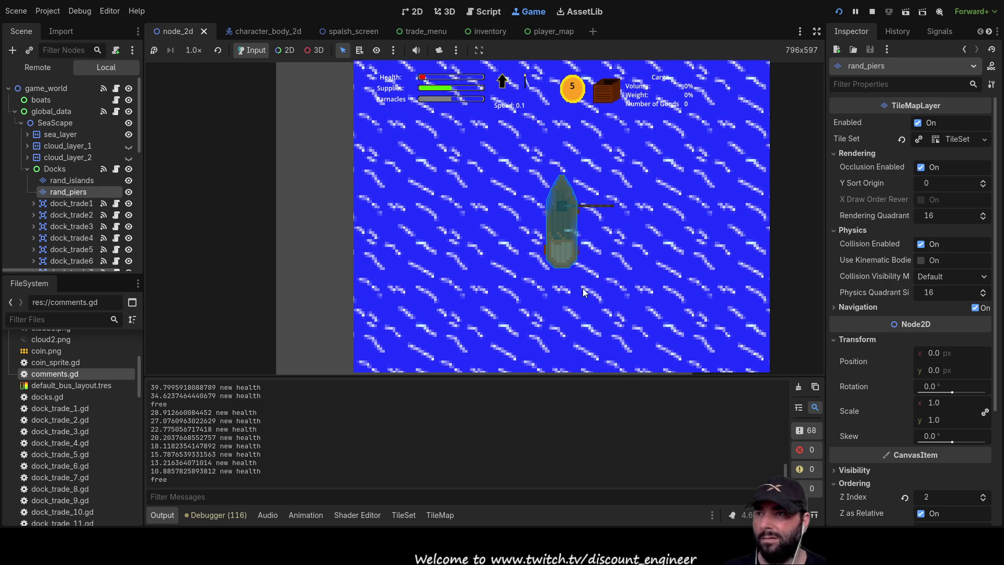
scroll(582, 269, "down", 5)
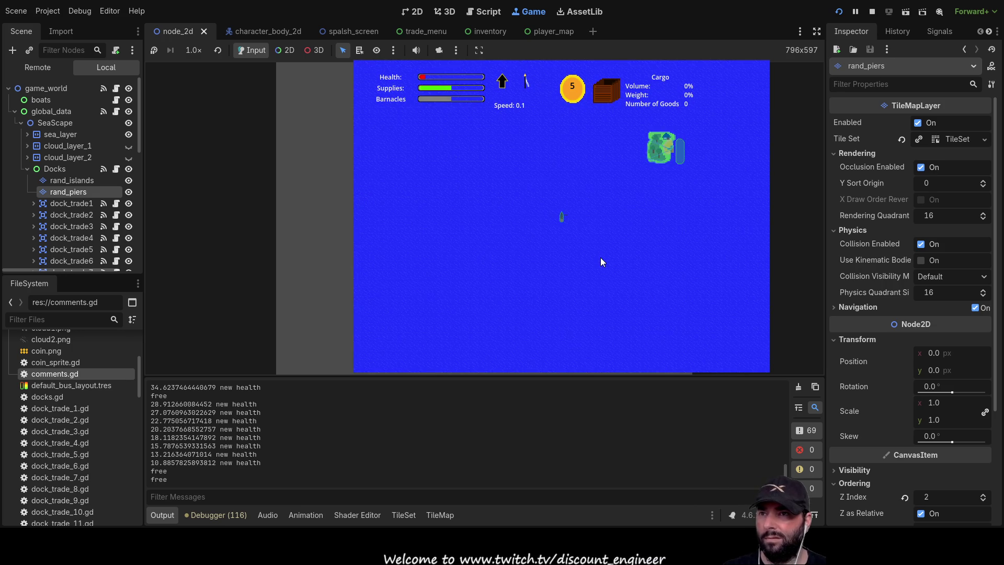
scroll(600, 257, "up", 5)
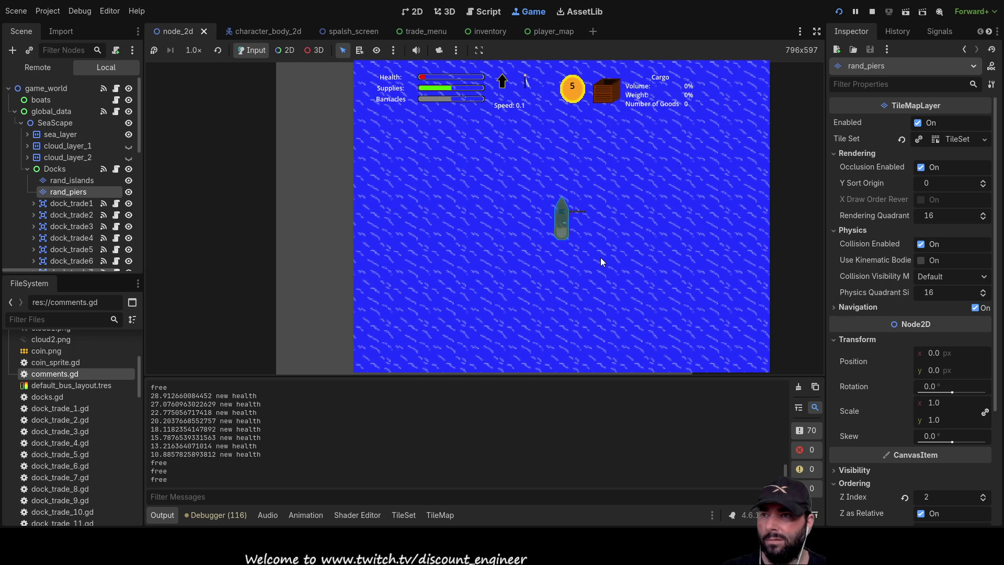
scroll(601, 257, "down", 5)
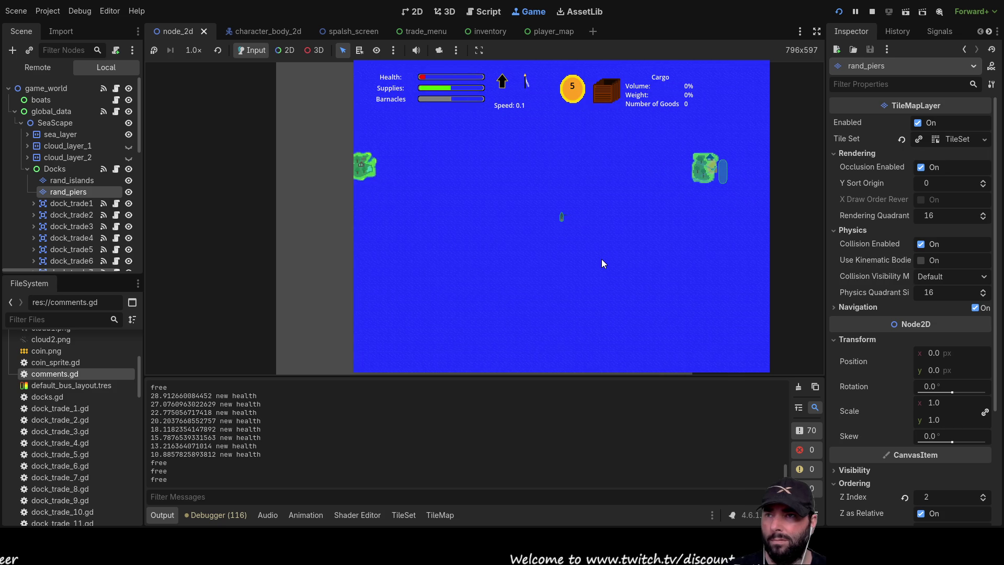
scroll(581, 226, "up", 5)
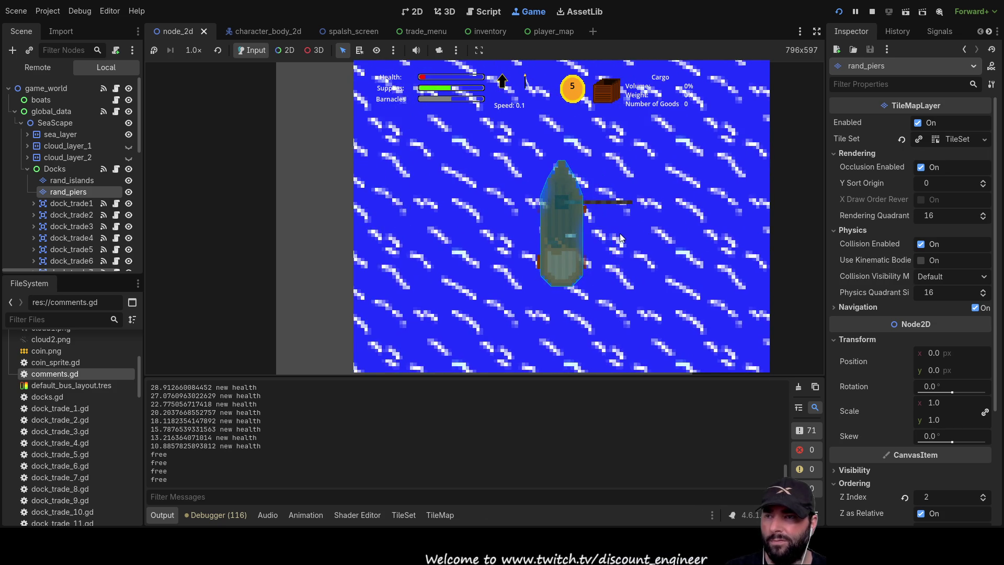
Toggle SeaScape invisible in the running game, leaving only the ship and HUD
scroll(620, 233, "down", 5)
scroll(621, 252, "down", 5)
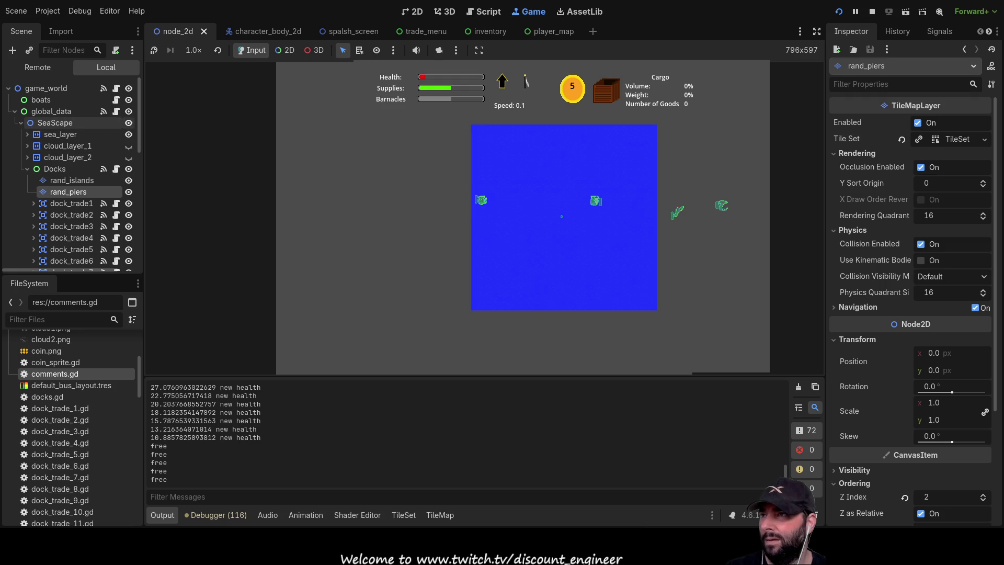
left_click(129, 122)
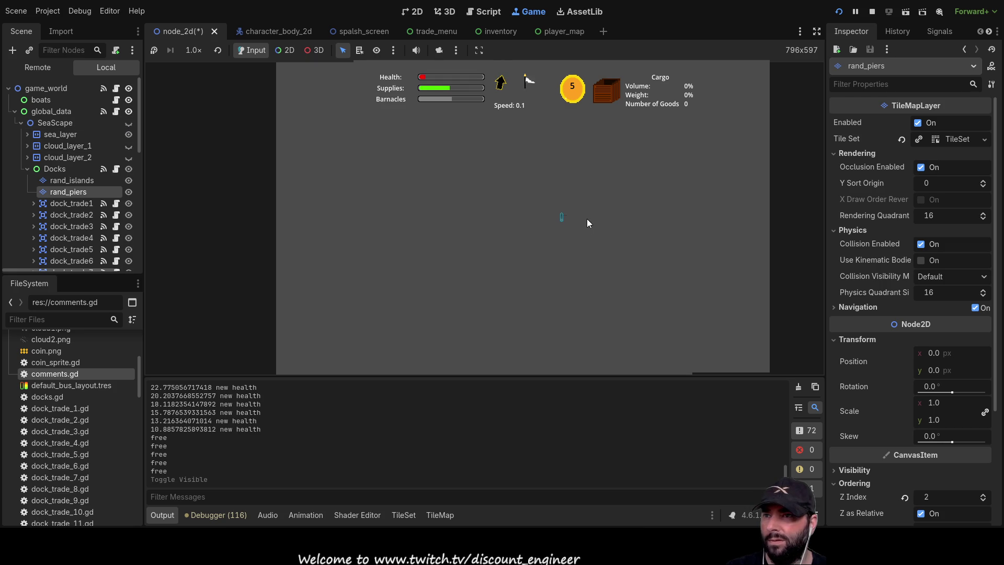
scroll(588, 219, "up", 5)
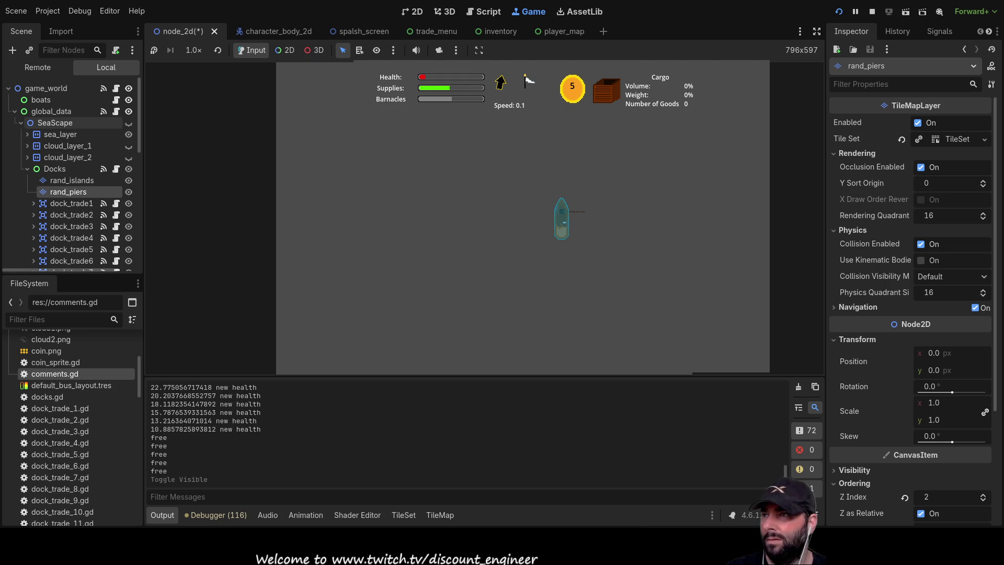
left_click(128, 122)
left_click(129, 134)
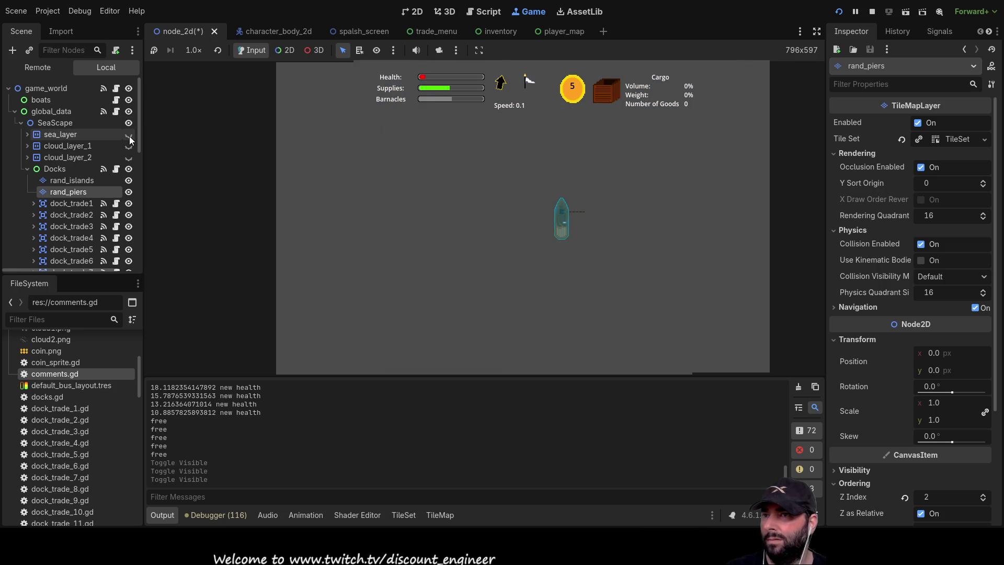
left_click(129, 135)
left_click(127, 147)
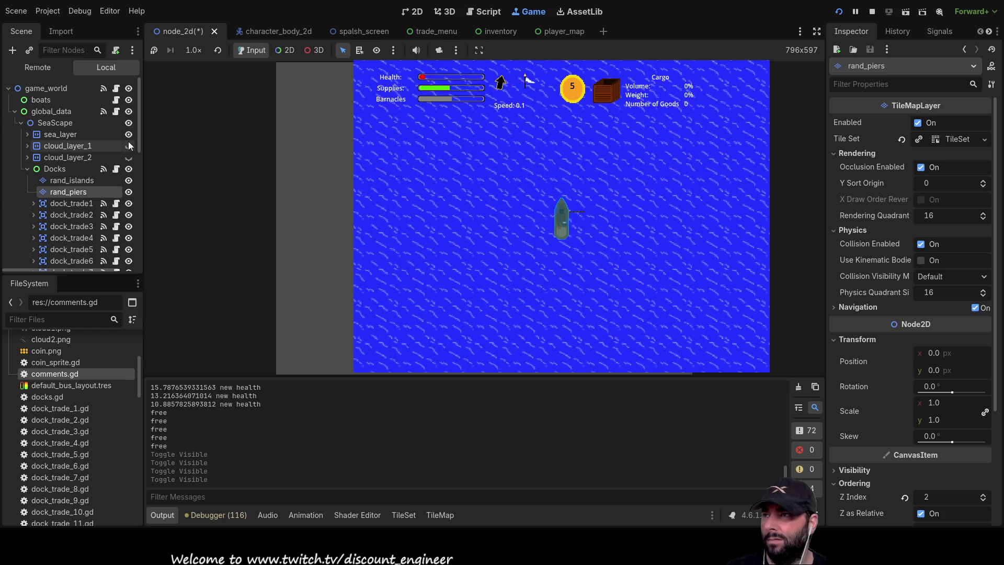
left_click(127, 147)
left_click(127, 164)
left_click(127, 162)
scroll(73, 186, "down", 3)
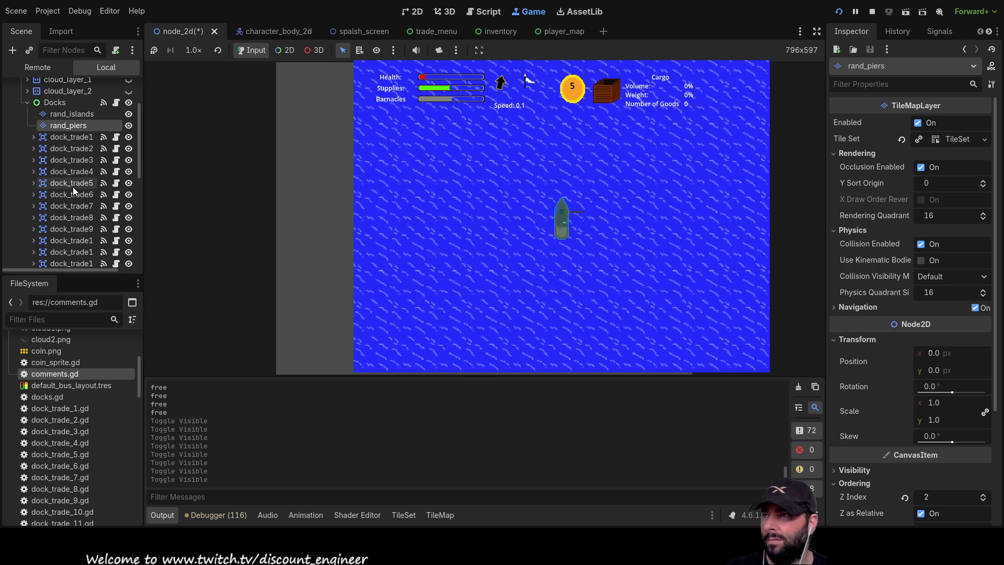
left_click(134, 138)
left_click(130, 137)
left_click(128, 148)
left_click(128, 149)
scroll(105, 159, "up", 3)
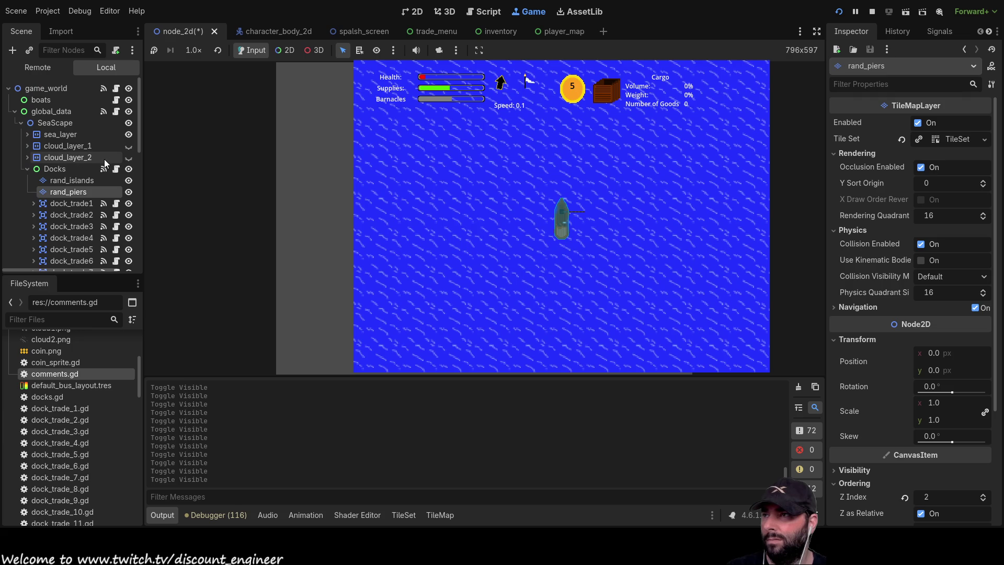
left_click(128, 134)
scroll(565, 249, "down", 5)
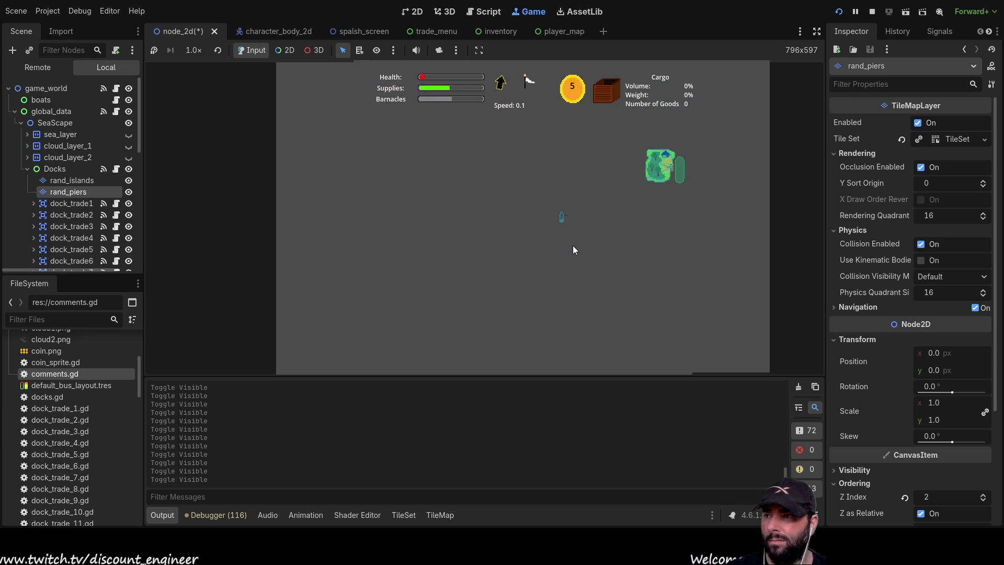
scroll(578, 246, "up", 5)
scroll(595, 234, "up", 3)
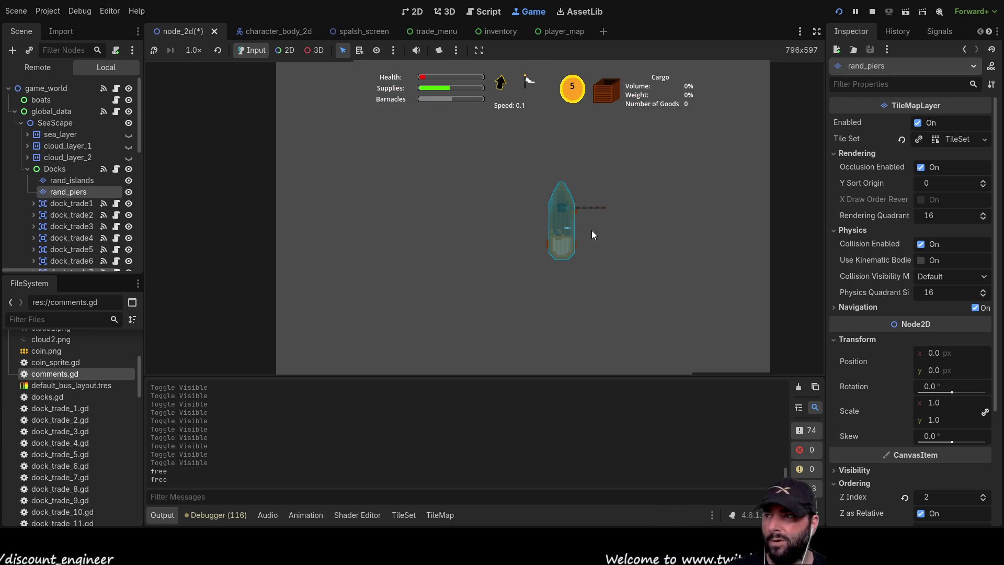
scroll(591, 233, "down", 5)
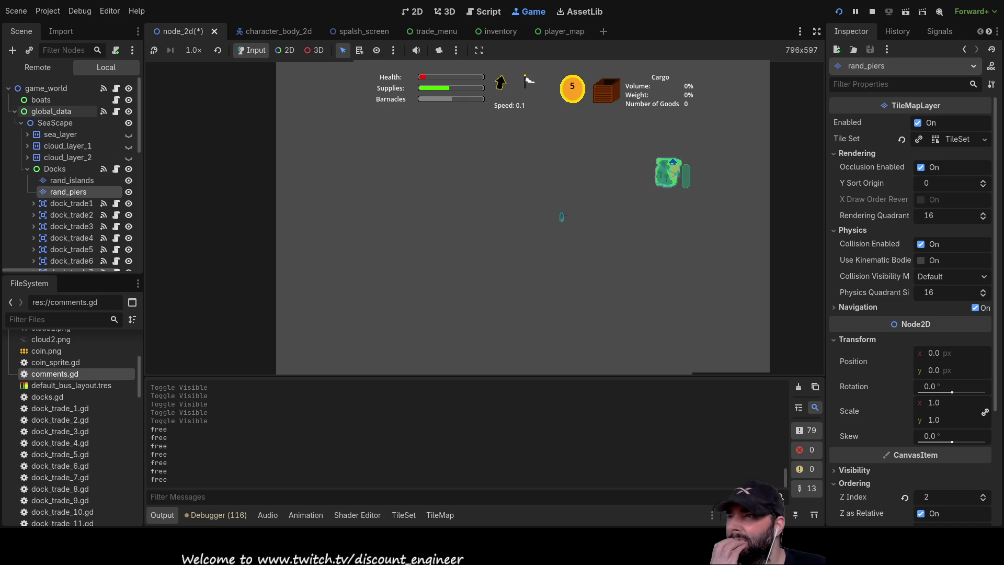
scroll(73, 170, "down", 2)
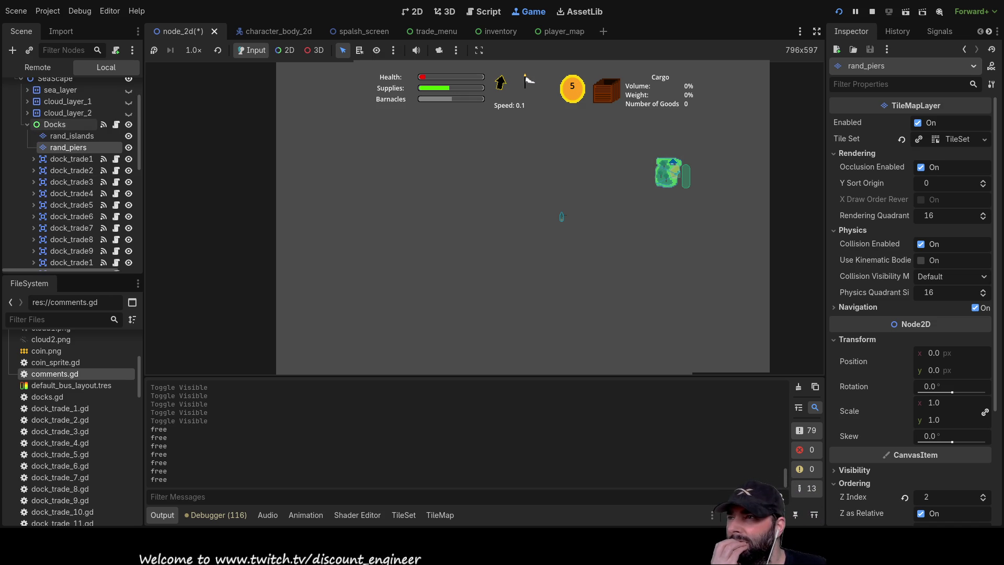
Collapse Docks and GameOver, expand Trade, and switch to the player_map scene
left_click(27, 124)
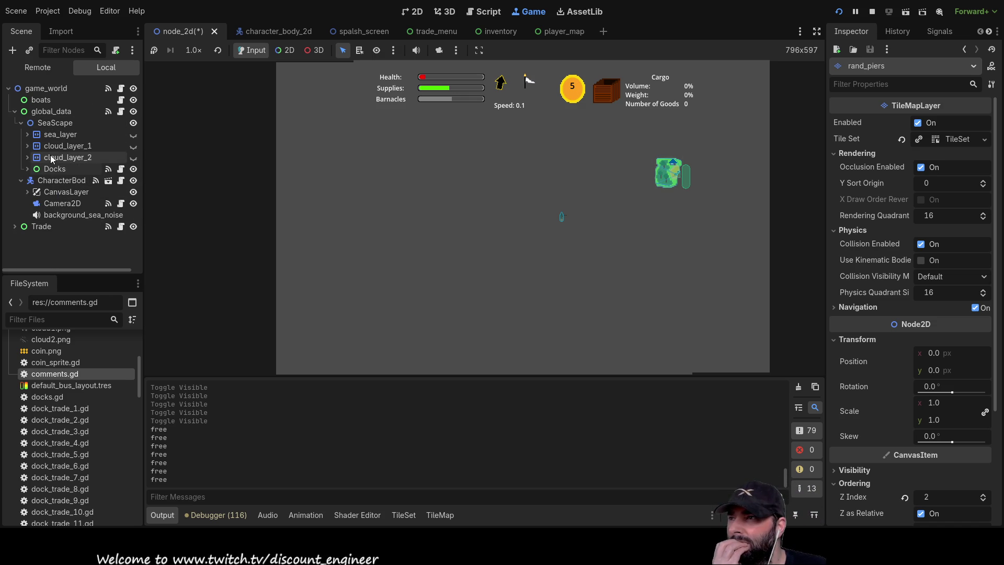
left_click(15, 226)
scroll(60, 240, "down", 1)
scroll(60, 240, "down", 2)
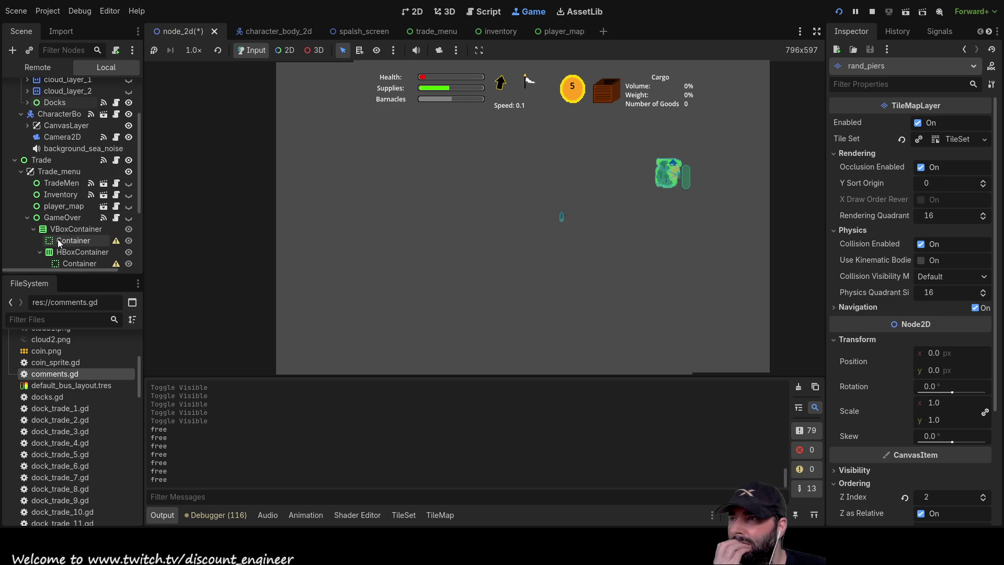
left_click(29, 218)
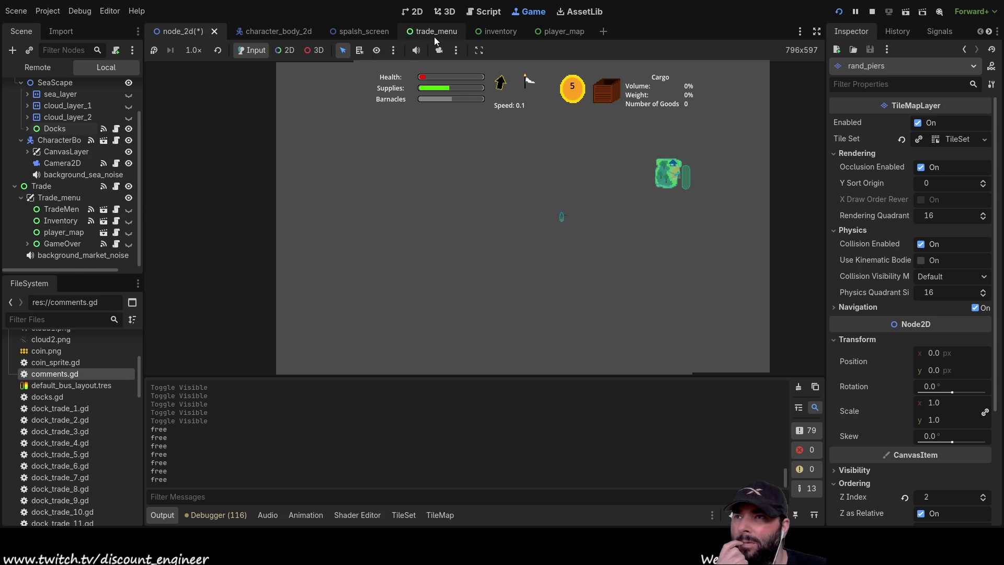
left_click(560, 32)
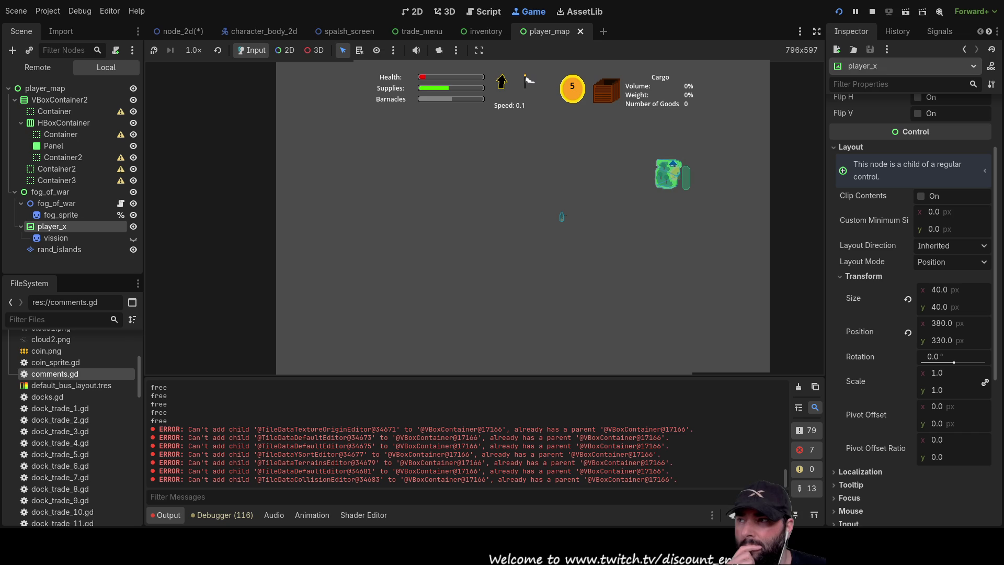
Toggle player_x's visibility and preview its red X texture in the Inspector
left_click(134, 227)
left_click(134, 226)
left_click(134, 226)
left_click(133, 226)
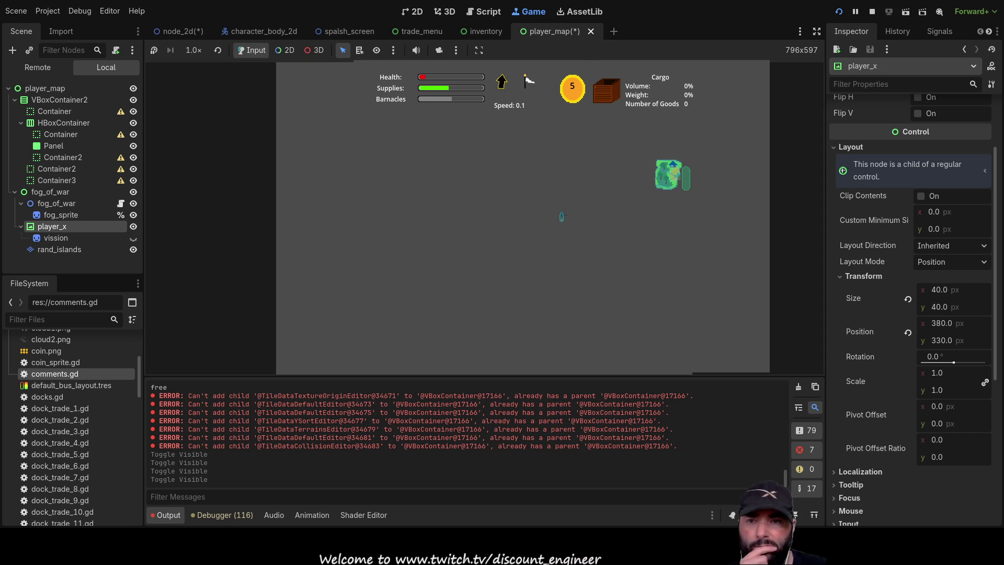
scroll(910, 314, "down", 5)
scroll(910, 314, "up", 7)
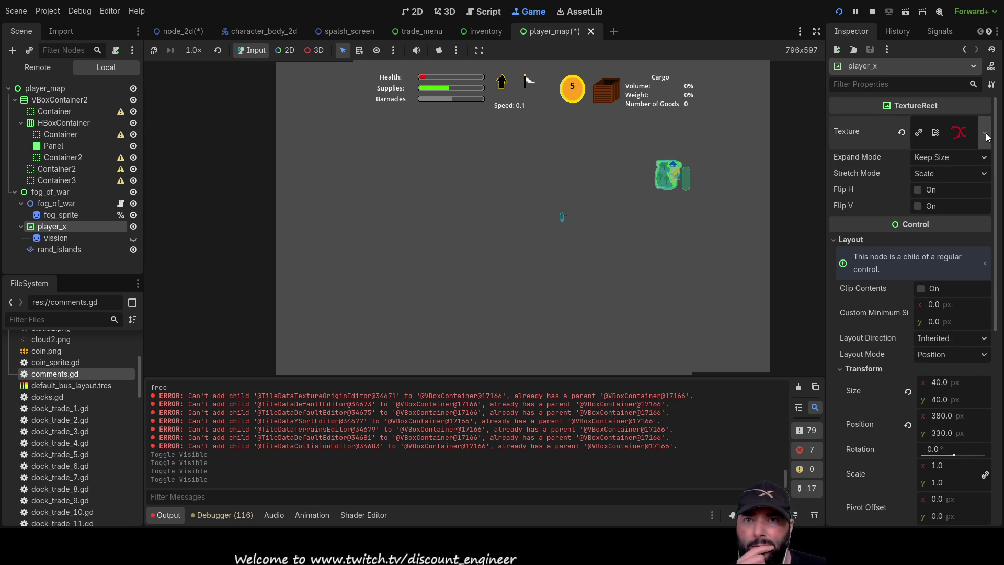
left_click(960, 135)
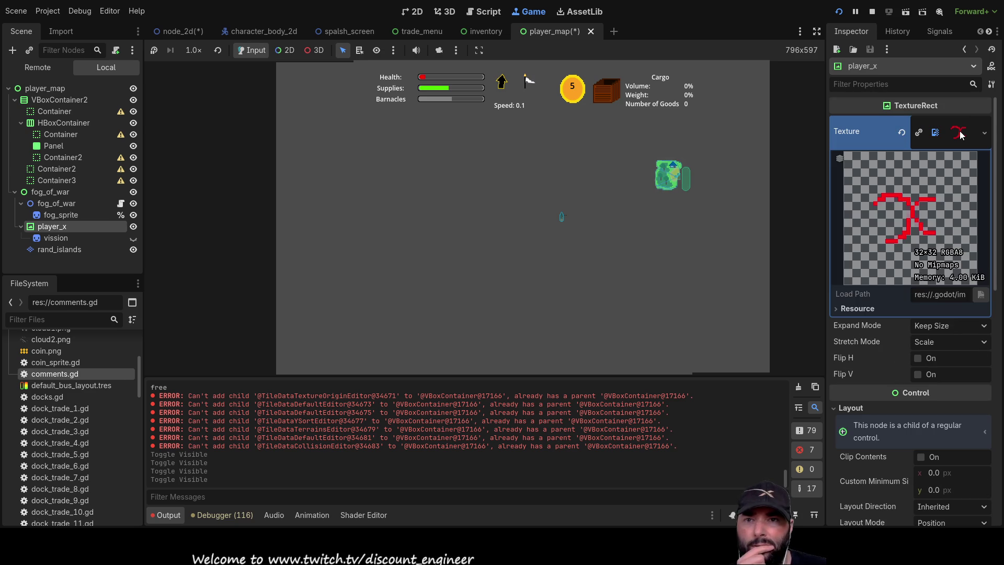
scroll(874, 409, "down", 5)
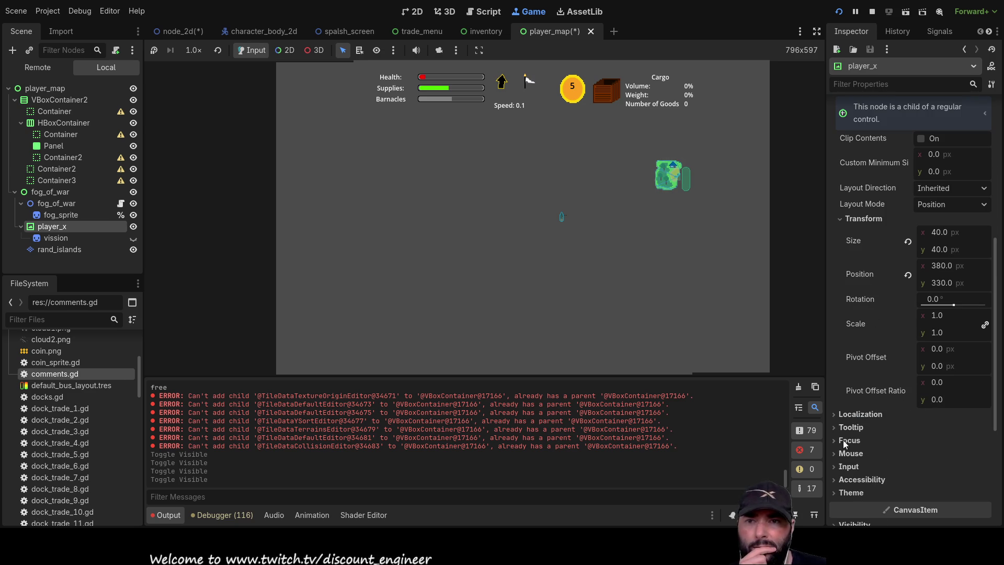
scroll(858, 359, "up", 3)
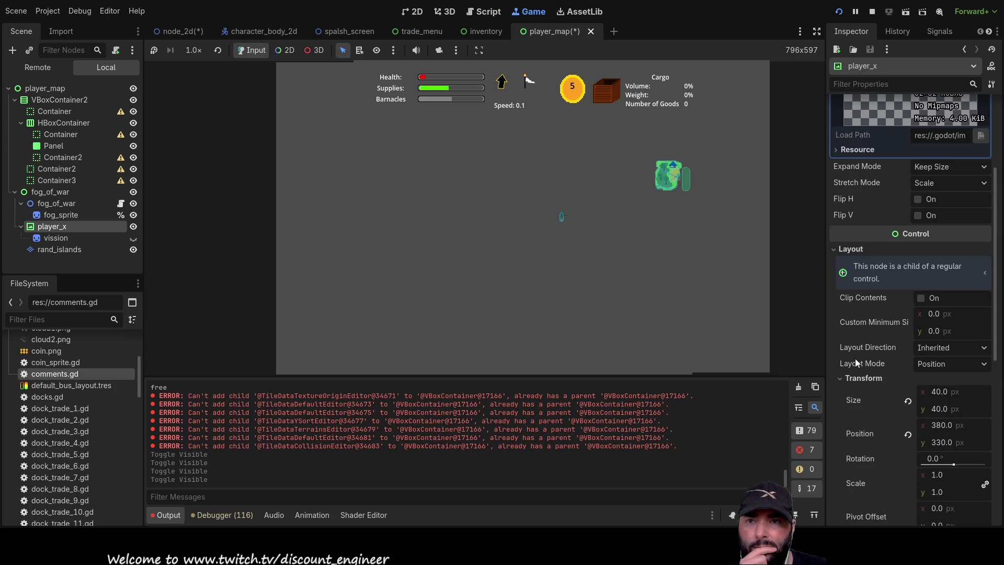
left_click(840, 380)
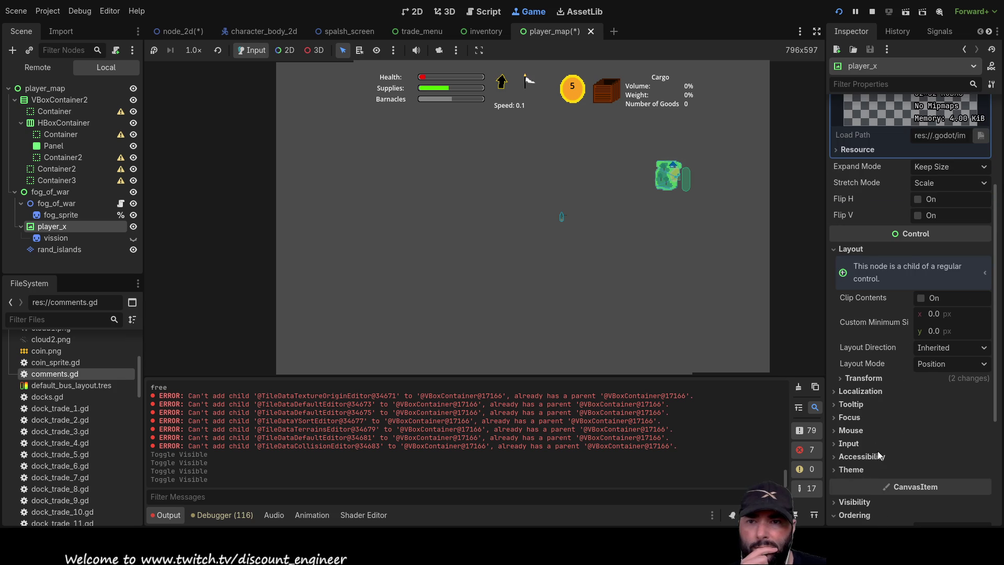
Inspect fog_sprite's empty texture and the vission sprite's soft round texture
scroll(878, 451, "up", 3)
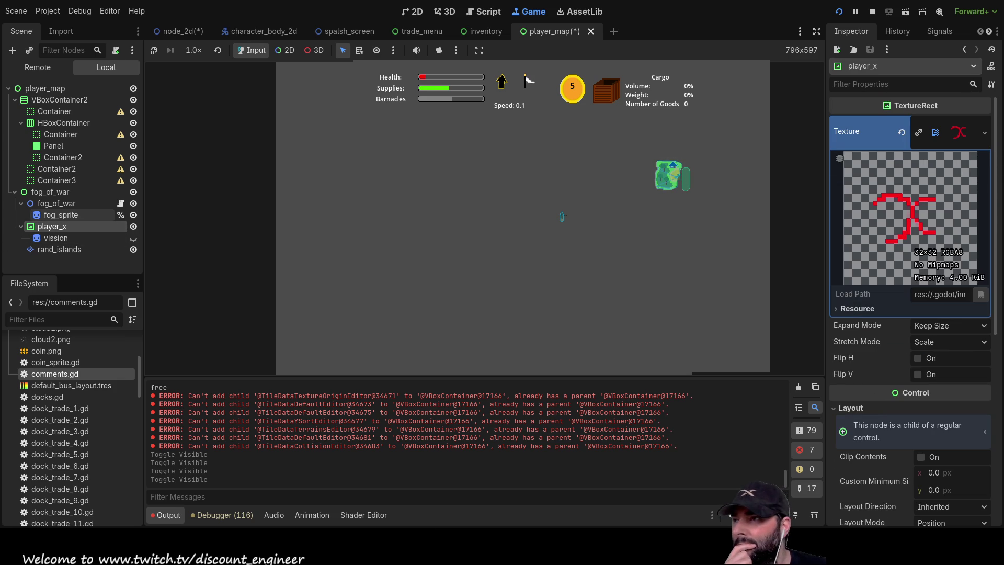
left_click(61, 215)
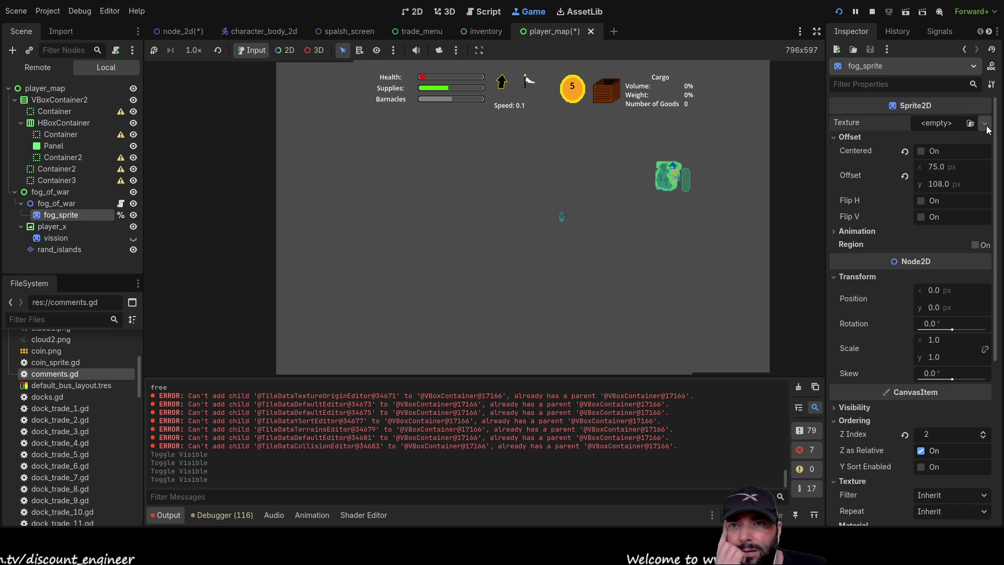
left_click(56, 238)
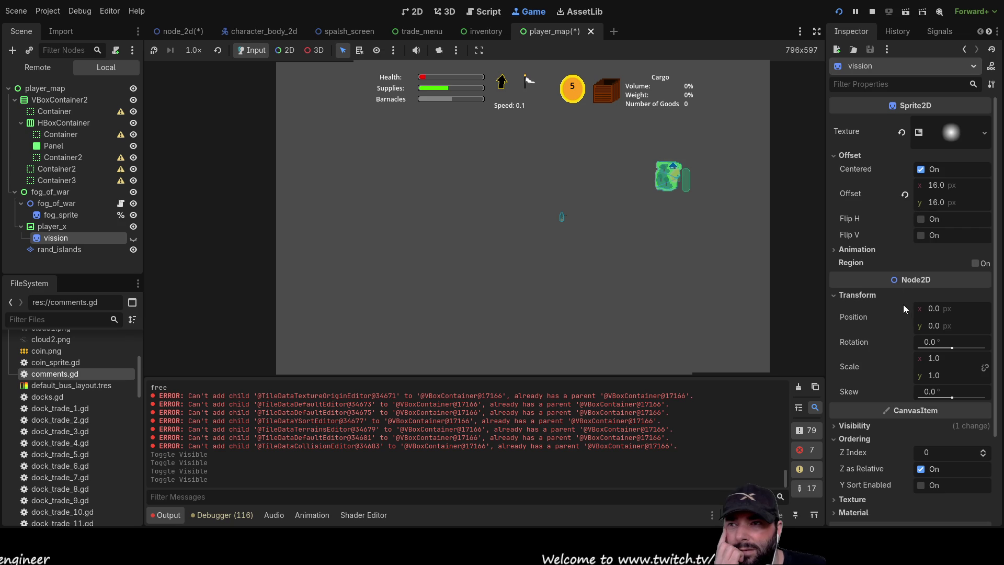
Zoom around the ship in the running game and set it sailing
scroll(582, 215, "up", 5)
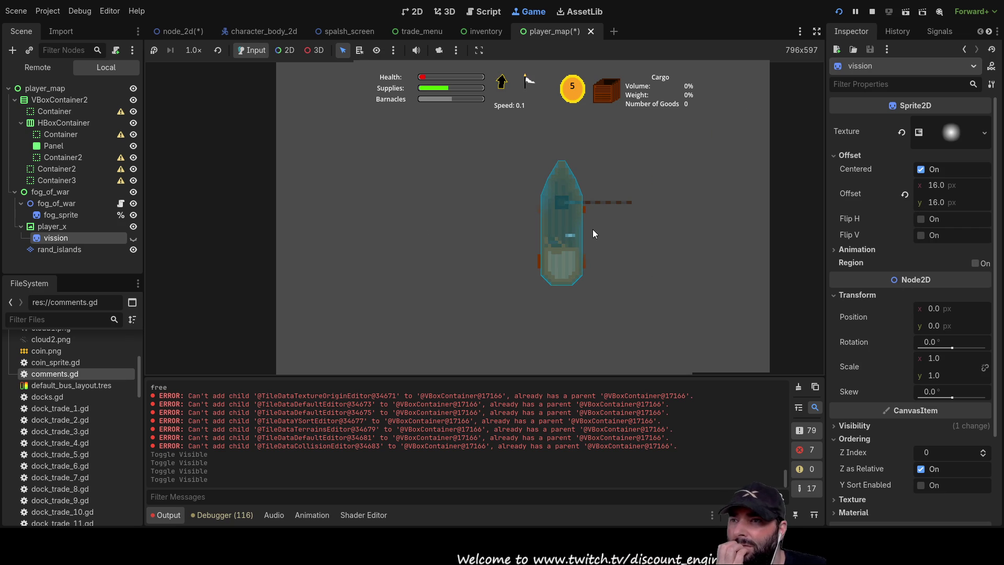
scroll(593, 229, "down", 5)
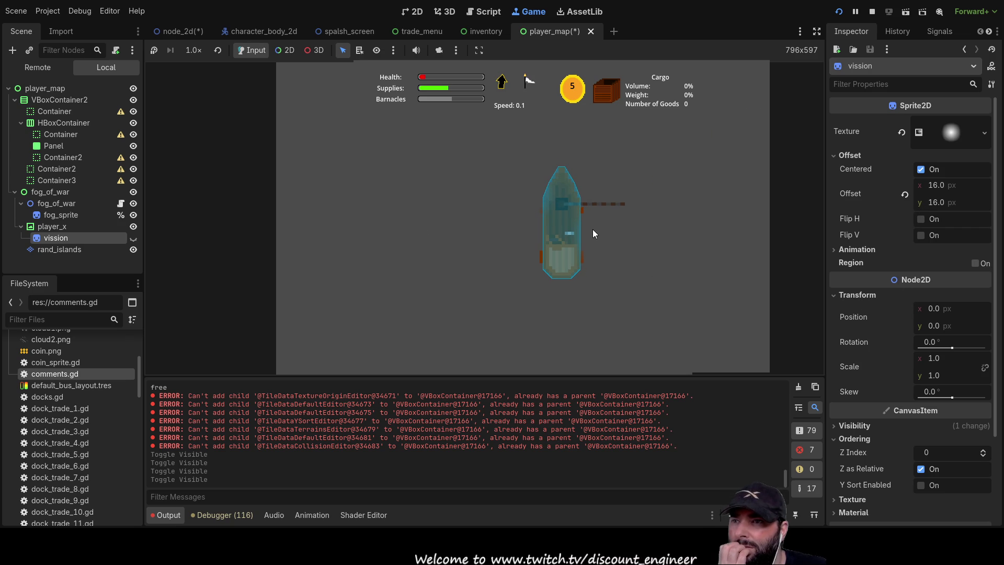
scroll(588, 230, "down", 5)
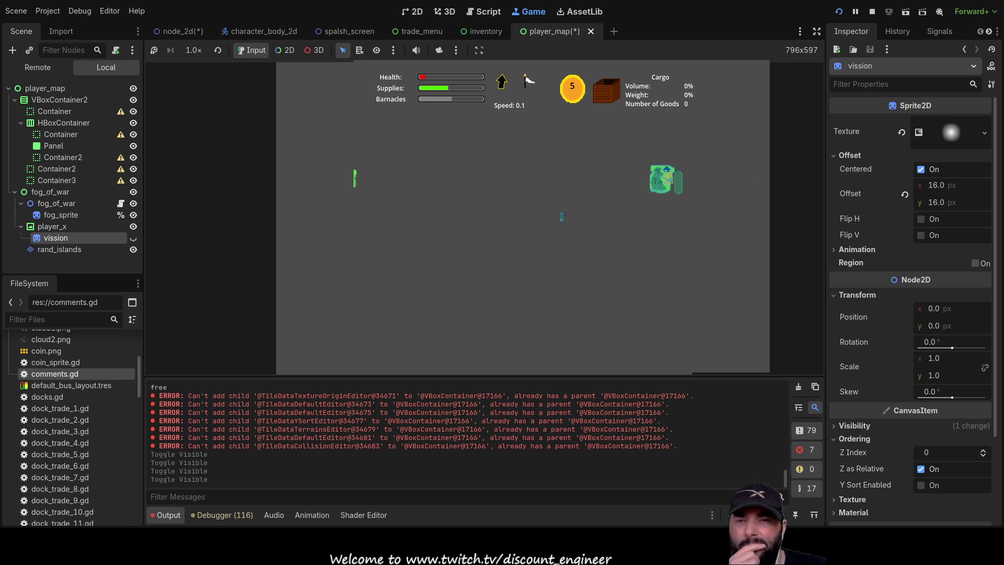
scroll(551, 209, "up", 8)
scroll(586, 221, "up", 10)
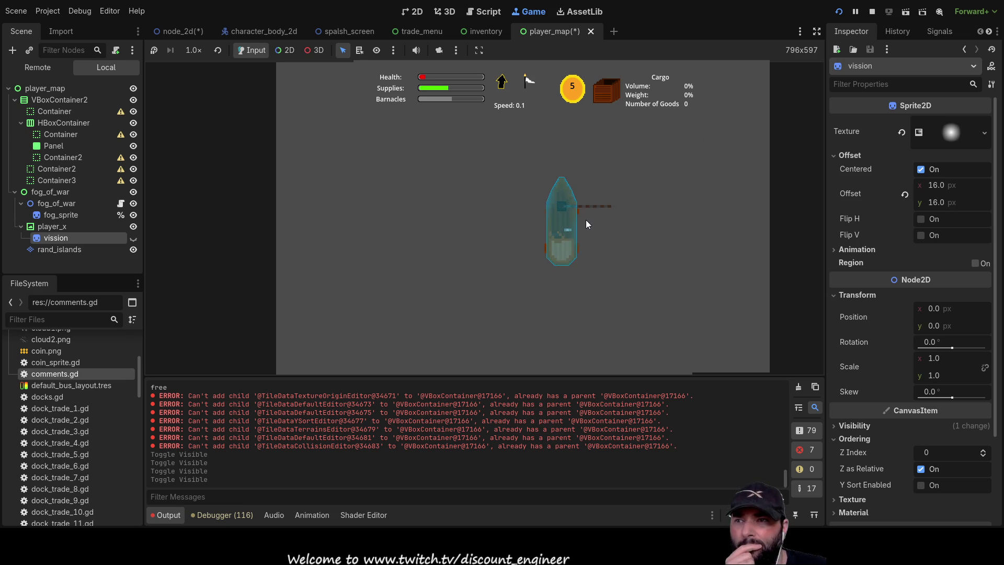
scroll(610, 224, "down", 5)
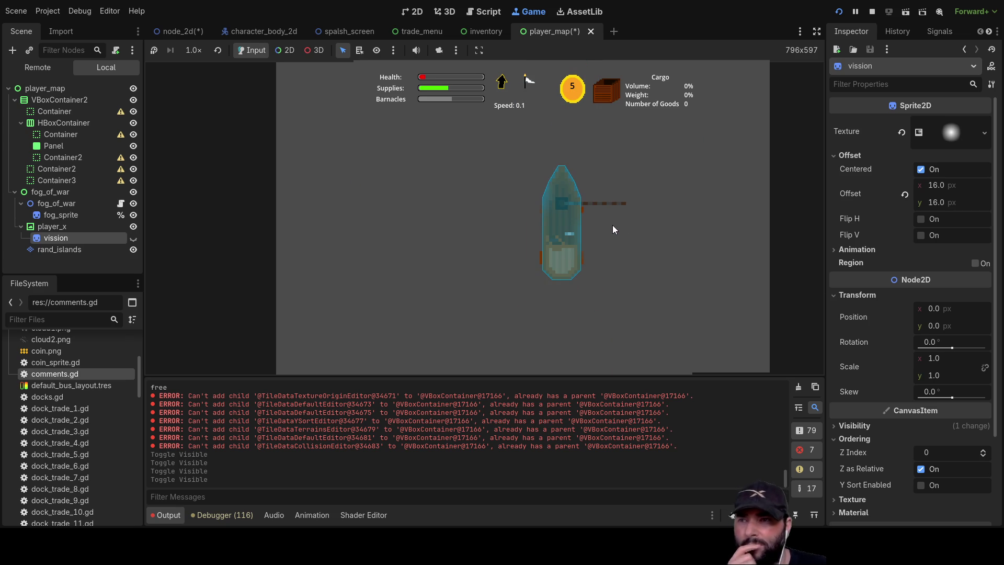
left_click(629, 237)
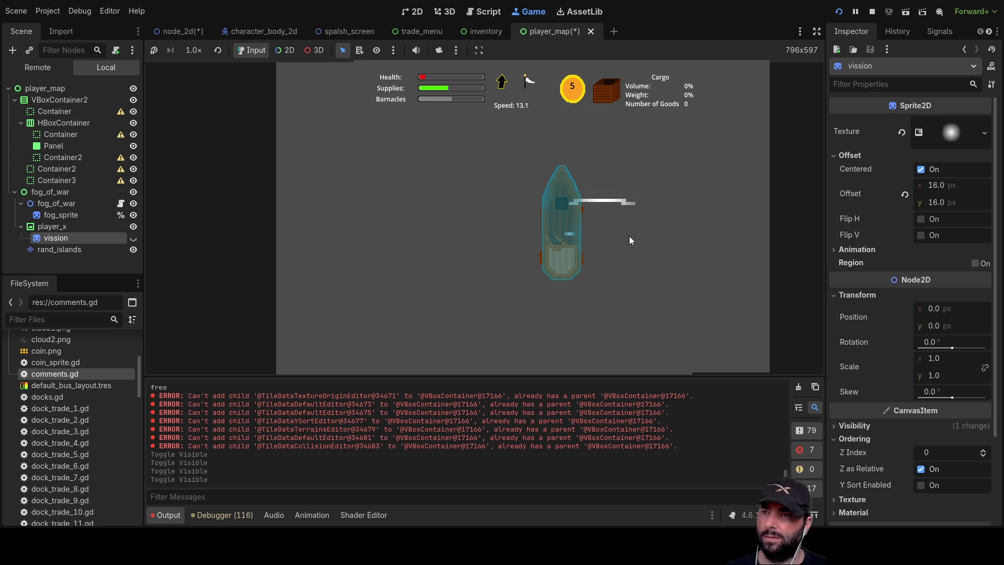
Make the vission sprite visible while the game runs
scroll(625, 233, "down", 5)
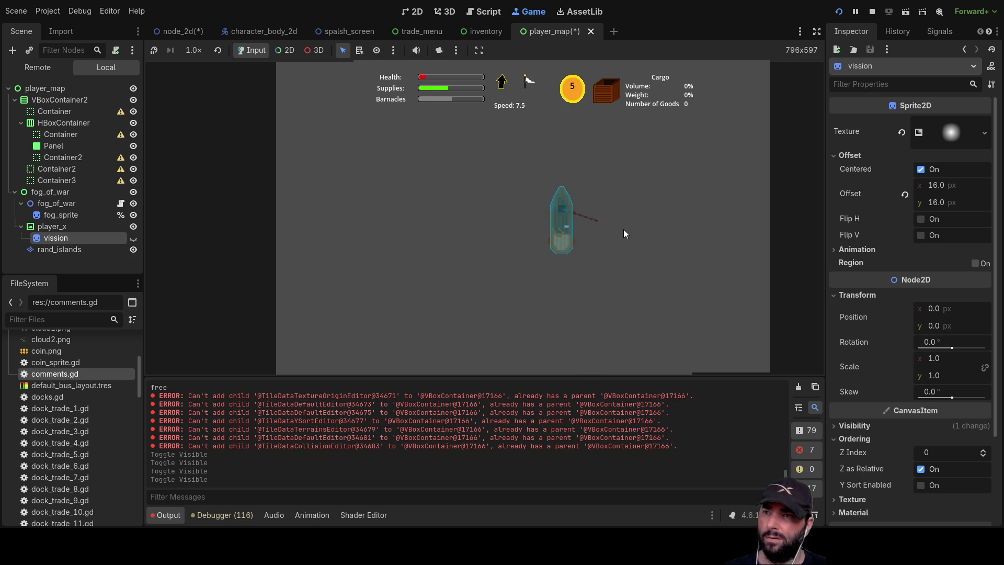
scroll(630, 258, "down", 5)
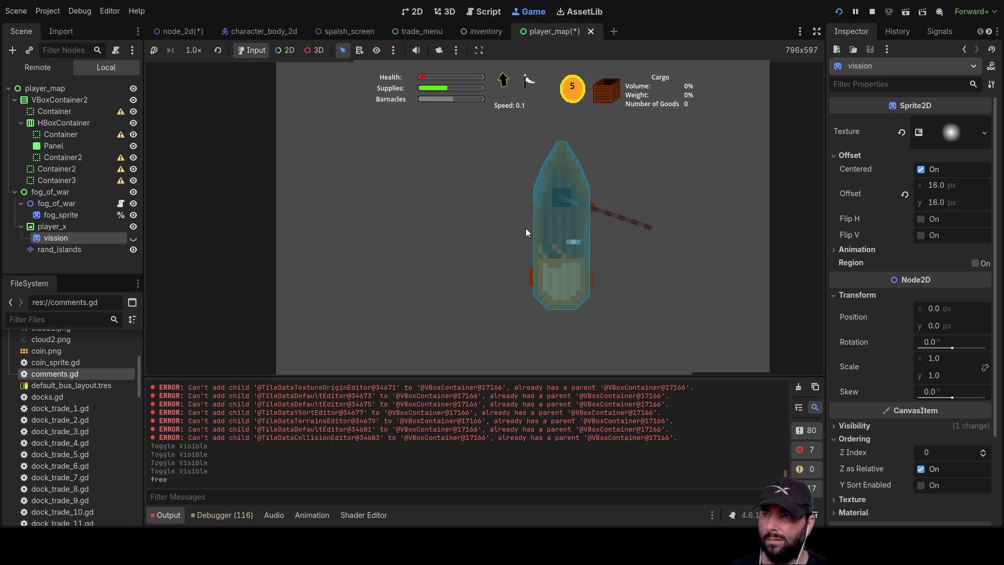
left_click(133, 239)
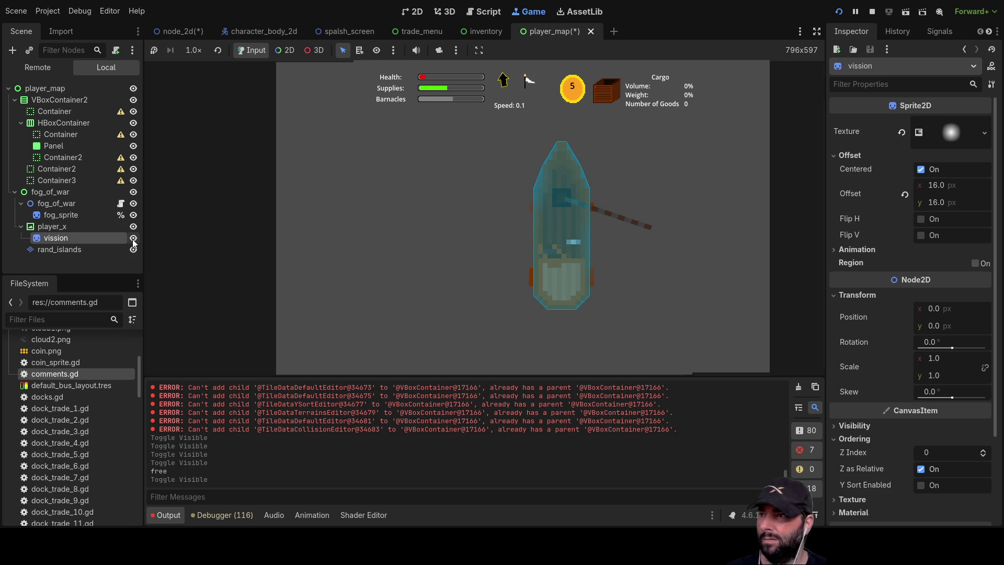
Hide the vission sprite, collapse player_x and fog_of_war, and open the in-game map with M
left_click(133, 239)
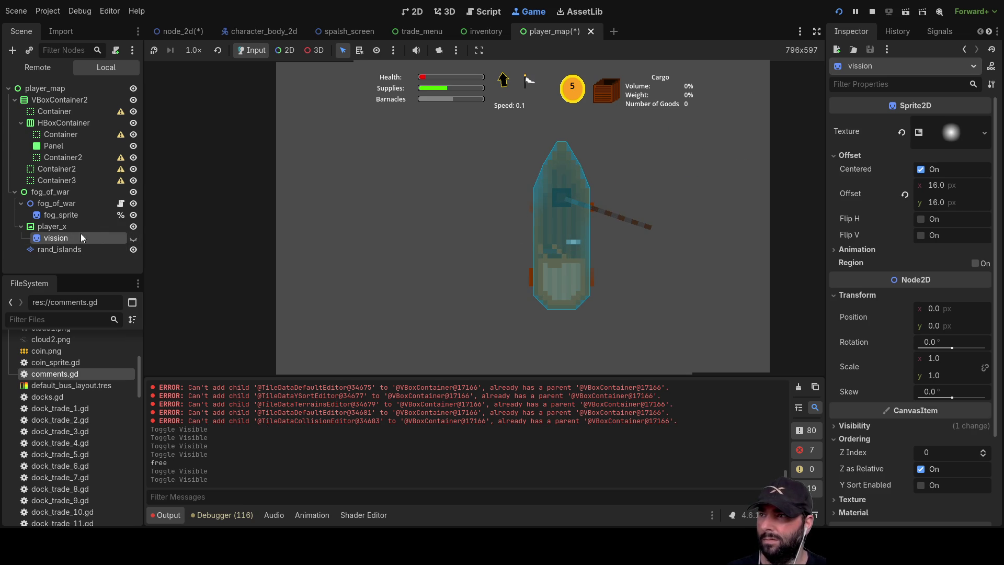
left_click(133, 239)
left_click(21, 226)
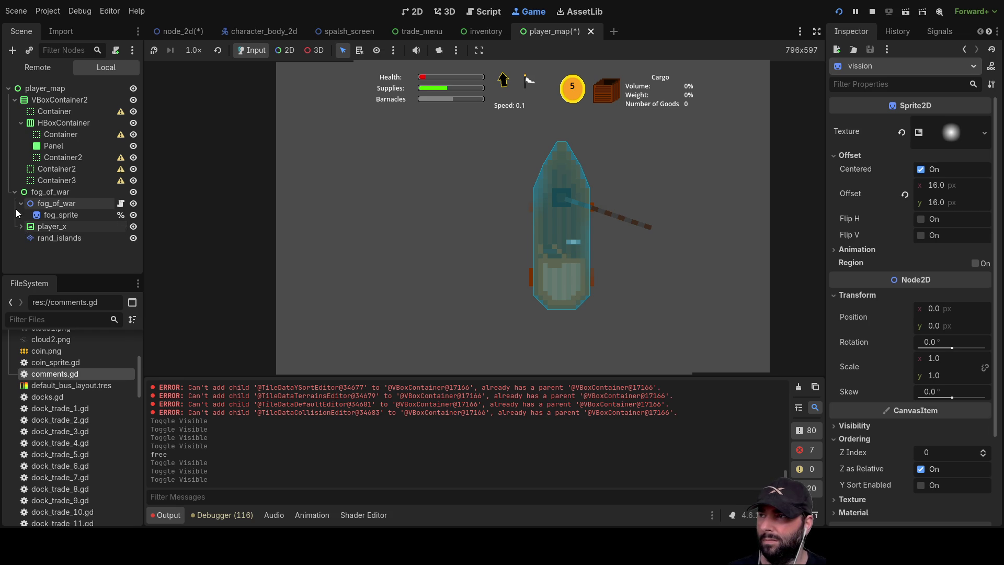
left_click(14, 192)
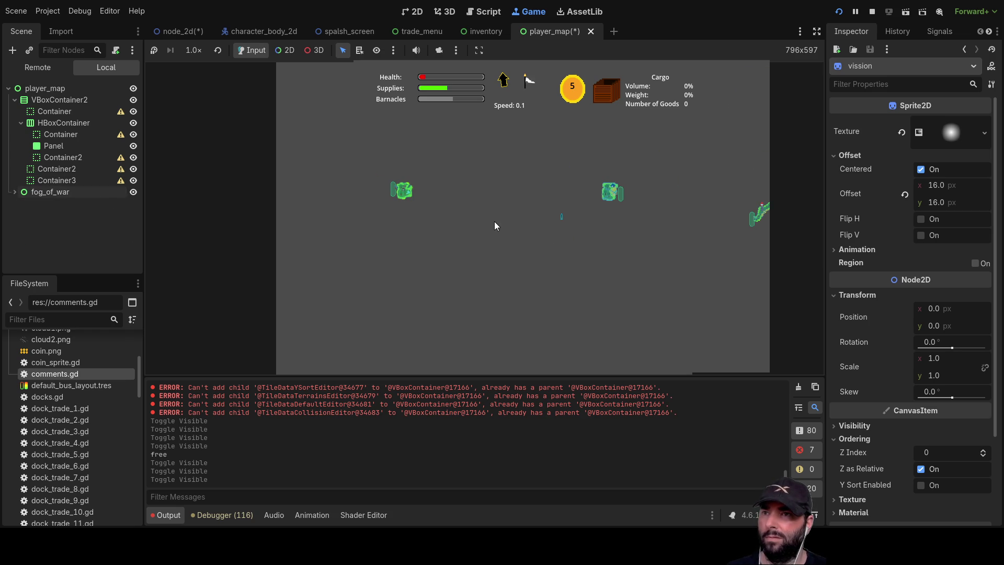
key("m")
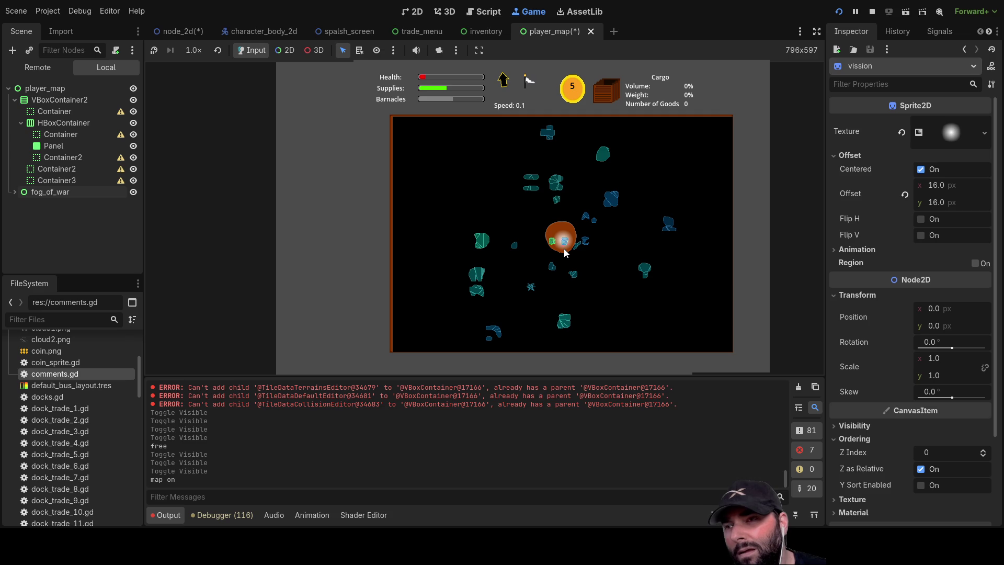
Sail the ship left while toggling the fog-of-war map, ending with the map closed
key("m")
key("m")
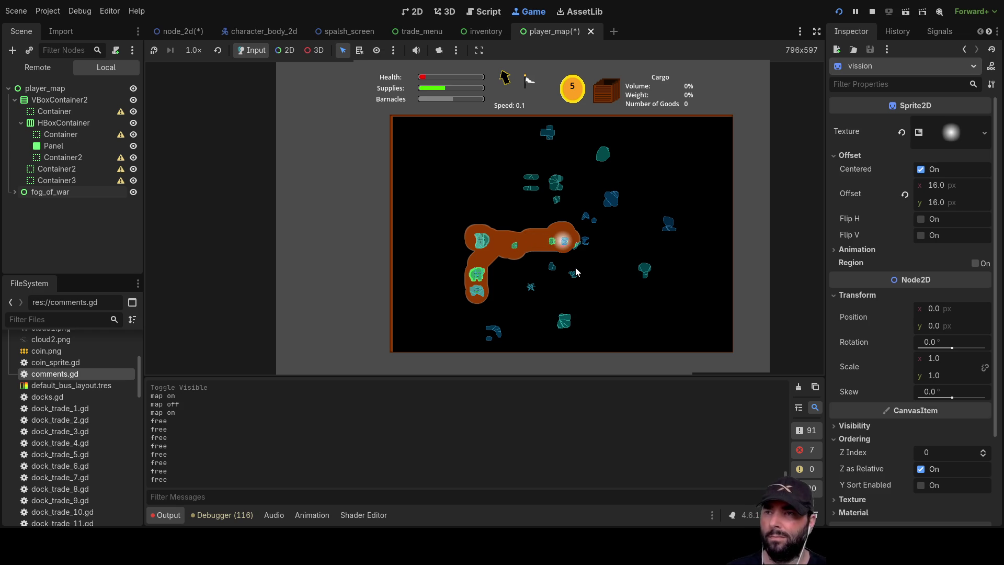
key("m")
key("m")
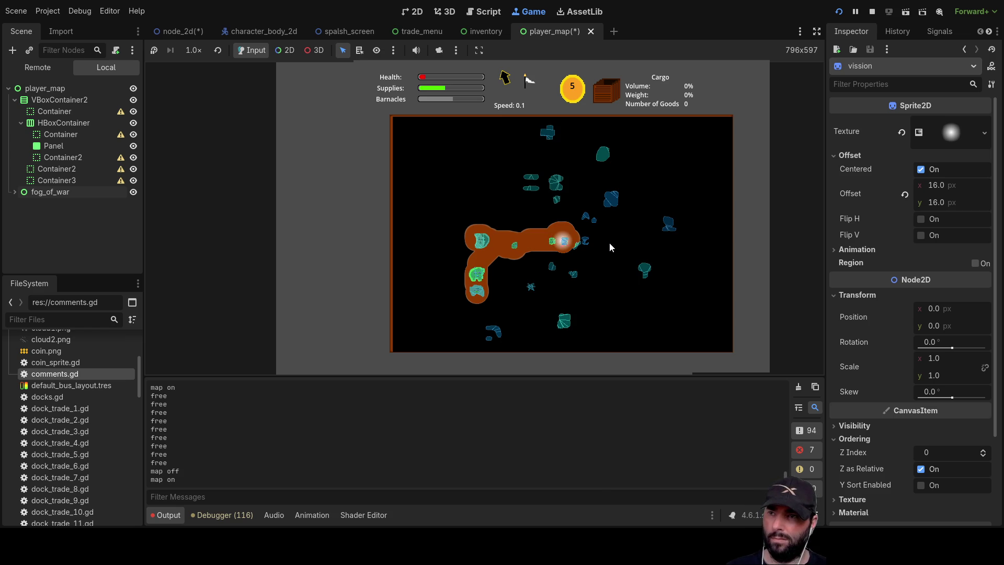
key("Left")
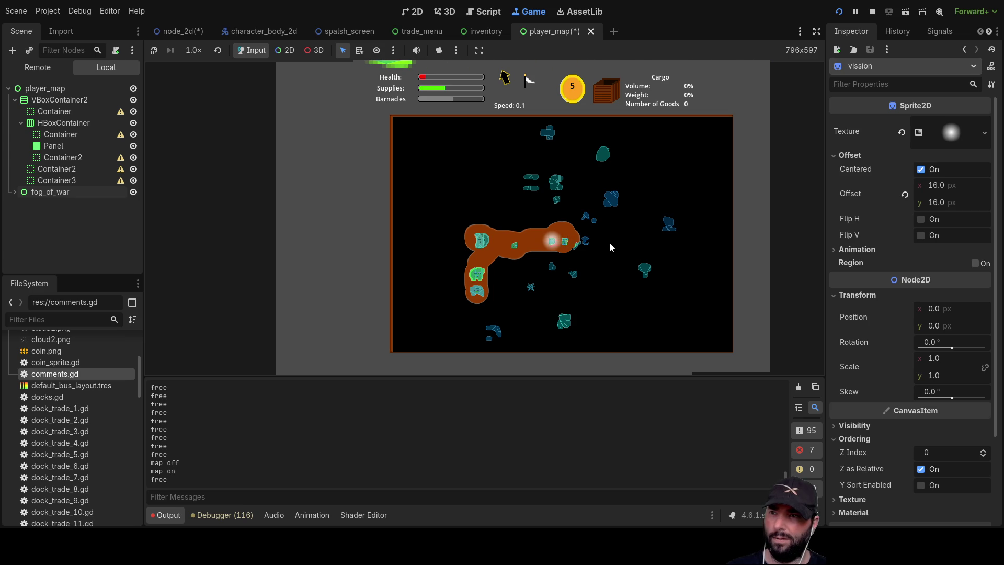
key("Left")
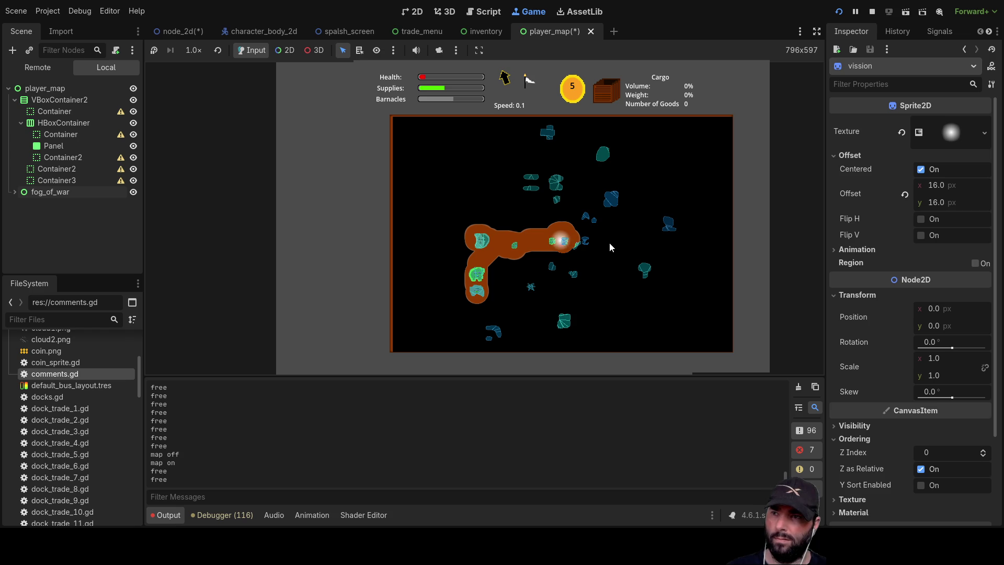
key("m")
key("m")
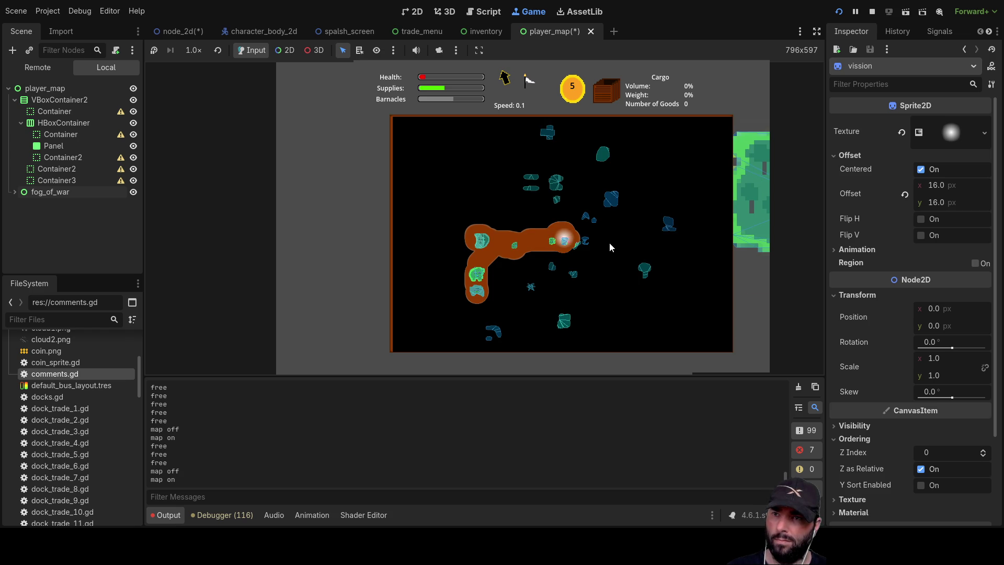
key("m")
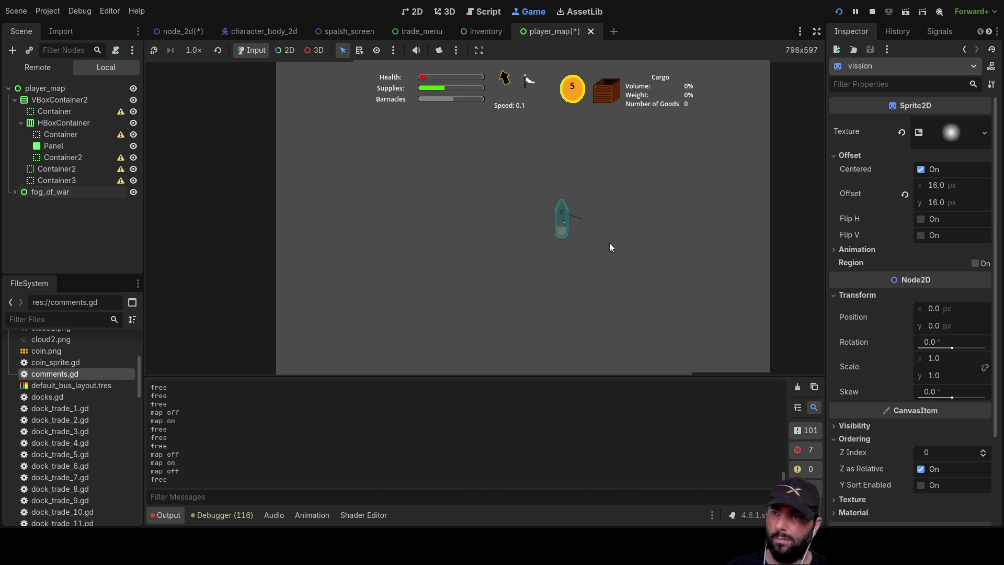
Zoom the game camera out and toggle the fog-of-war map, closing it to see the ship
scroll(601, 244, "down", 3)
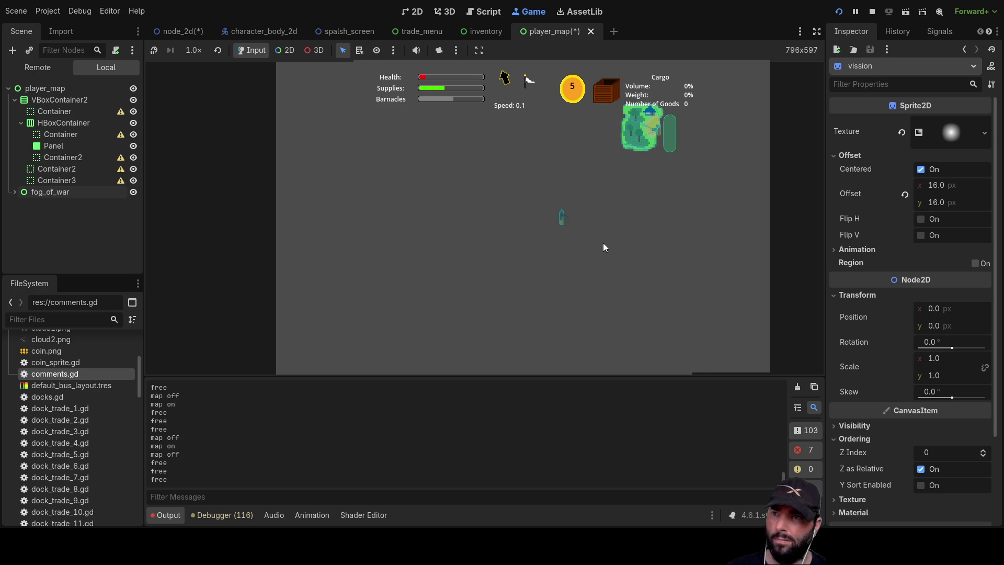
key("m")
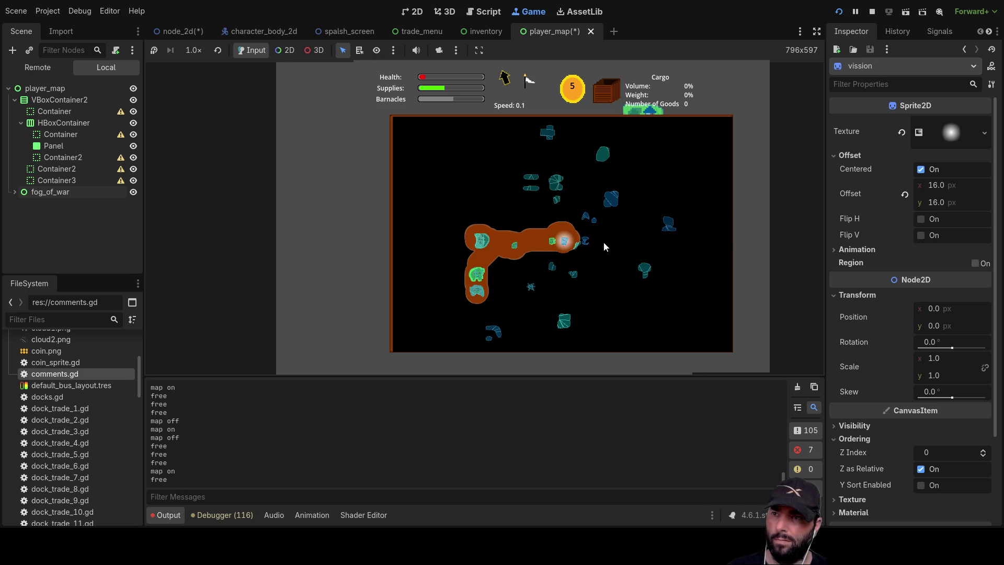
key("m")
key("m")
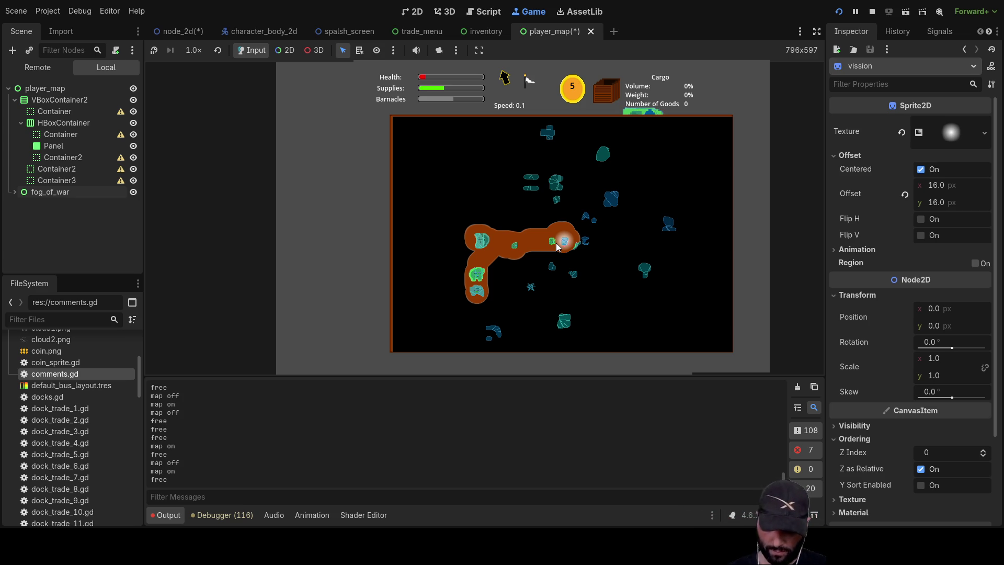
key("m")
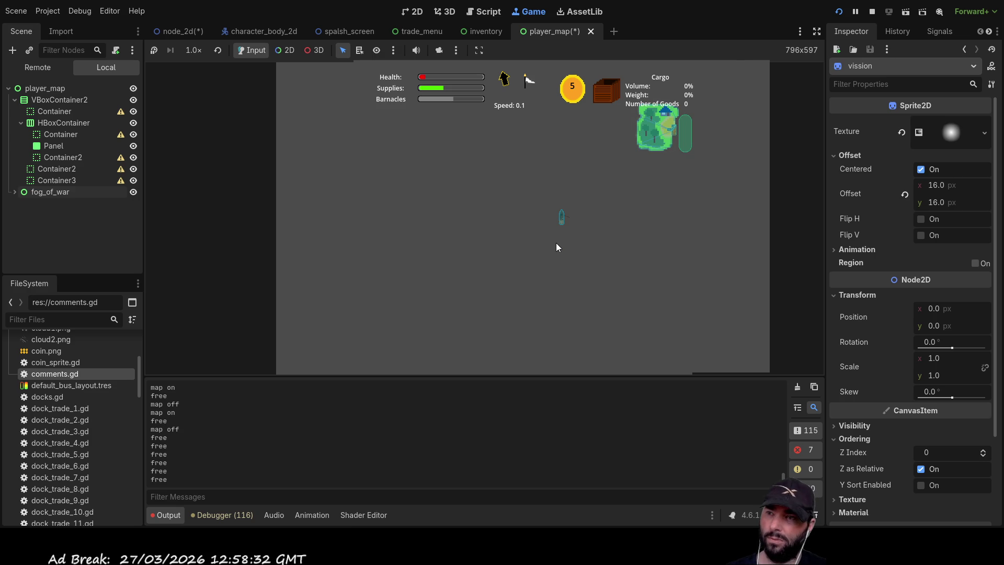
Zoom back in and toggle the map a few more times, leaving it hidden, then return to game_world
scroll(580, 219, "up", 5)
key("m")
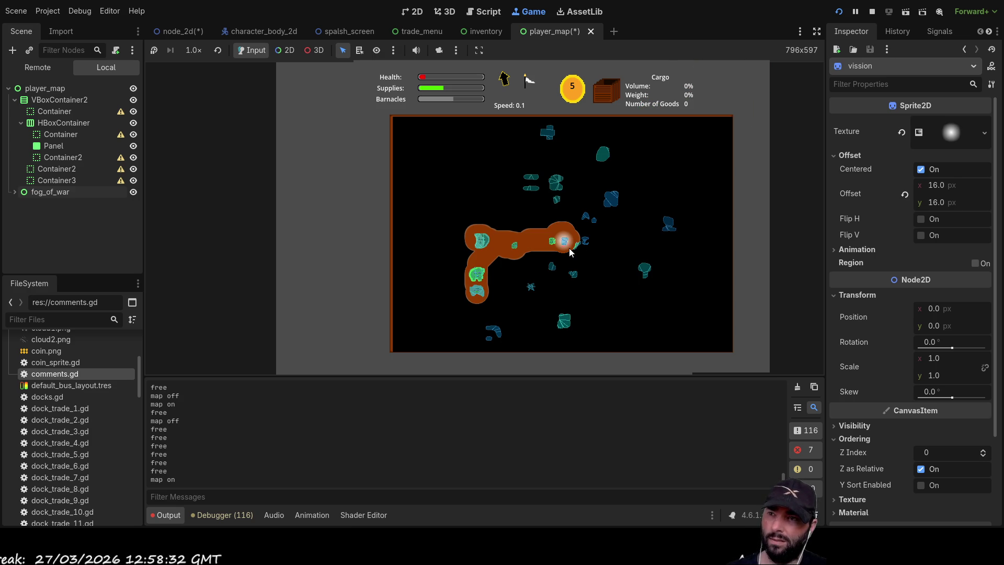
key("m")
key("m")
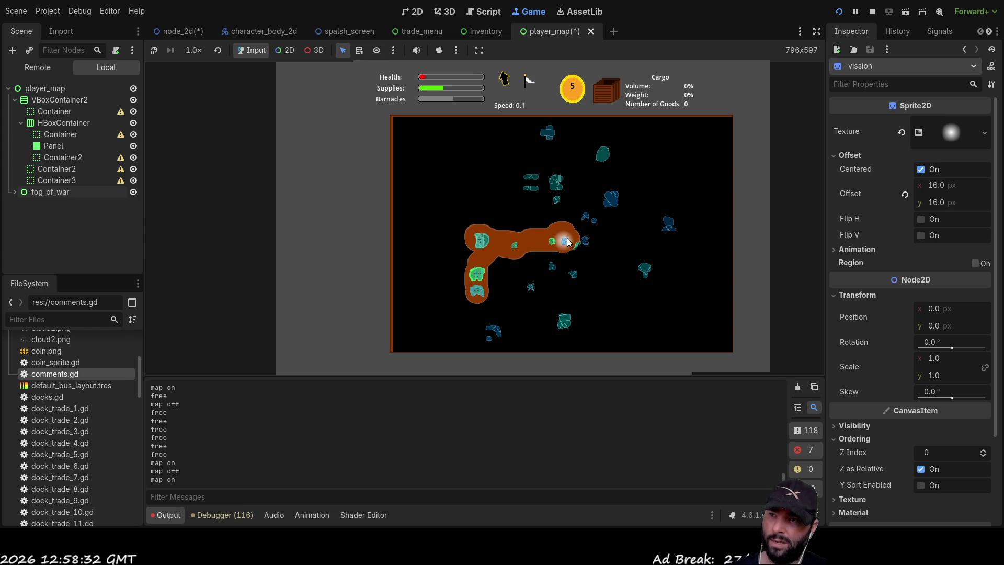
key("m")
key("m")
key("m")
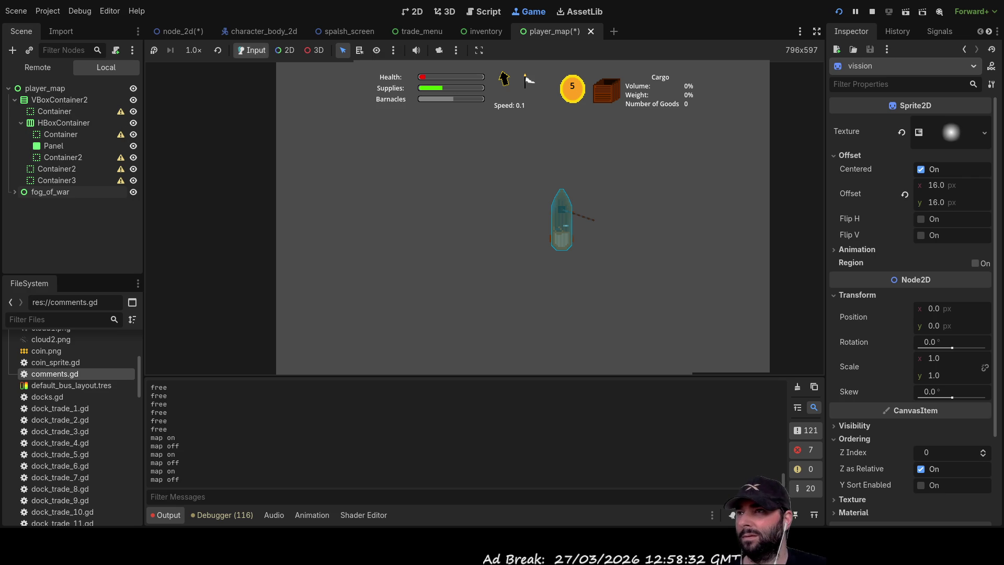
left_click(178, 31)
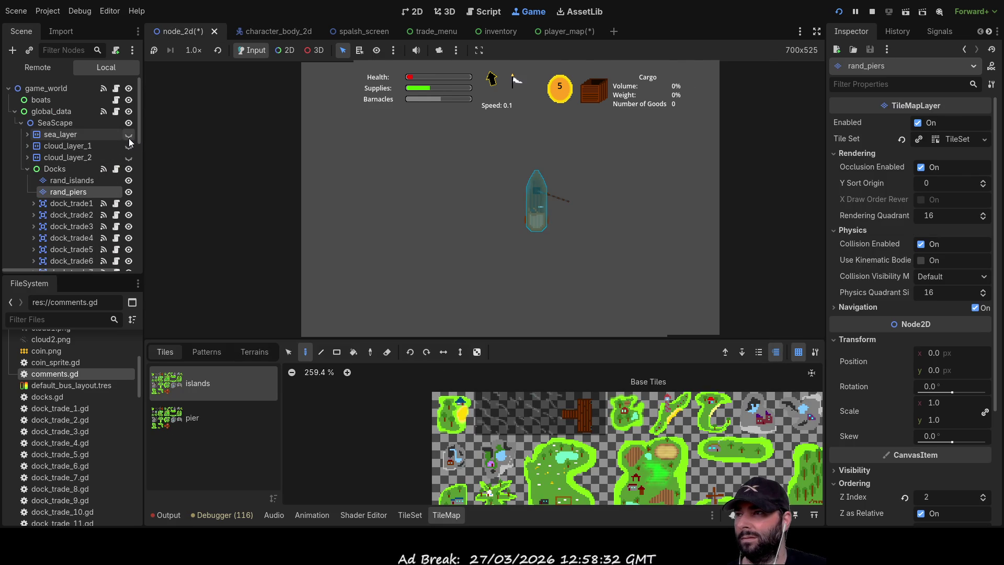
Make sea_layer, cloud_layer_1 and cloud_layer_2 visible, then stop the running game
left_click(129, 136)
left_click(129, 146)
left_click(129, 157)
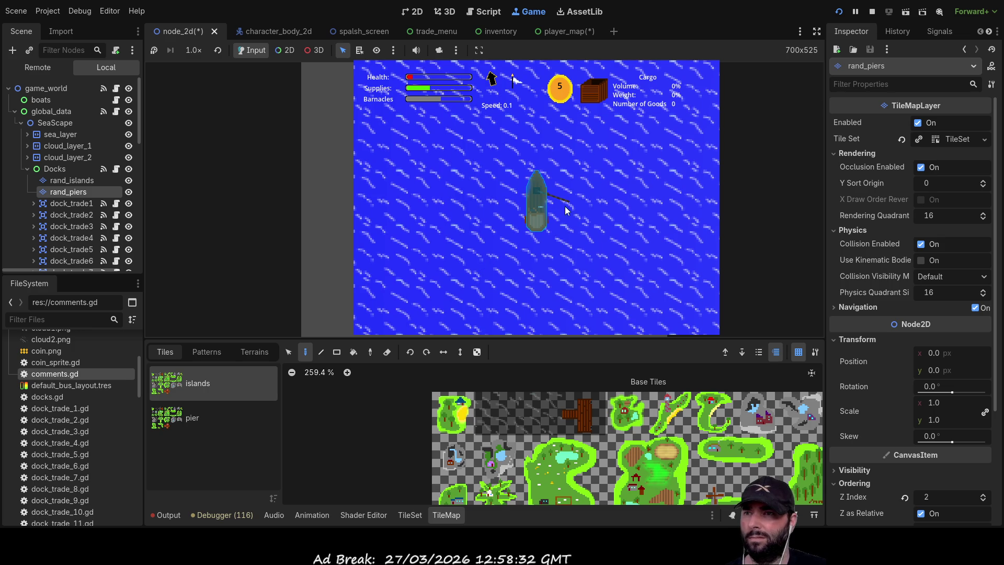
key("F8")
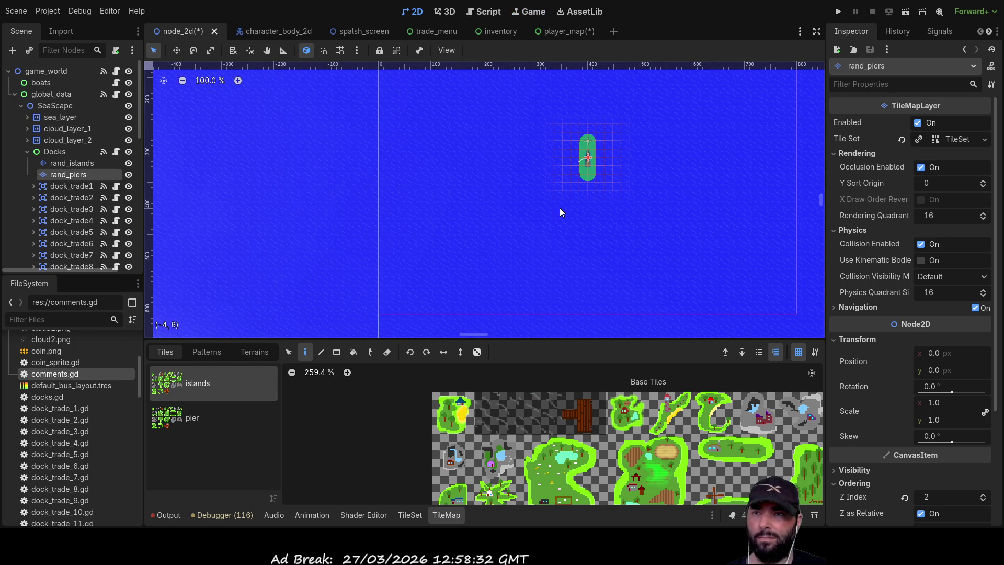
Collapse the Docks group in the Scene tree and return to the player_map scene
scroll(76, 183, "down", 5)
scroll(80, 198, "down", 4)
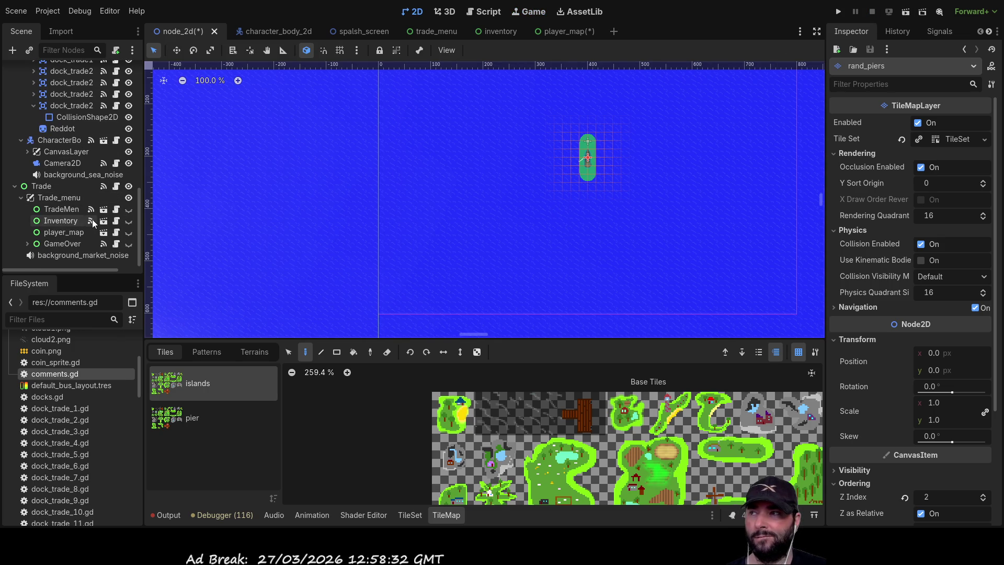
scroll(89, 219, "up", 5)
scroll(89, 218, "up", 5)
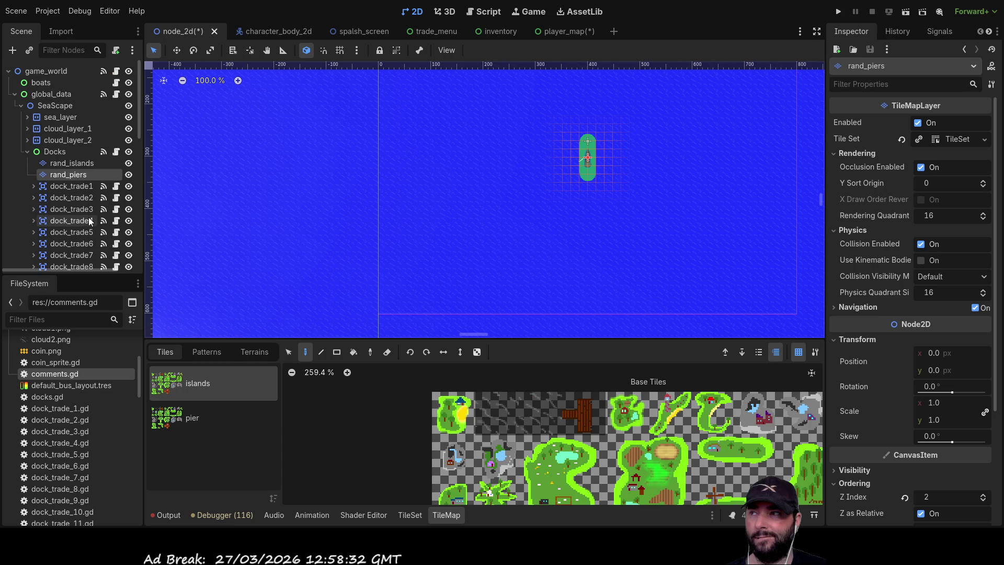
left_click(27, 152)
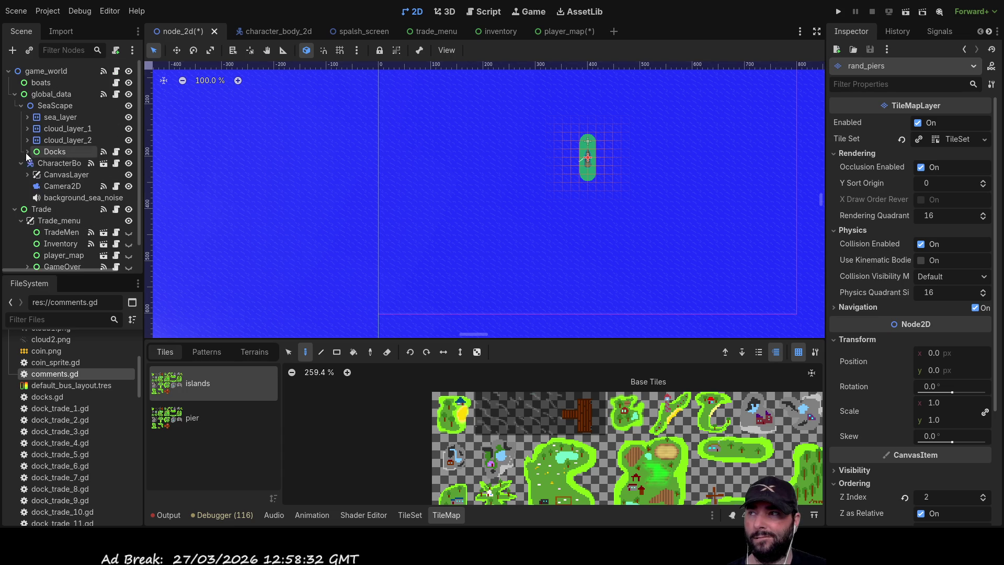
scroll(83, 196, "down", 2)
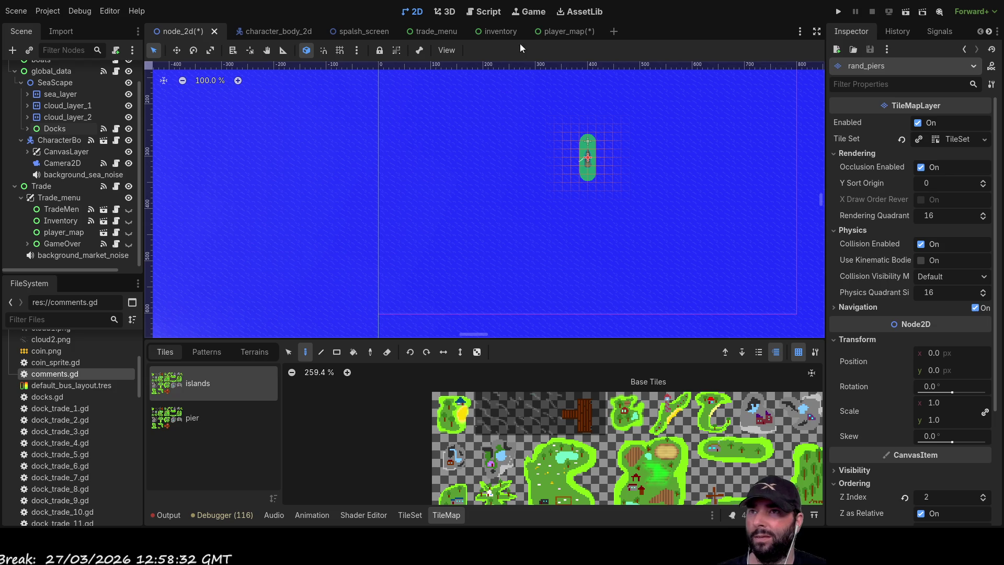
left_click(551, 30)
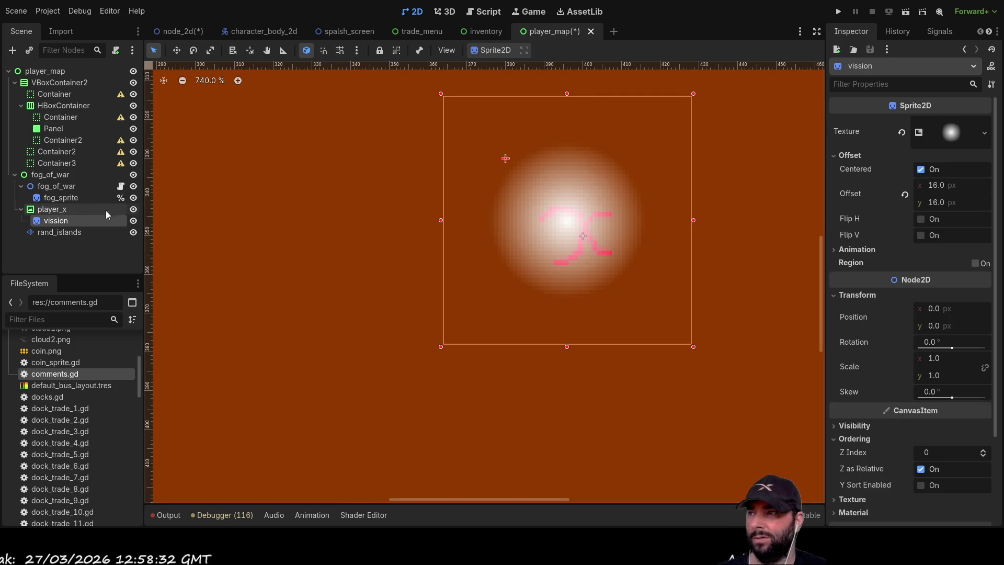
Delete the only Physics Layers element from rand_islands' TileSet, then run the project
left_click(66, 233)
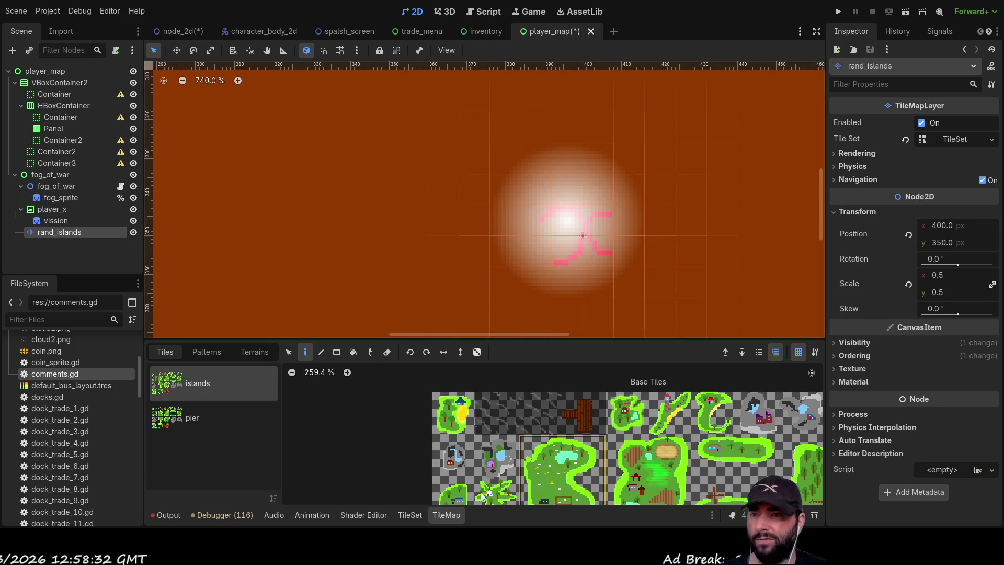
left_click(981, 139)
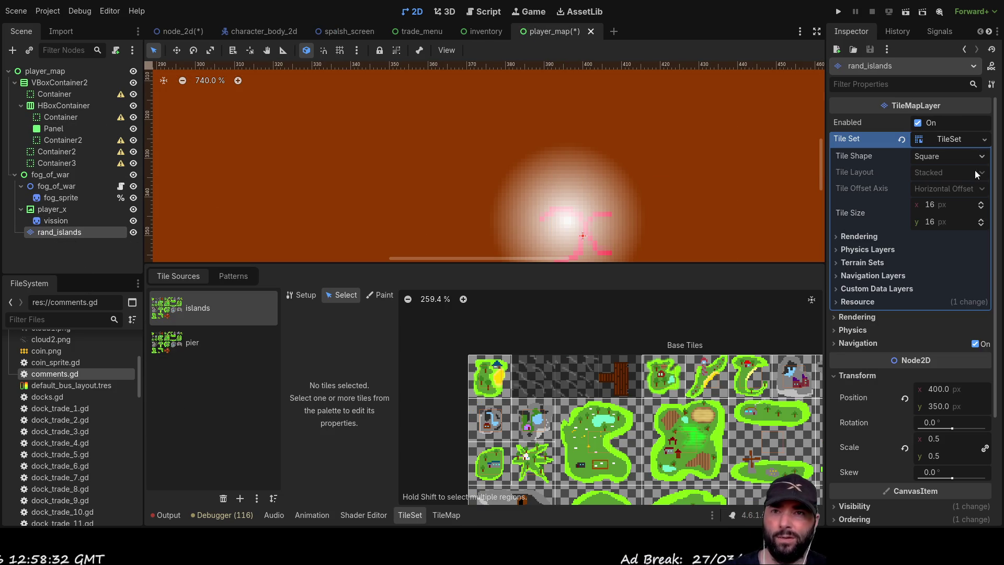
left_click(837, 250)
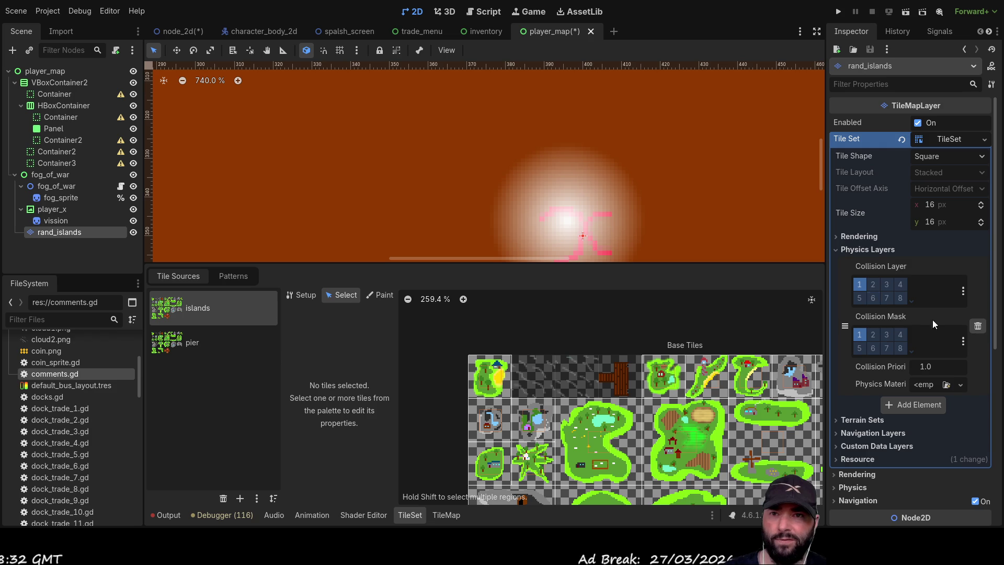
left_click(978, 326)
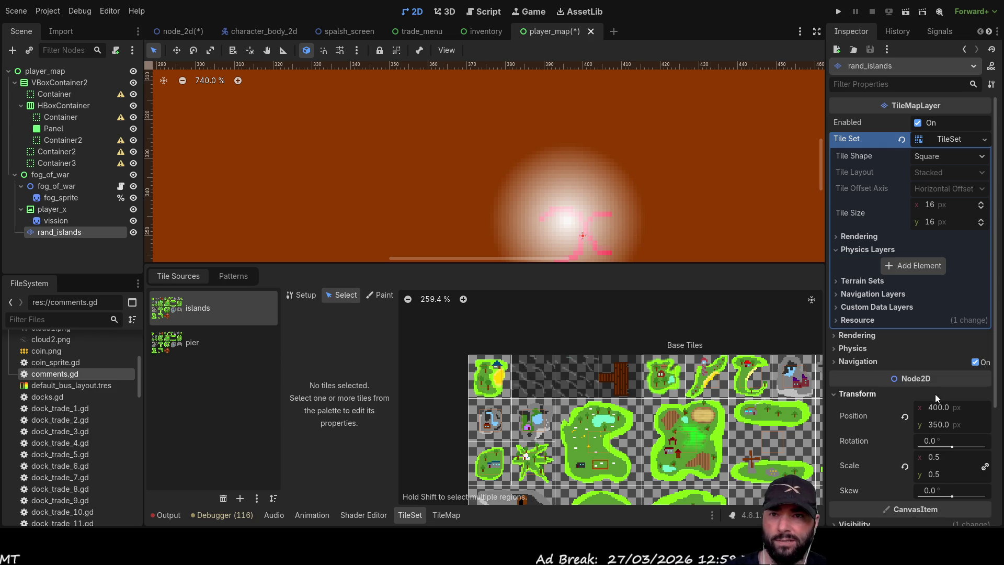
left_click(835, 250)
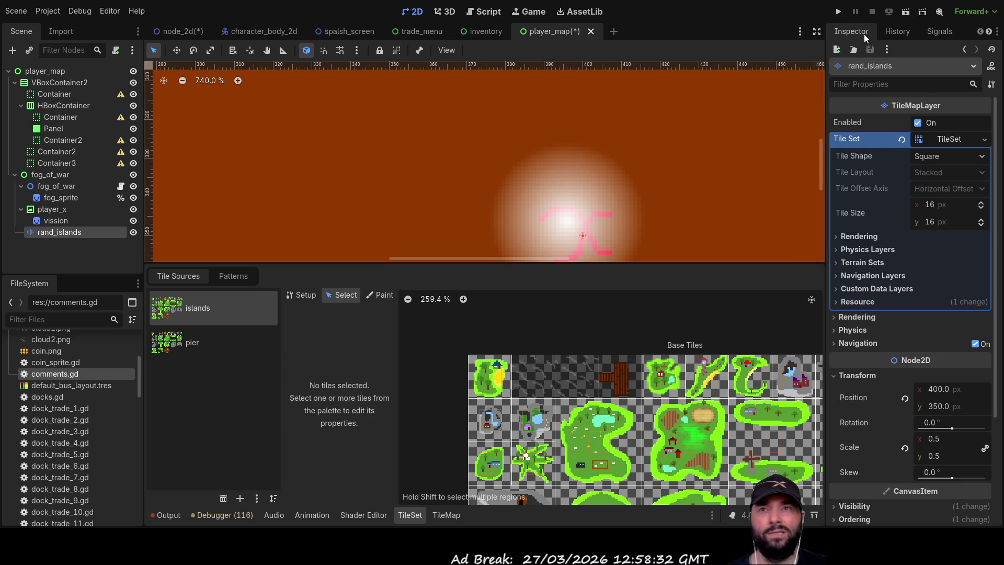
left_click(840, 11)
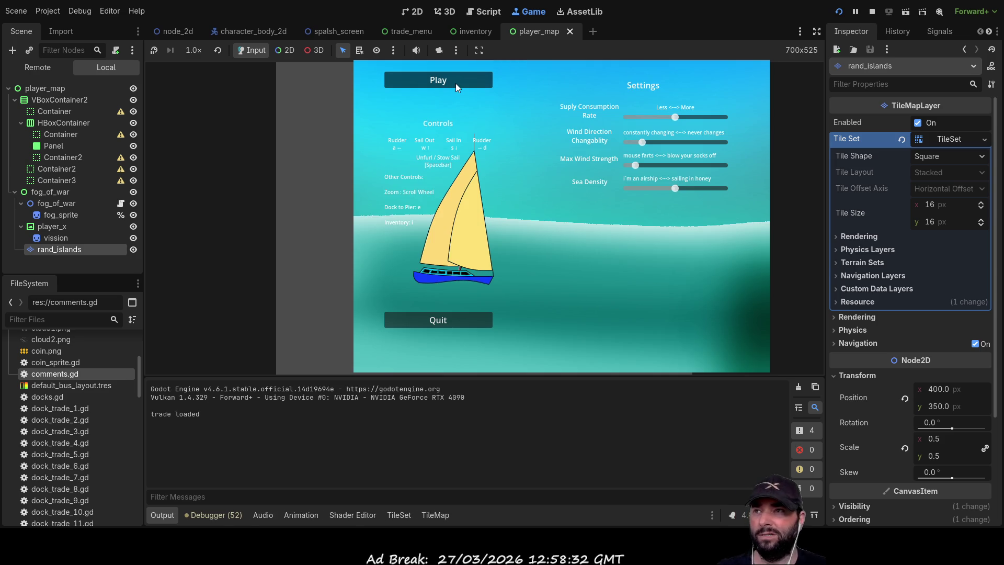
Start a game from the main menu, sail with the map hidden, then reopen the fog-of-war map
key("Return")
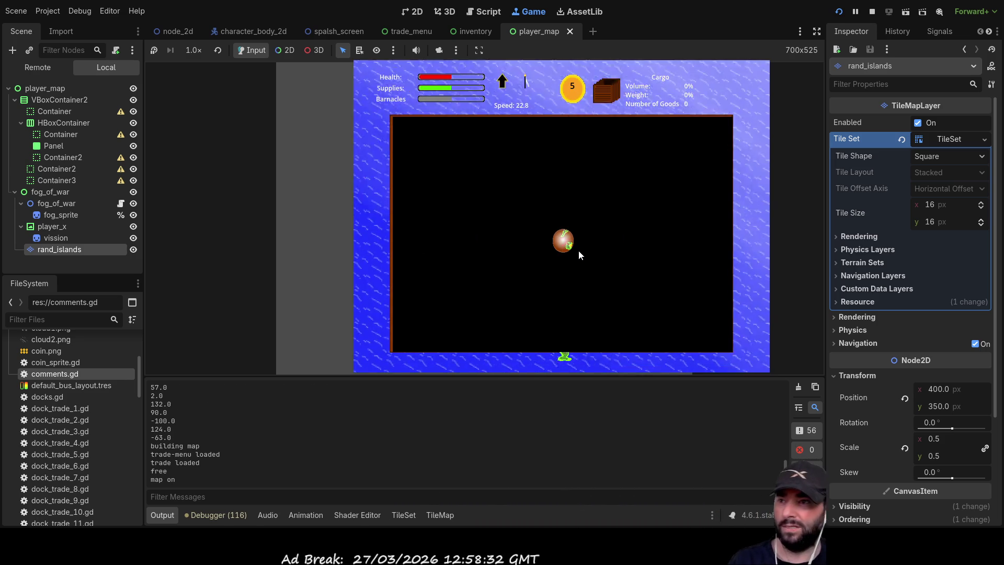
key("m")
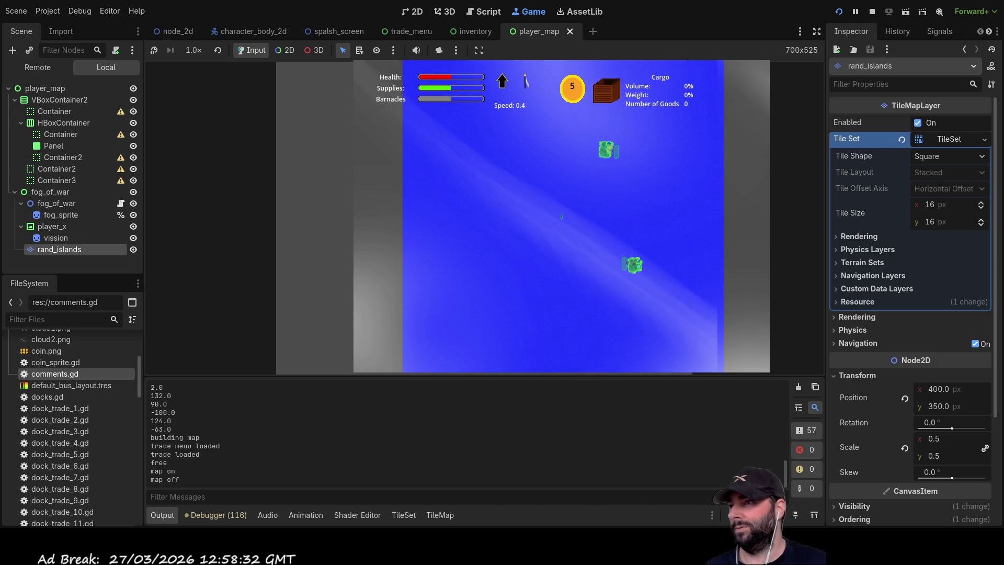
key("m")
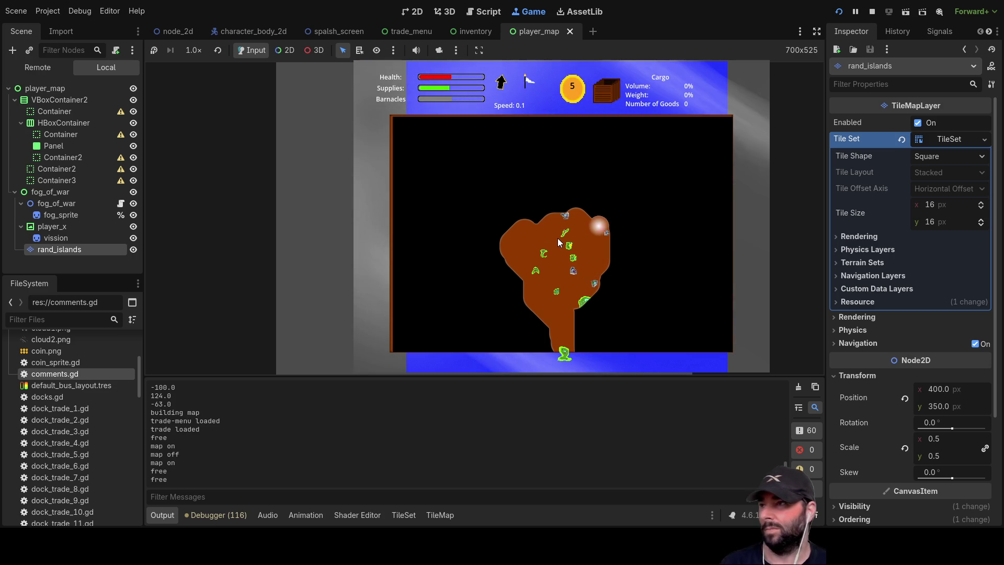
Hide the vission glow sprite, stop the game, and open the splash_screen scene
left_click(134, 238)
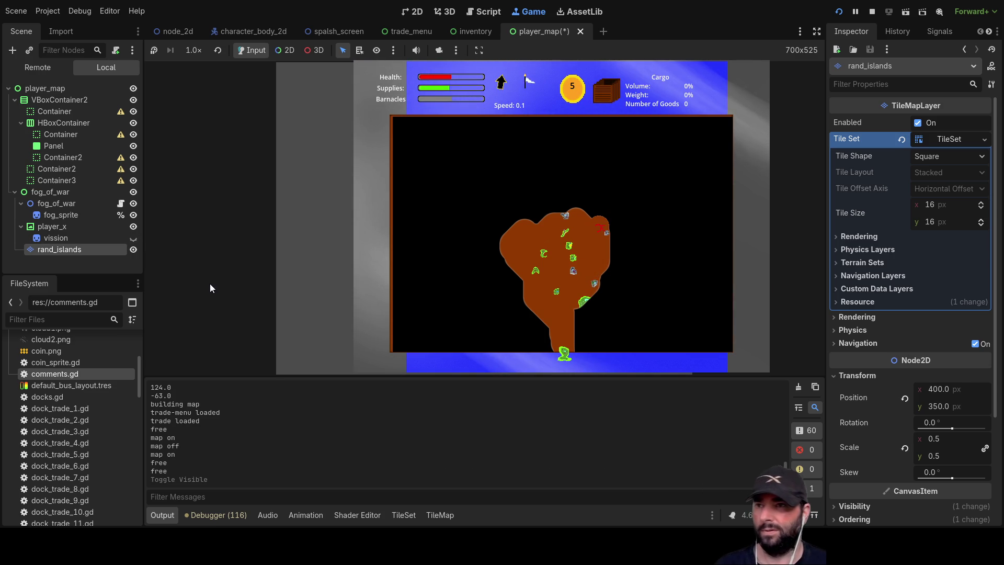
key("Up")
key("Up")
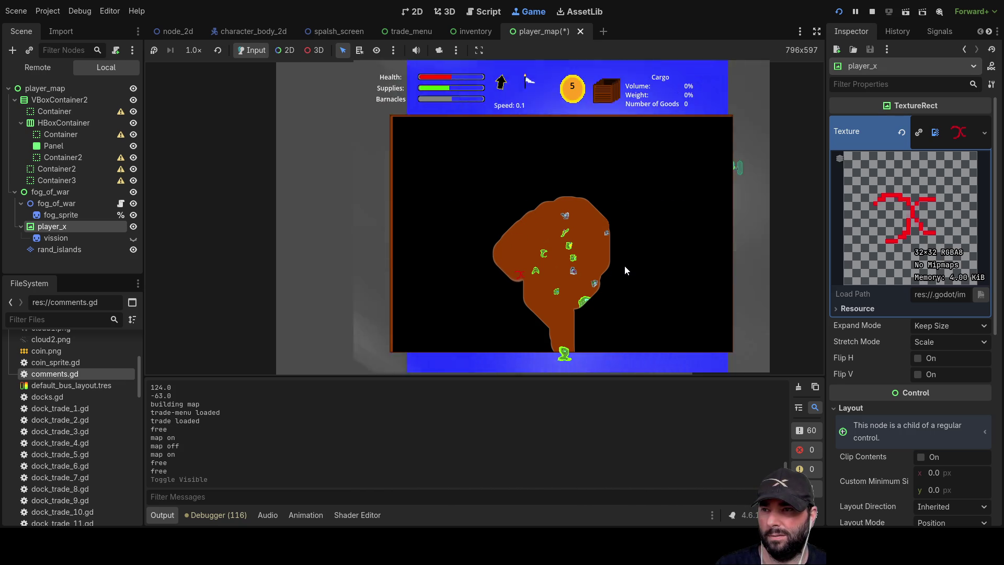
left_click(872, 11)
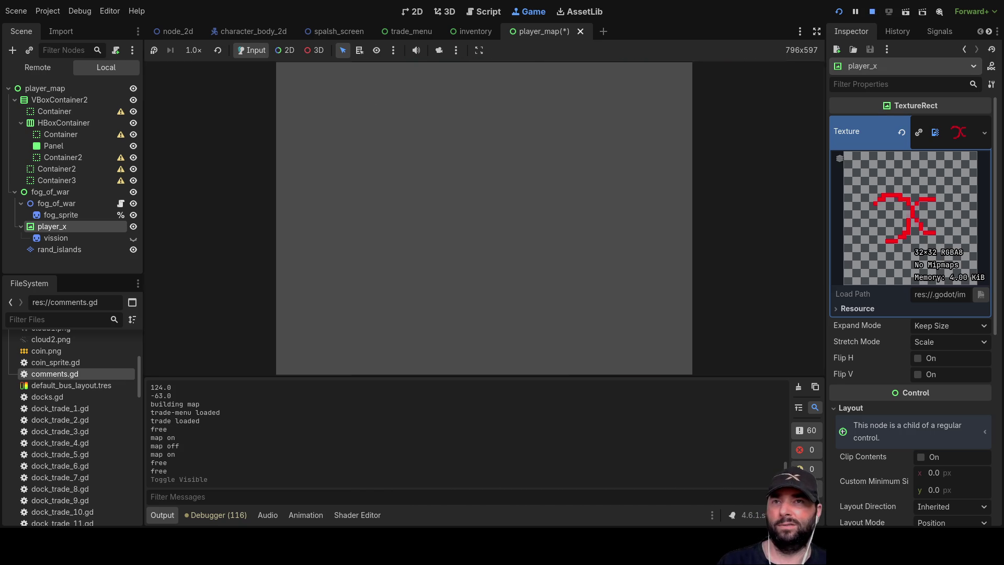
left_click(323, 33)
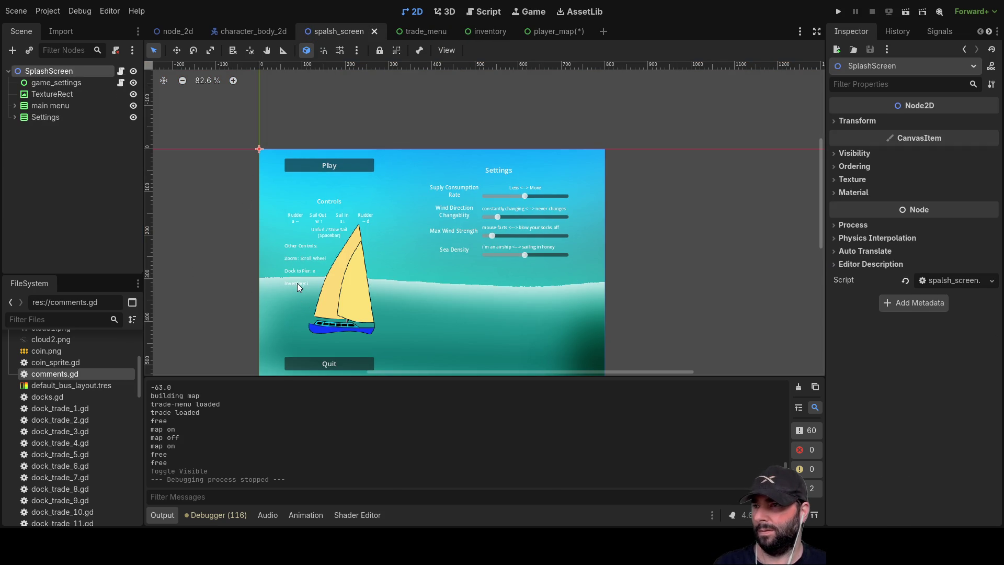
Paste a copy of the inventory HBoxContainer into VBoxContainer and move HBoxContainer3 below the original
left_click(296, 284)
scroll(111, 221, "down", 2)
left_click(58, 206)
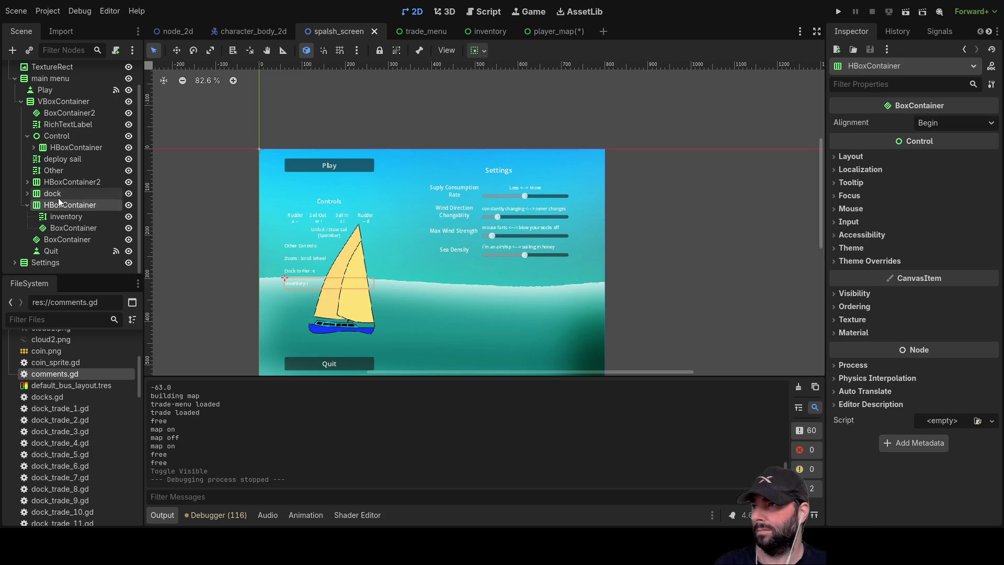
left_click(40, 103)
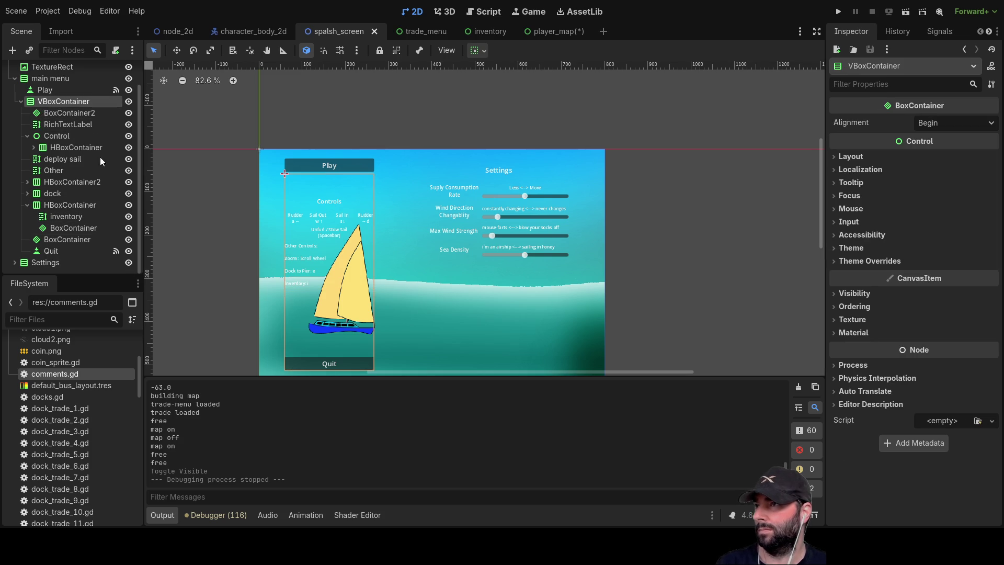
key("ctrl+v")
scroll(81, 221, "down", 2)
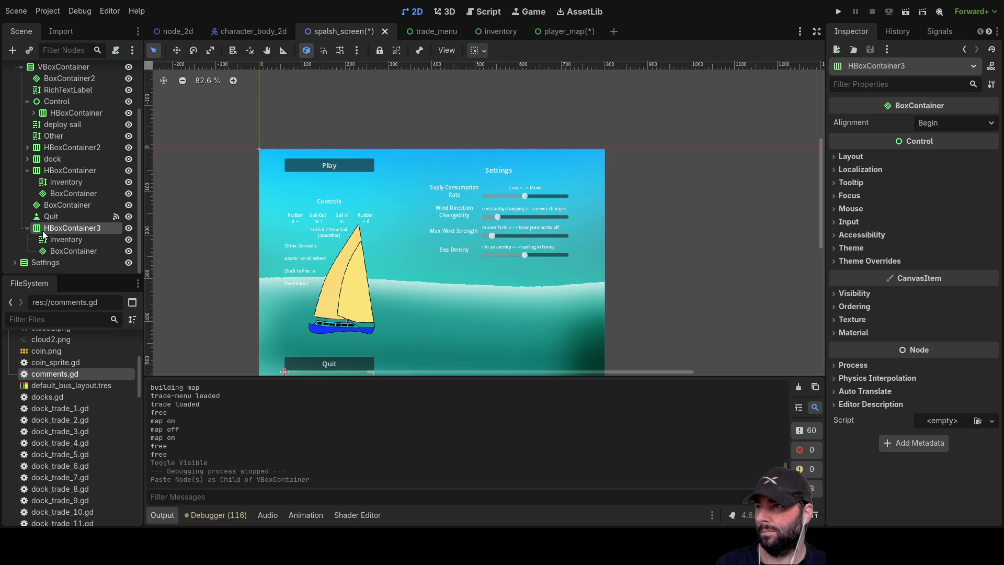
mouse_move(51, 235)
left_mouse_down()
mouse_move(50, 181)
mouse_move(62, 251)
mouse_move(44, 205)
left_mouse_up()
left_click(27, 171)
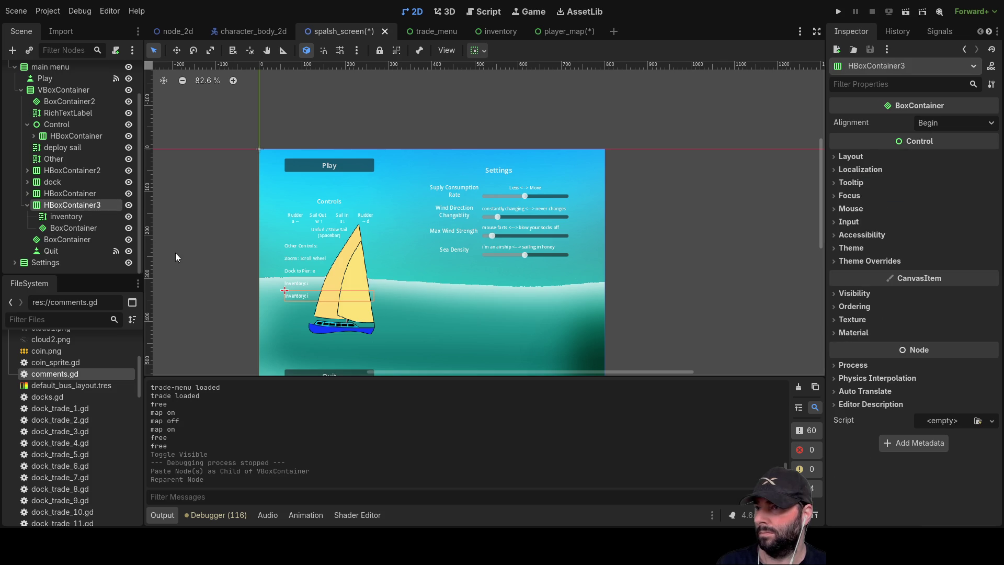
Replace the duplicated label's text 'Inventory: i' with 'Map: m'
left_click(56, 217)
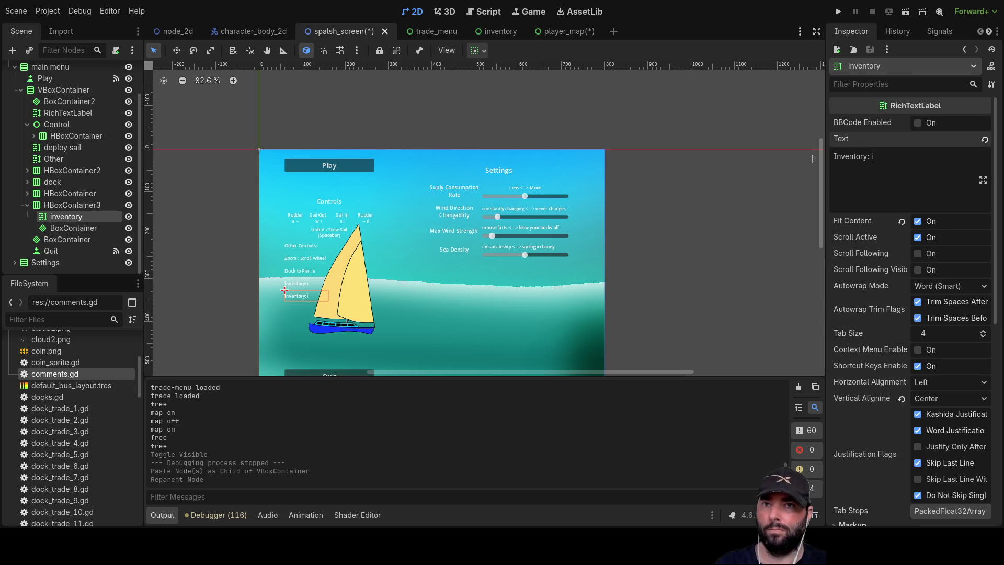
key("ctrl+a")
type("Map")
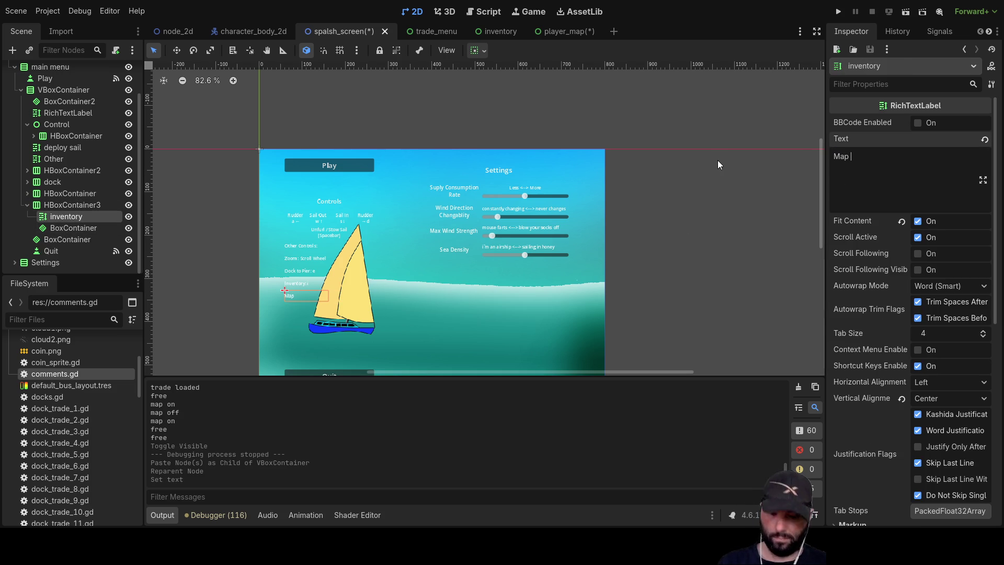
type(": m")
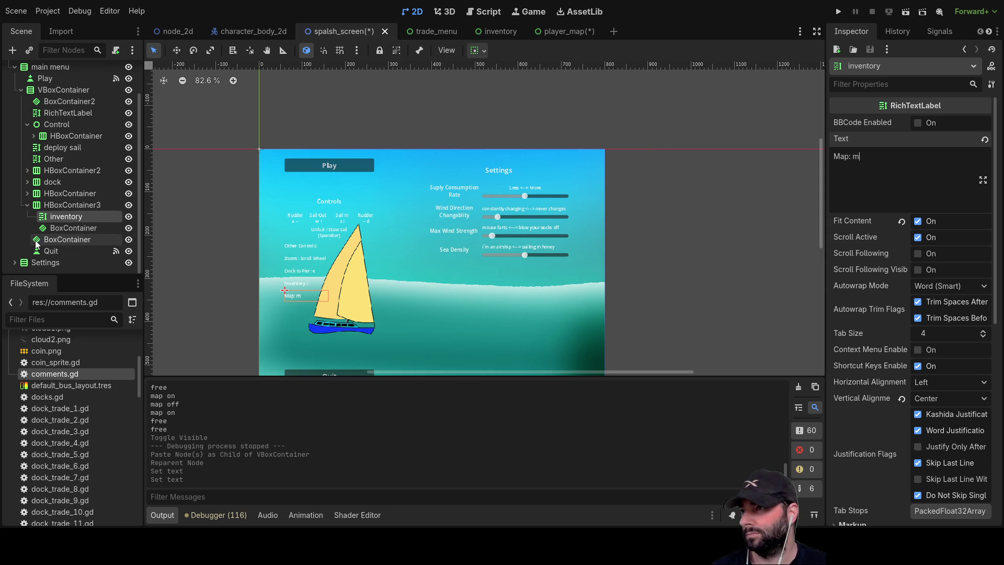
Set the bottom BoxContainer's Custom Minimum Size y from 150 to 100 px
left_click(67, 227)
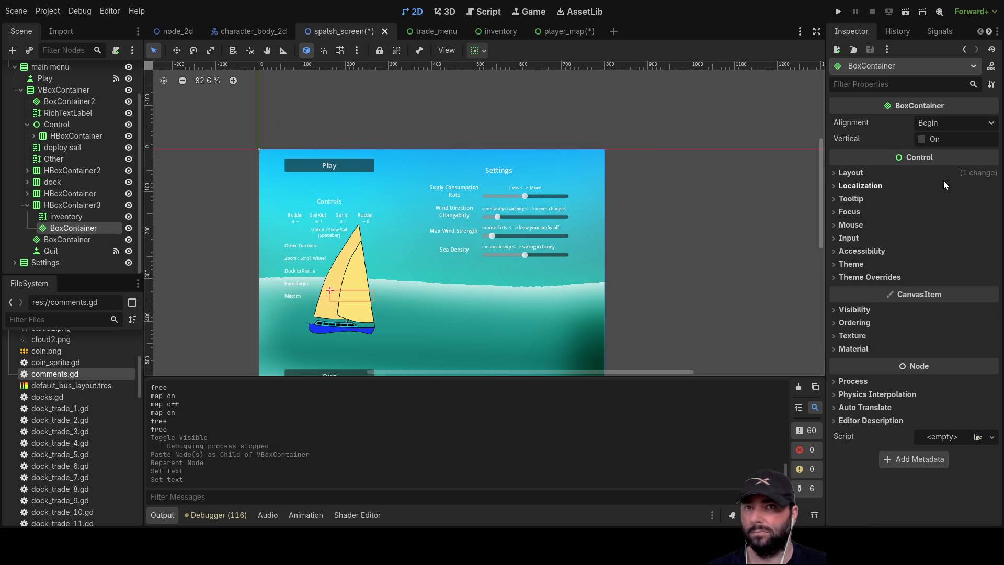
left_click(850, 173)
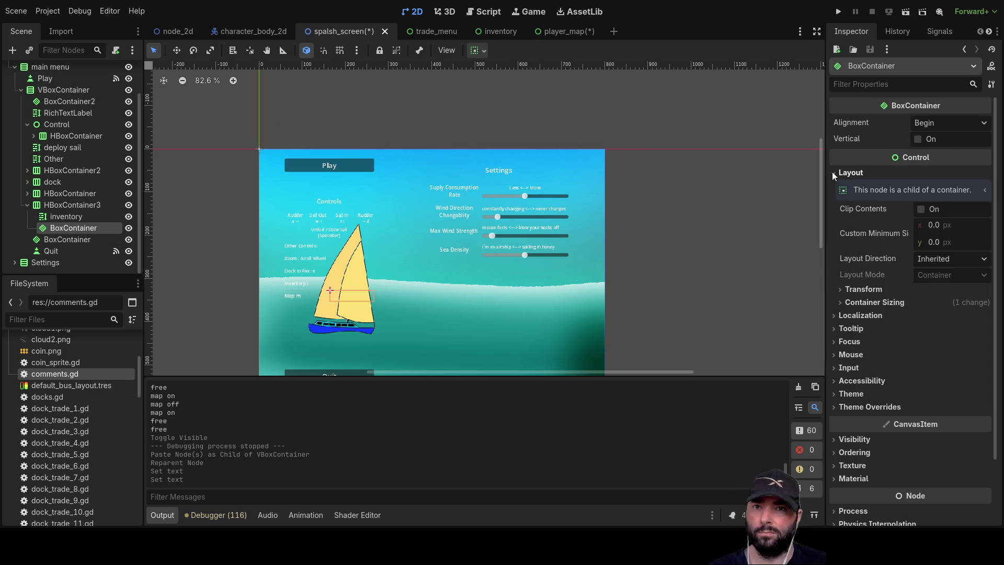
left_click(833, 172)
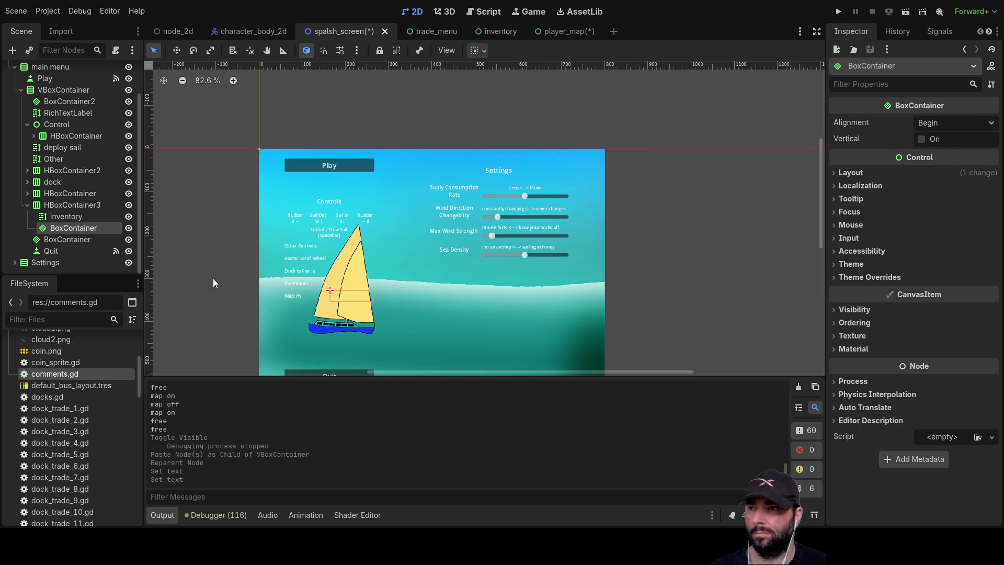
left_click(60, 240)
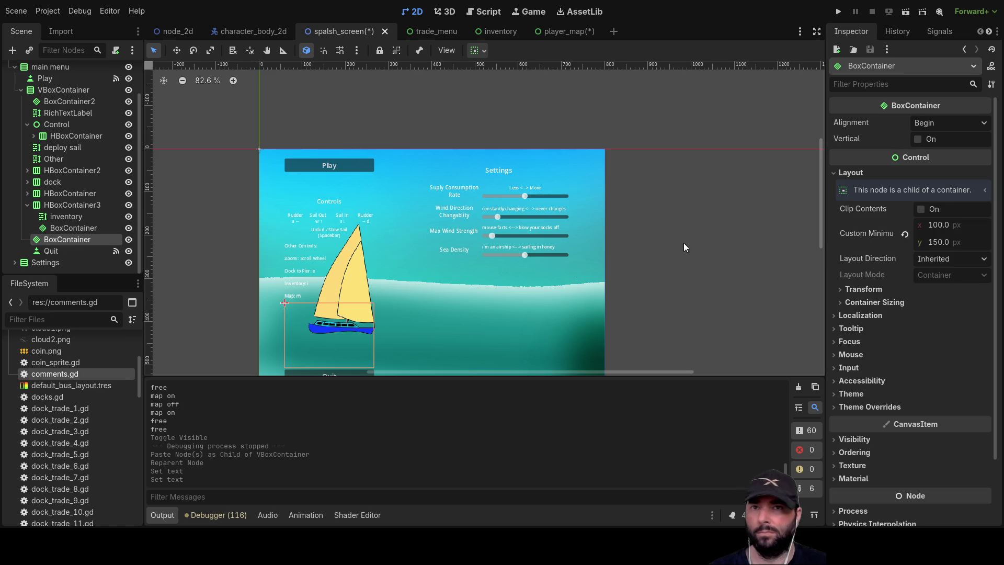
double_click(933, 243)
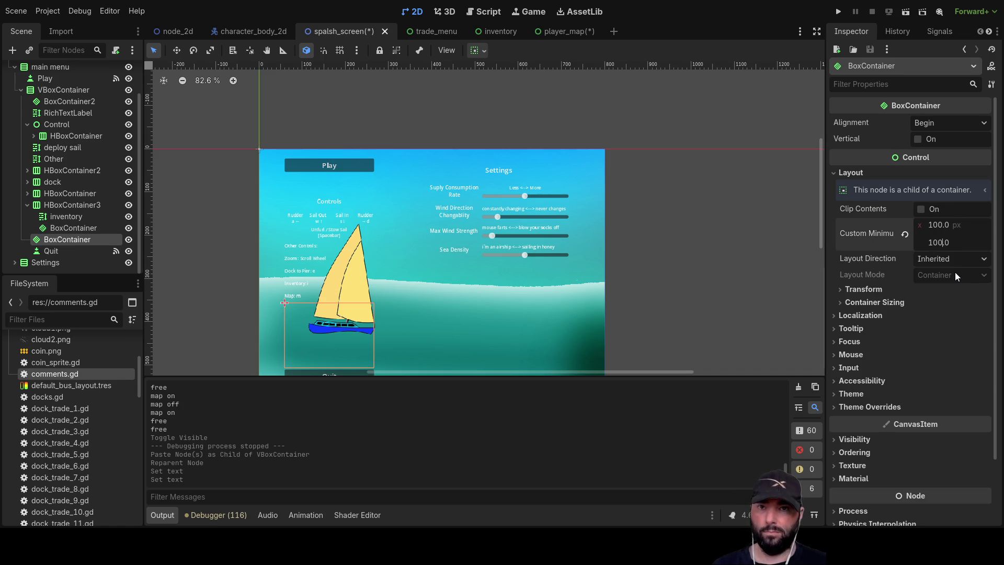
key("Return")
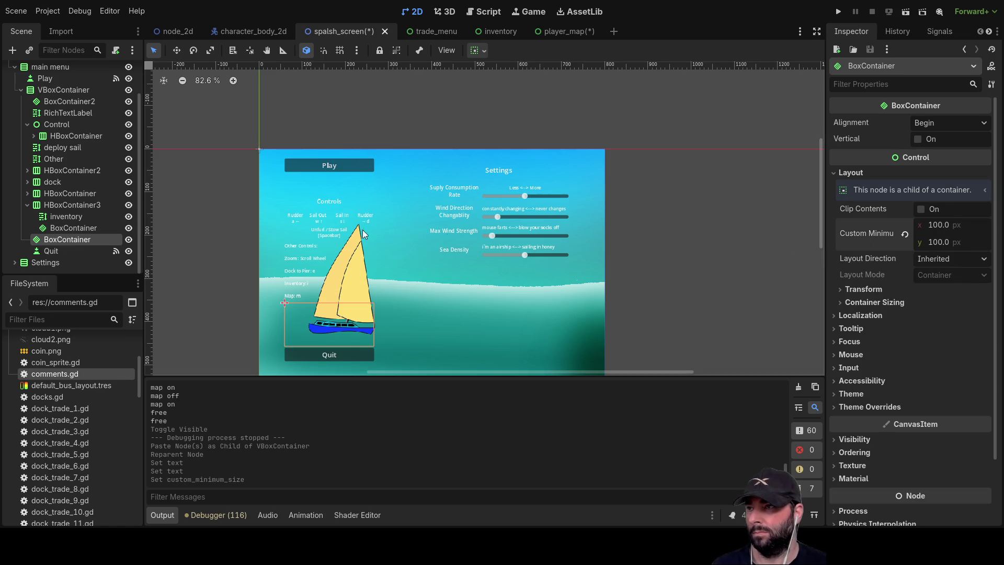
left_click(225, 240)
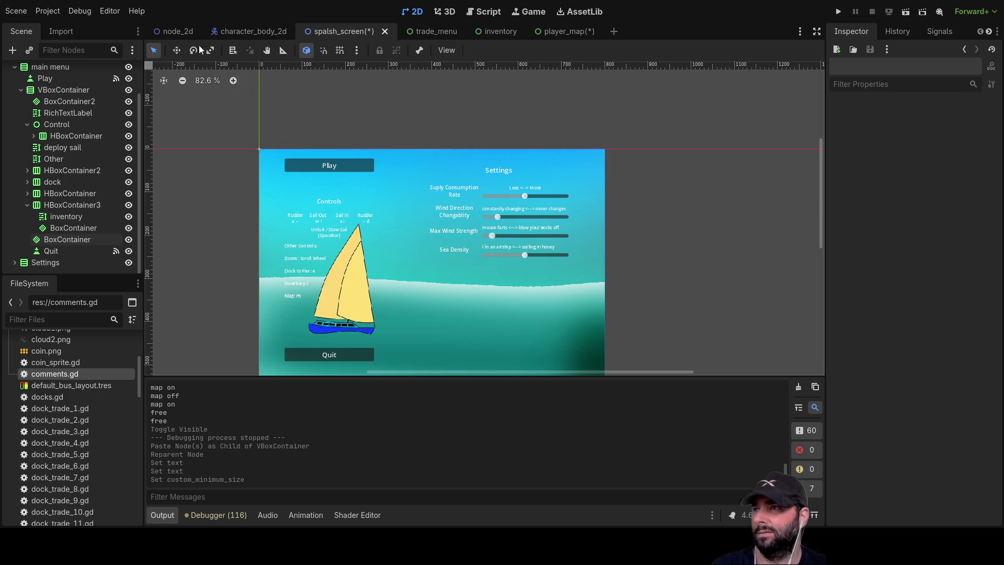
left_click(477, 13)
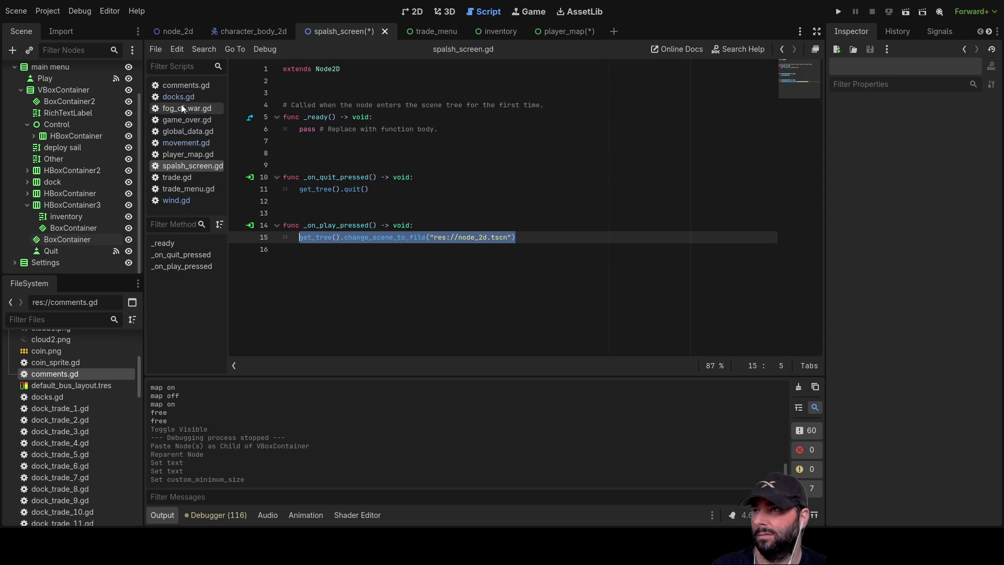
In comments.gd, mark the restart button to-do line as [done]
left_click(181, 88)
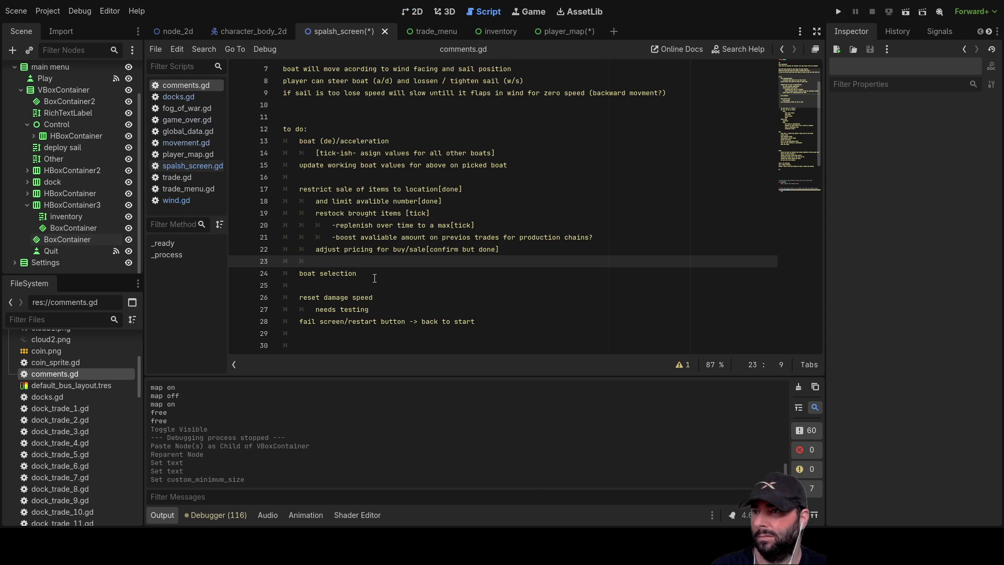
scroll(375, 278, "down", 4)
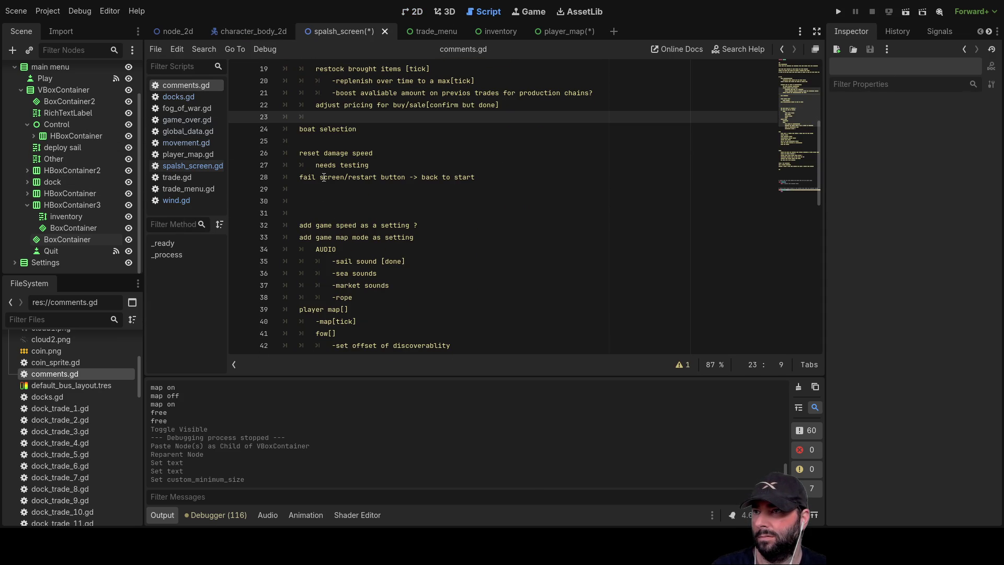
left_click(484, 178)
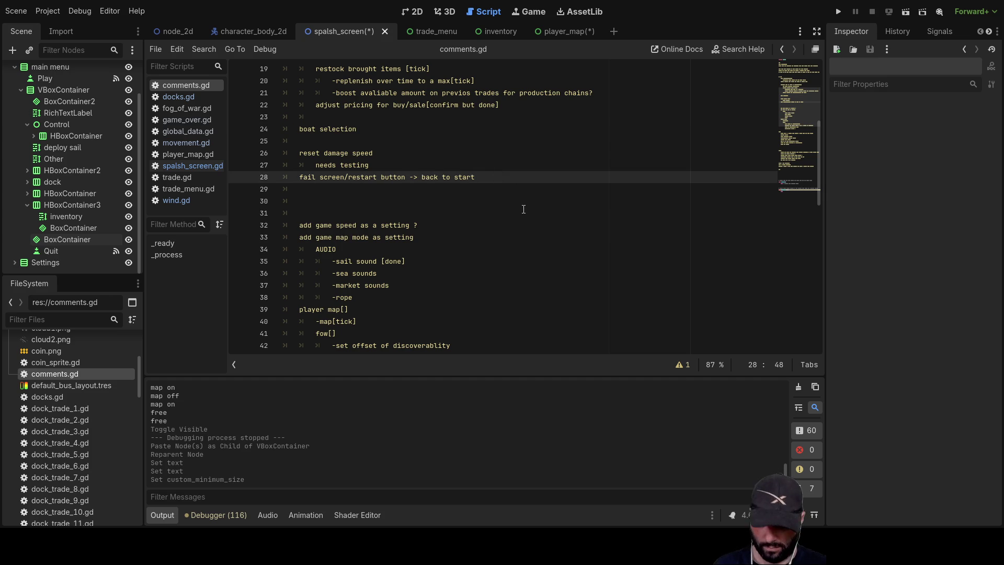
type("[")
type("done")
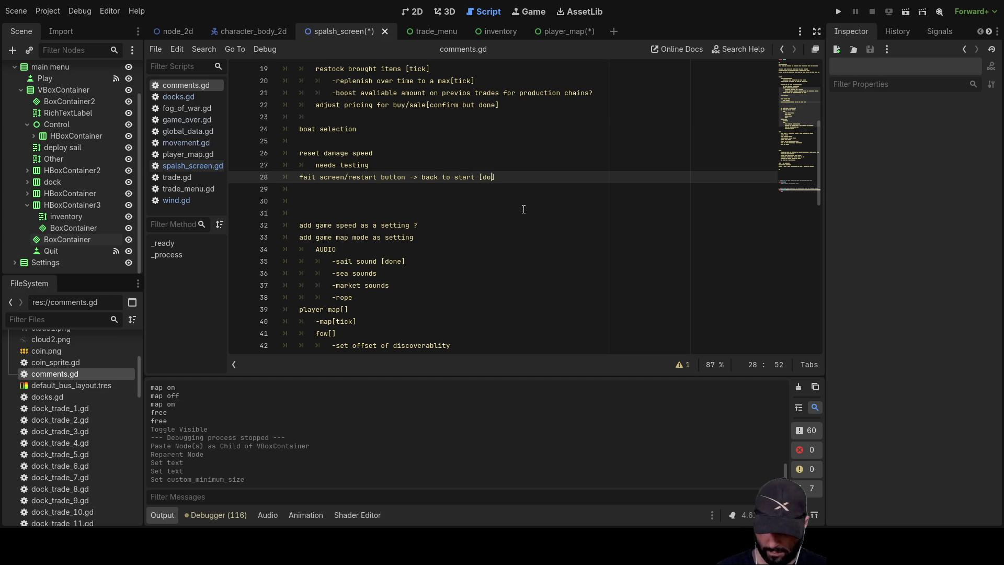
key("Down")
key("Up")
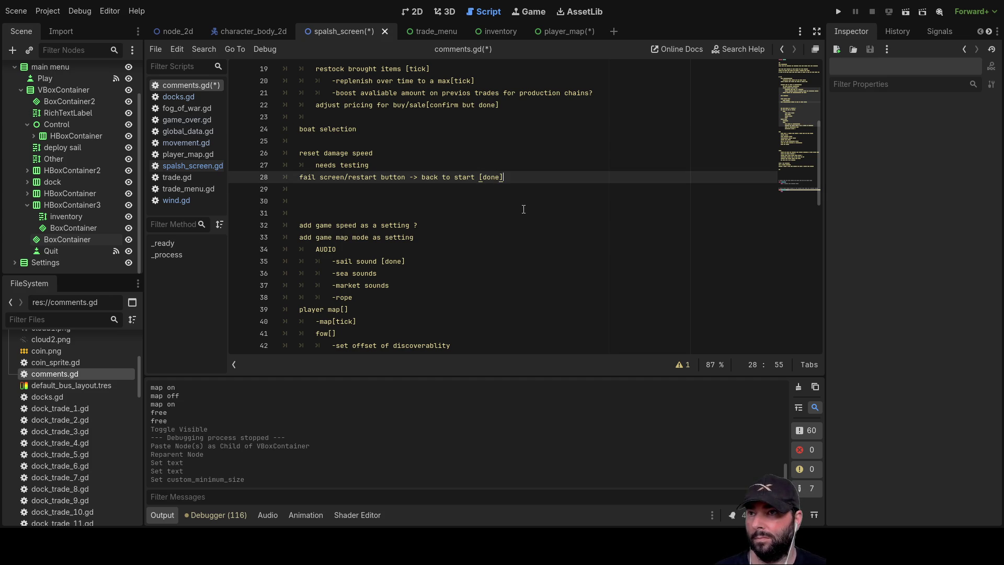
Copy the finished restart button line into the done list
left_click_drag(505, 178, 285, 178)
key("ctrl+c")
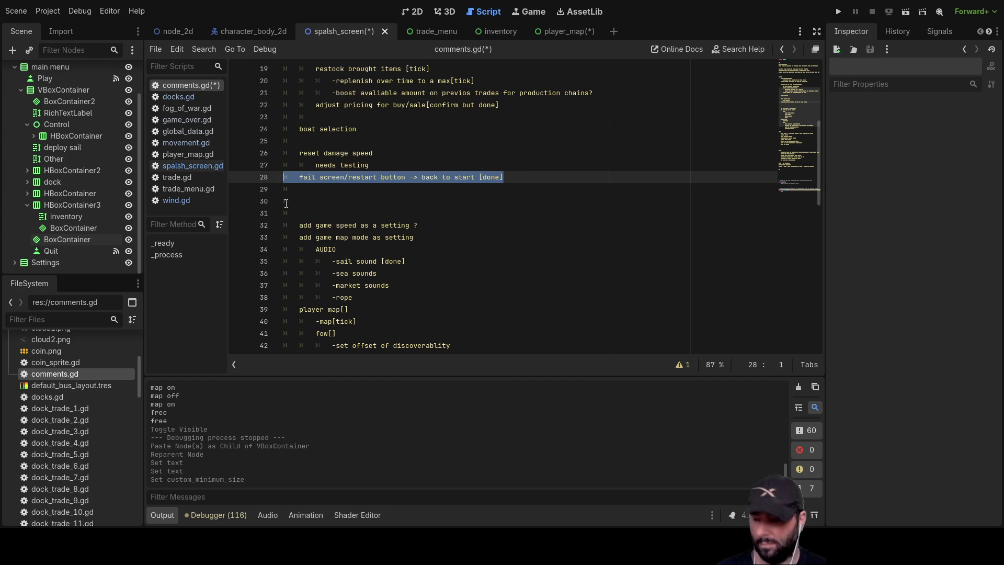
scroll(324, 220, "down", 4)
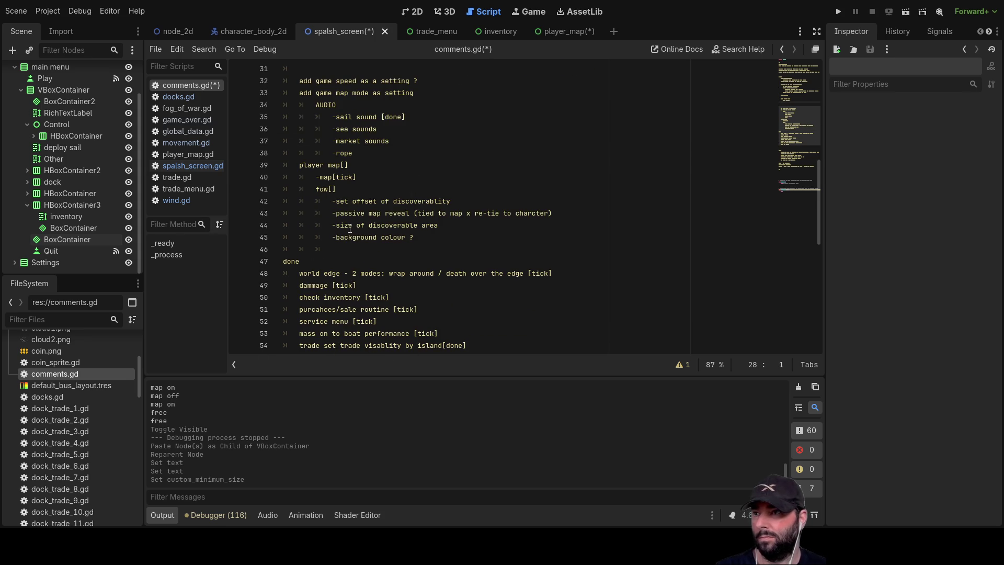
scroll(350, 228, "down", 1)
left_click(315, 333)
key("ctrl+v")
scroll(334, 325, "up", 3)
scroll(324, 308, "down", 4)
left_click(316, 297)
scroll(348, 260, "up", 8)
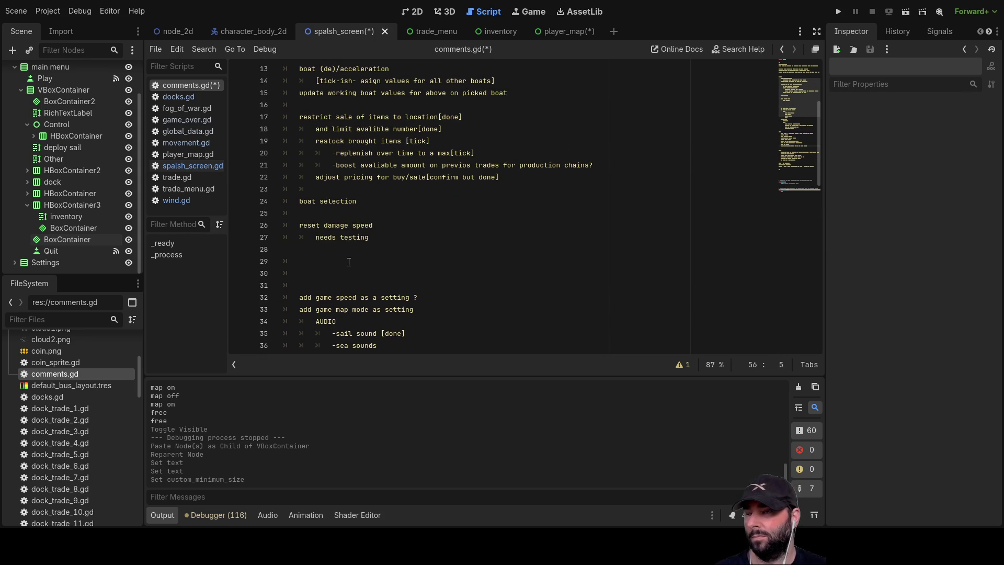
scroll(350, 267, "down", 3)
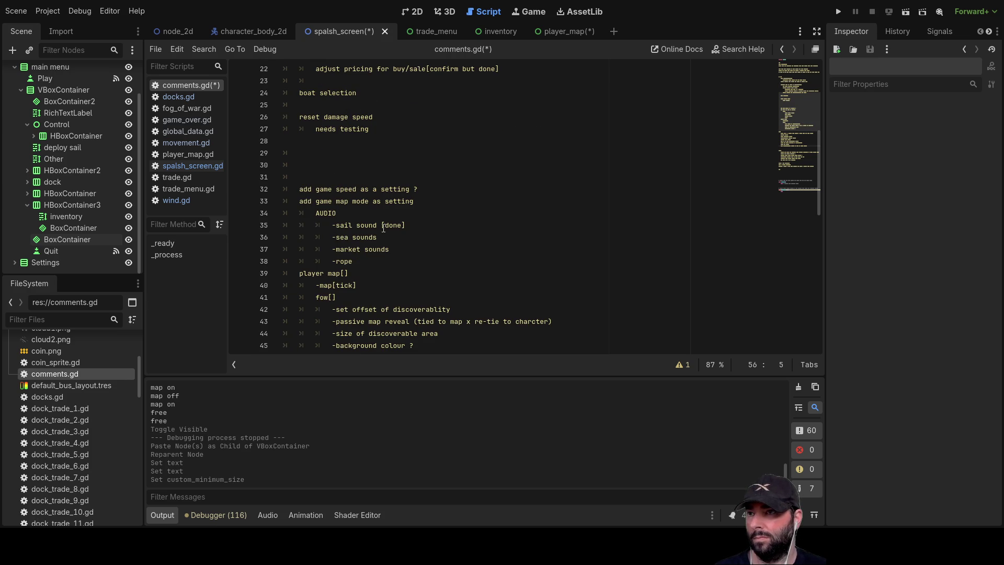
Mark sea sounds [done] and select the four fog-of-war sub-items under fow[]
left_click(397, 238)
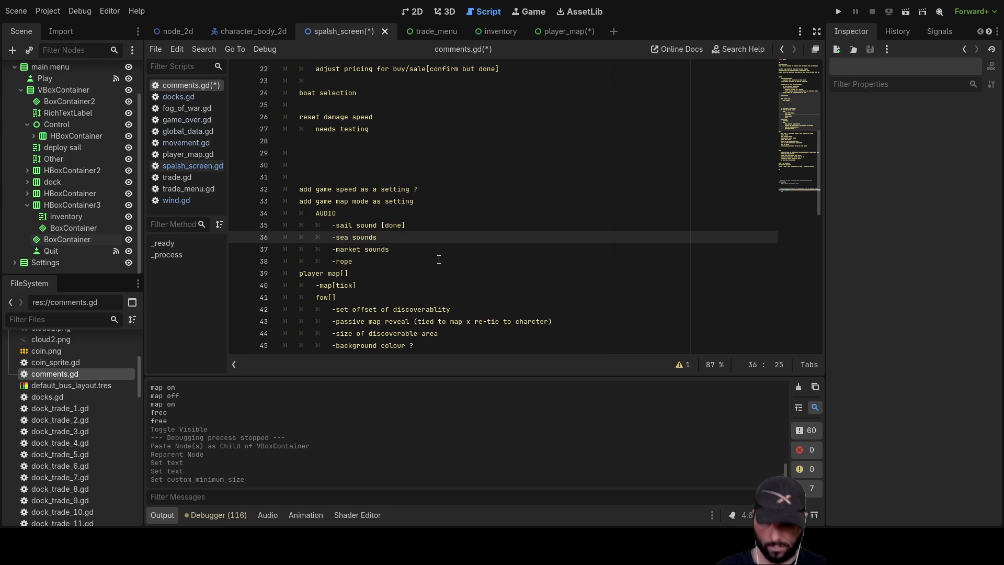
type("[done")
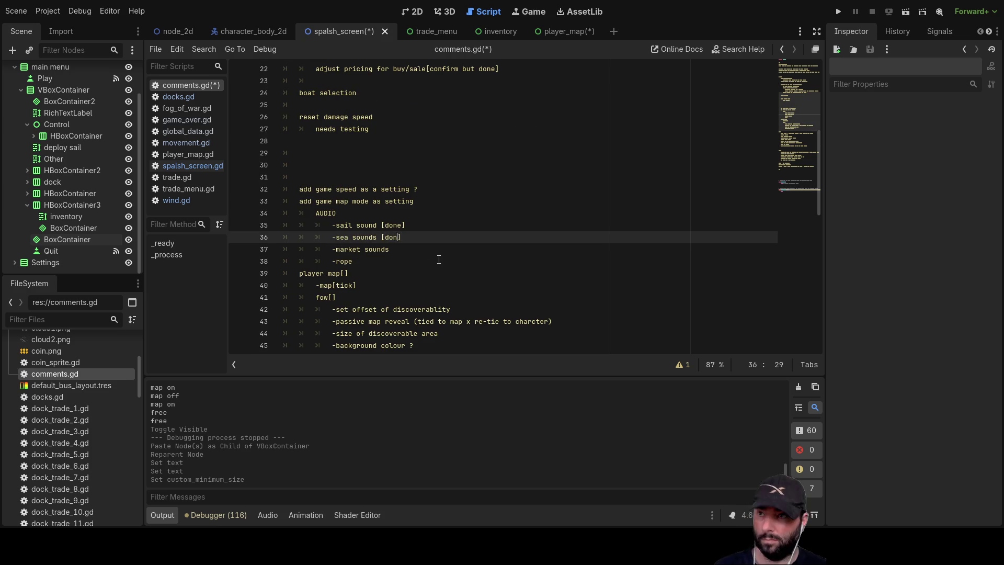
key("Down")
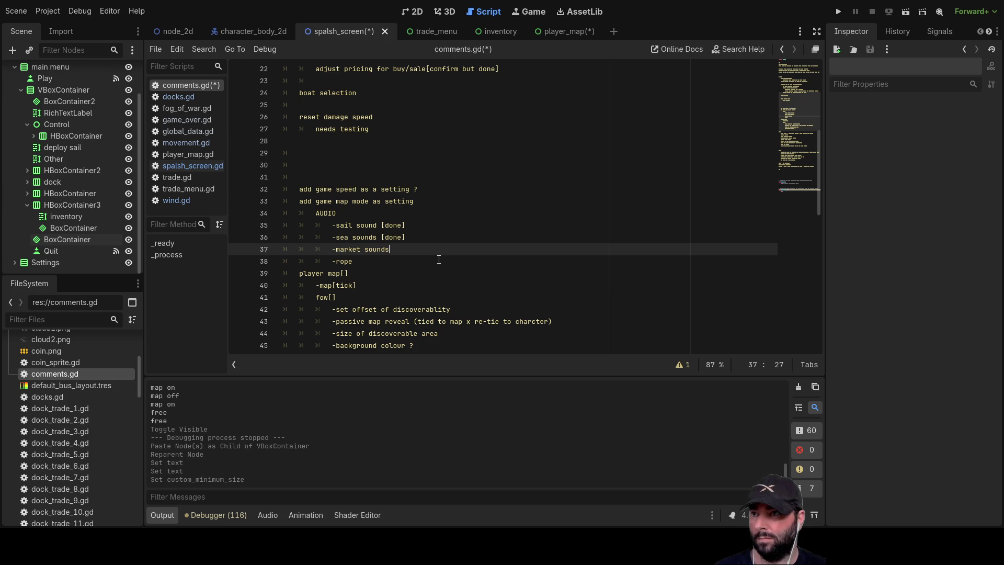
key("Down")
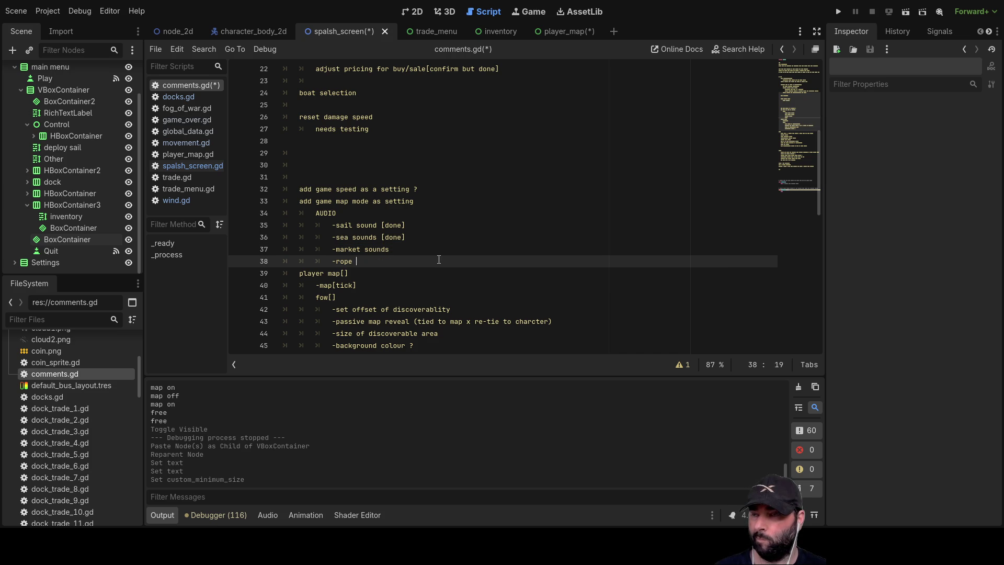
key("Down")
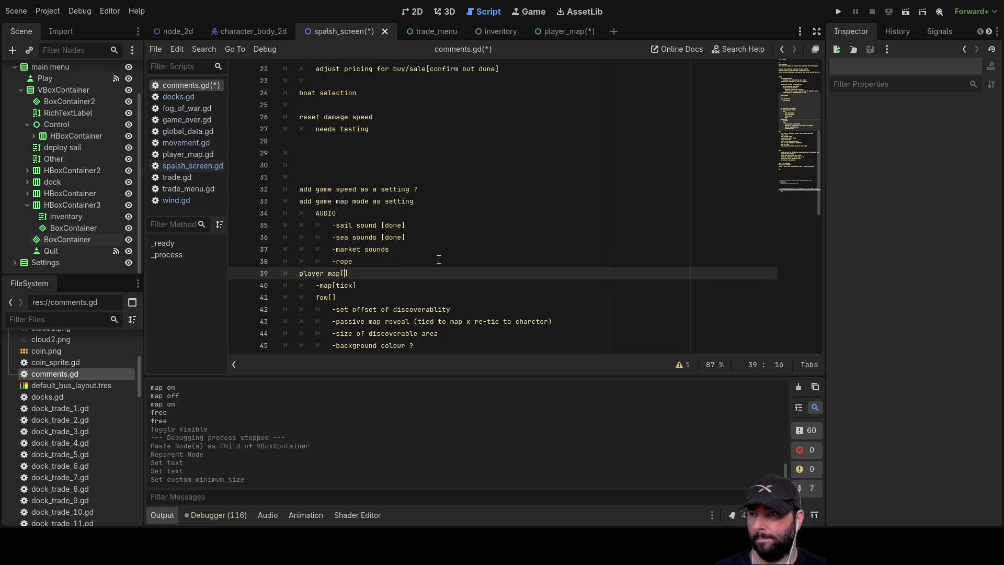
key("Down")
key("Down")
key("Down")
key("Up")
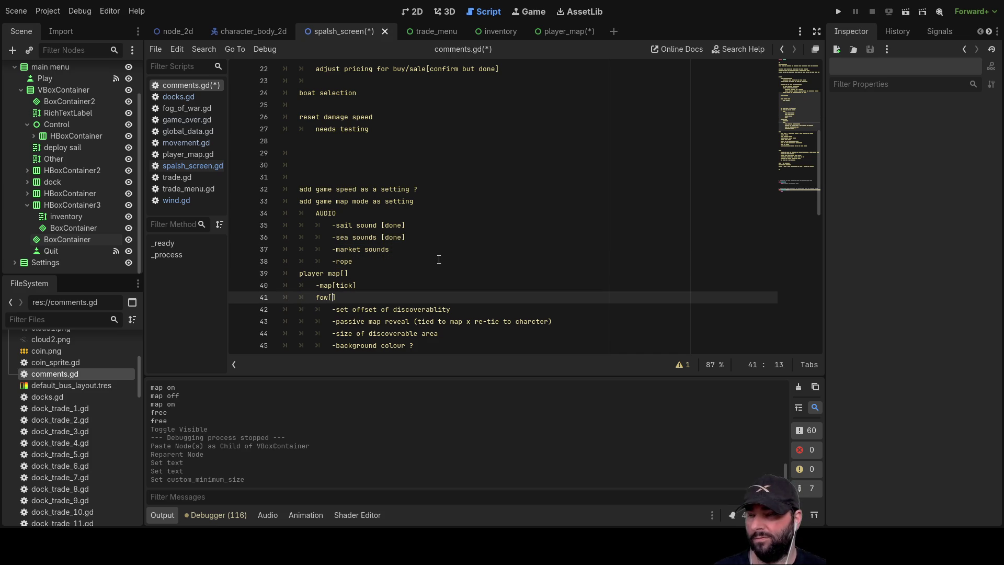
scroll(439, 260, "down", 3)
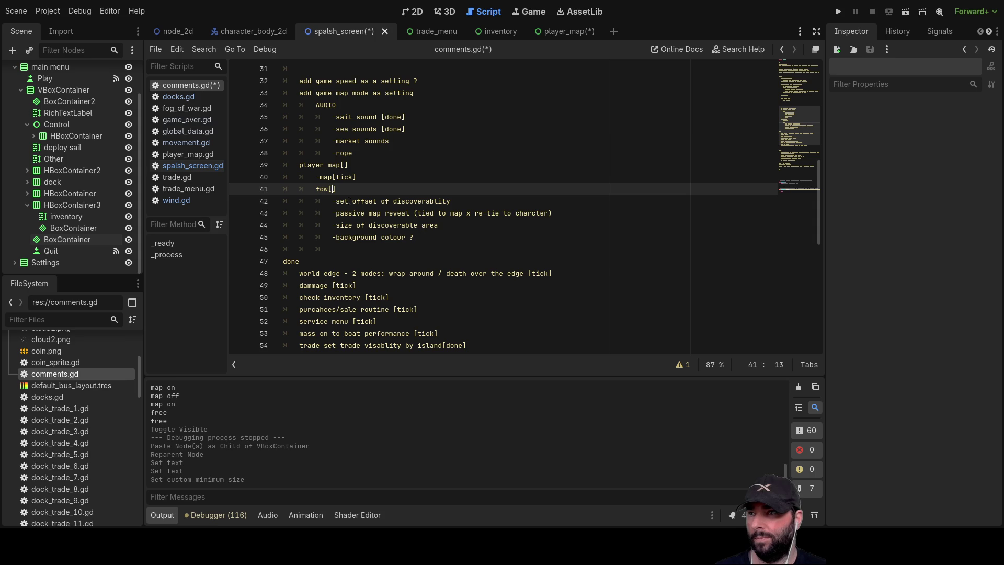
mouse_move(415, 237)
left_mouse_down()
mouse_move(249, 218)
mouse_move(230, 206)
left_mouse_up()
Delete the fog-of-war sub-items and type 'tick' inside fow[]
key("Delete")
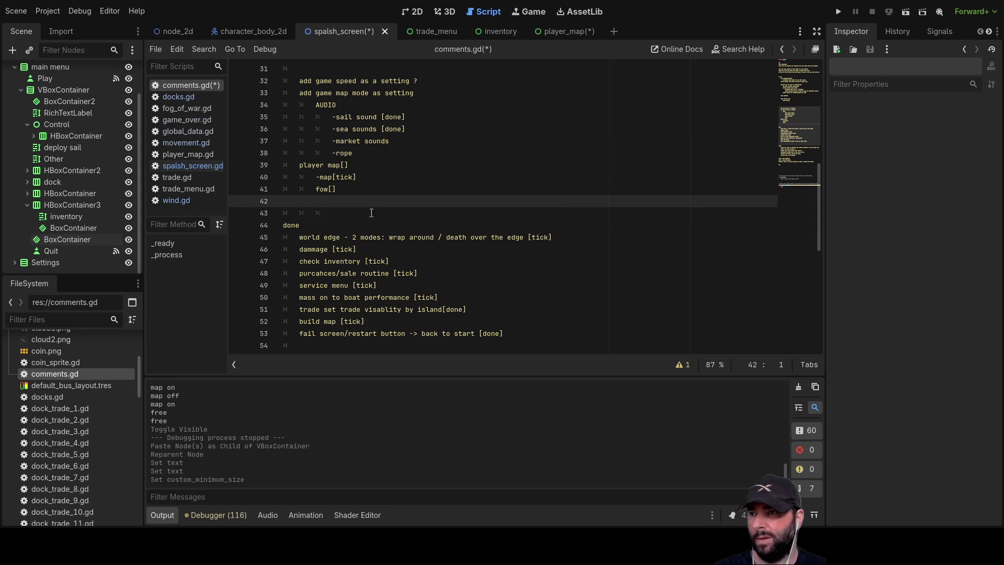
key("Delete")
left_click(333, 190)
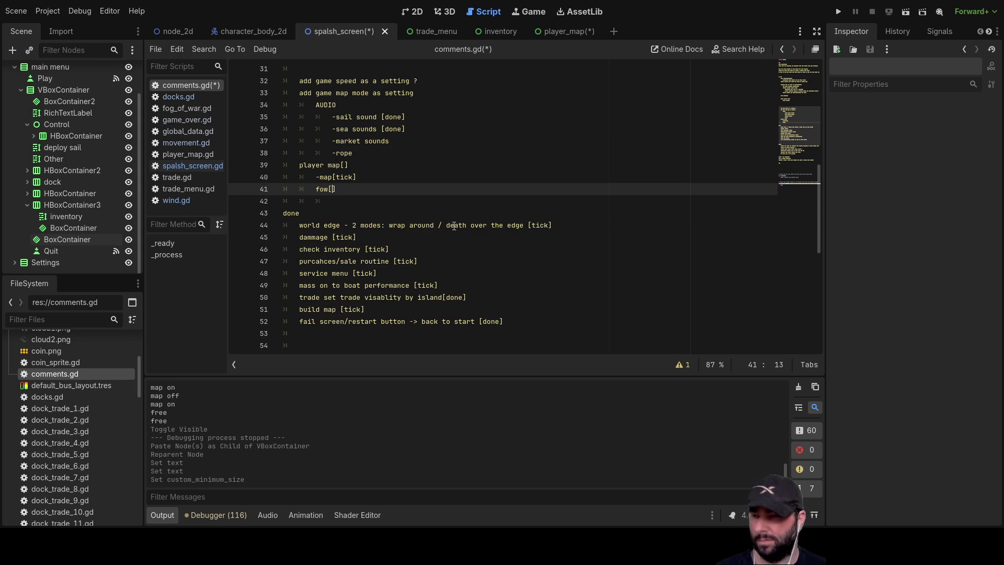
type("tick")
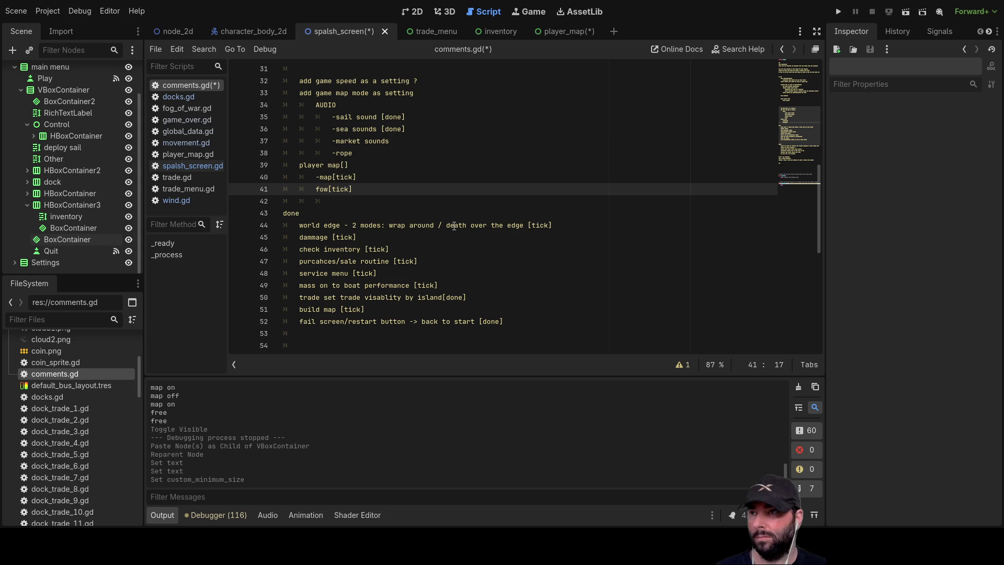
Move the player map block, lines 39–41, under the done section
mouse_move(357, 190)
left_mouse_down()
mouse_move(282, 176)
mouse_move(275, 165)
left_mouse_up()
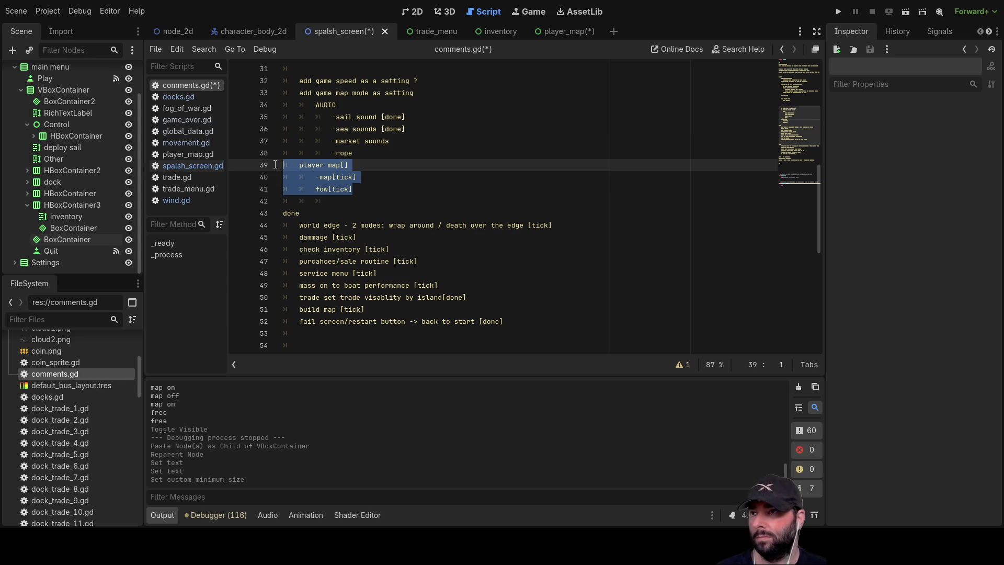
left_click(367, 183)
left_click_drag(366, 190, 260, 167)
key("ctrl+c")
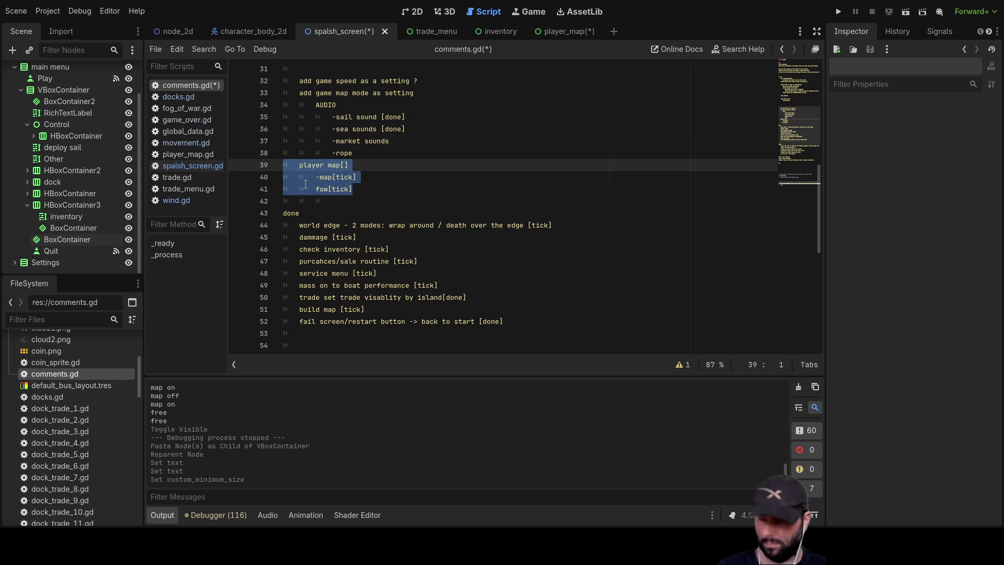
key("BackSpace")
scroll(314, 194, "down", 3)
left_click(315, 199)
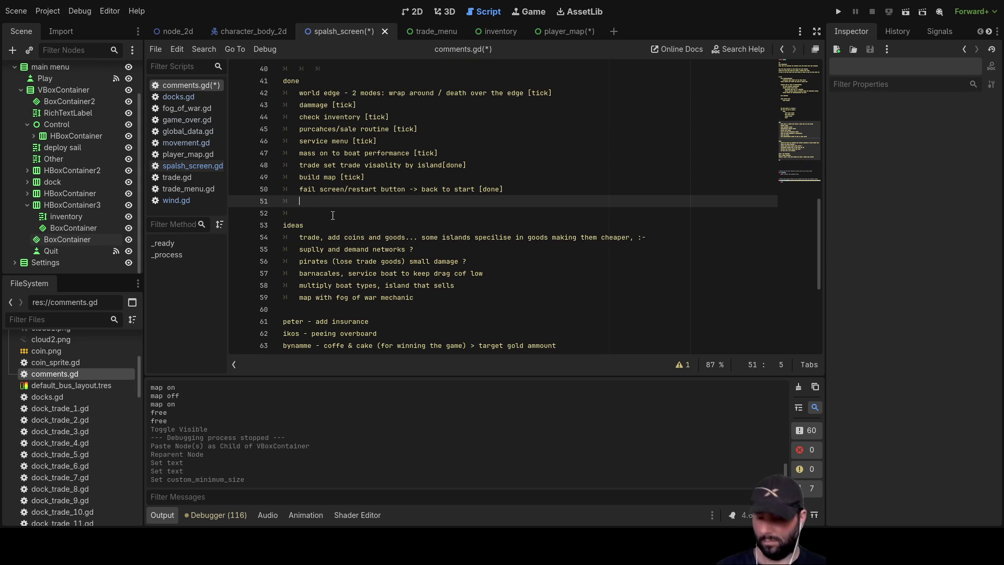
key("ctrl+v")
key("Up")
key("Up")
key("Up")
Review the rope audio, game map mode and remaining to-do lines
scroll(335, 216, "up", 5)
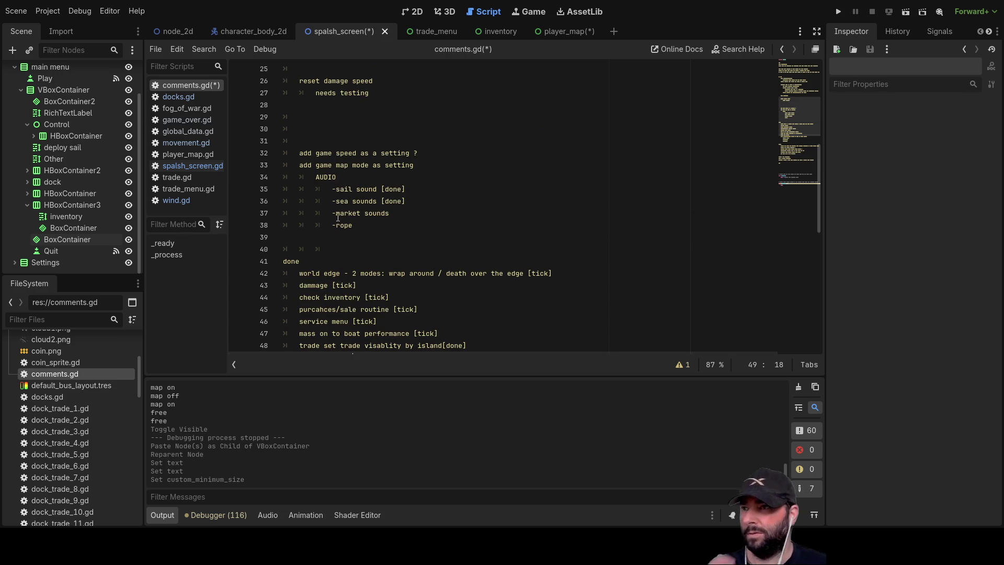
left_click(393, 212)
left_click(372, 229)
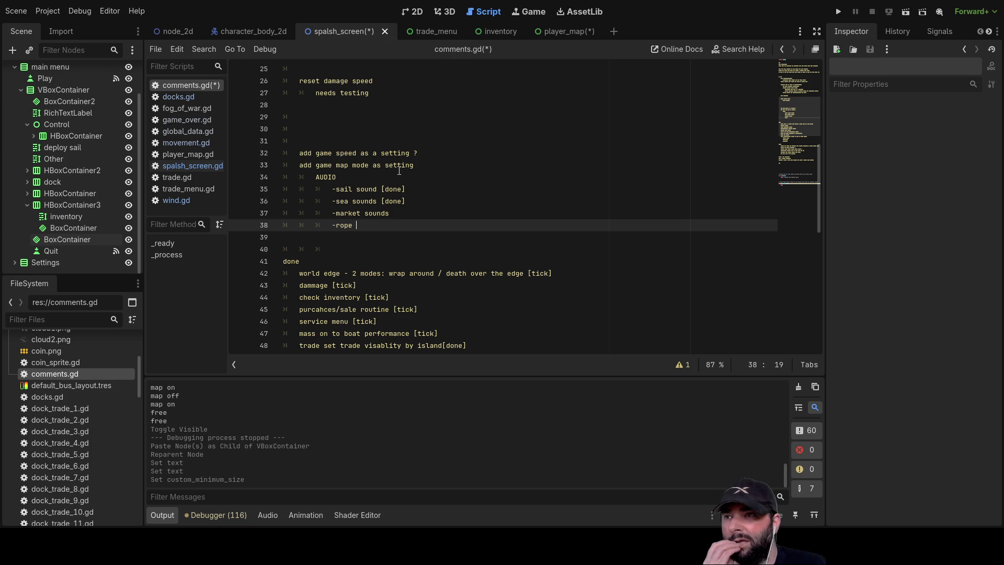
left_click(417, 165)
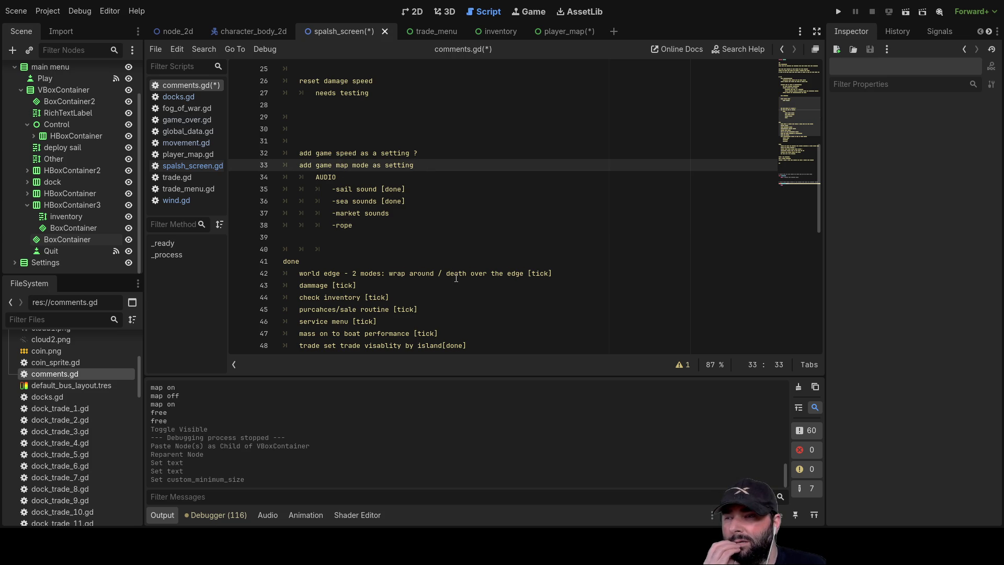
scroll(428, 258, "up", 4)
left_click(428, 261)
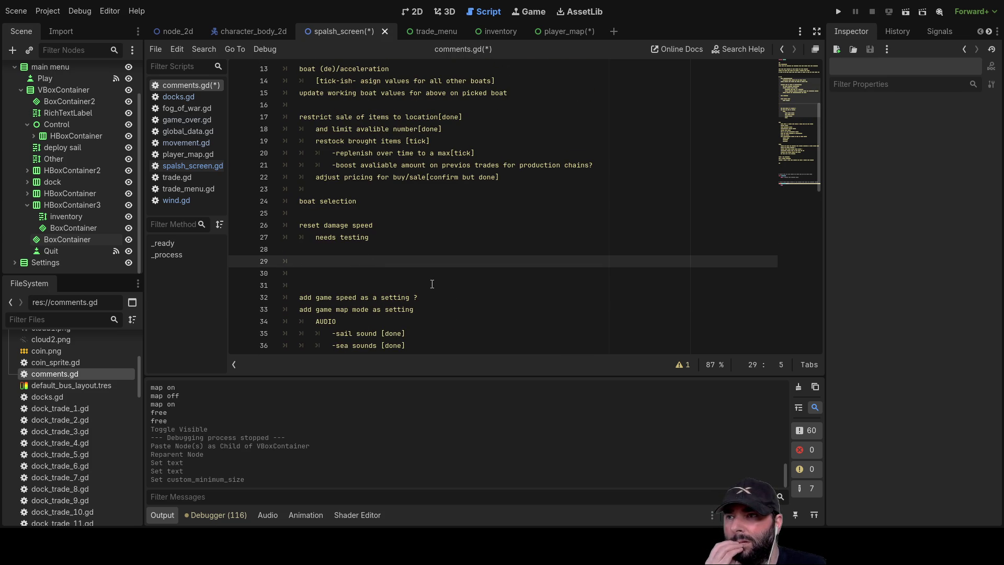
scroll(433, 284, "up", 2)
scroll(433, 284, "up", 2)
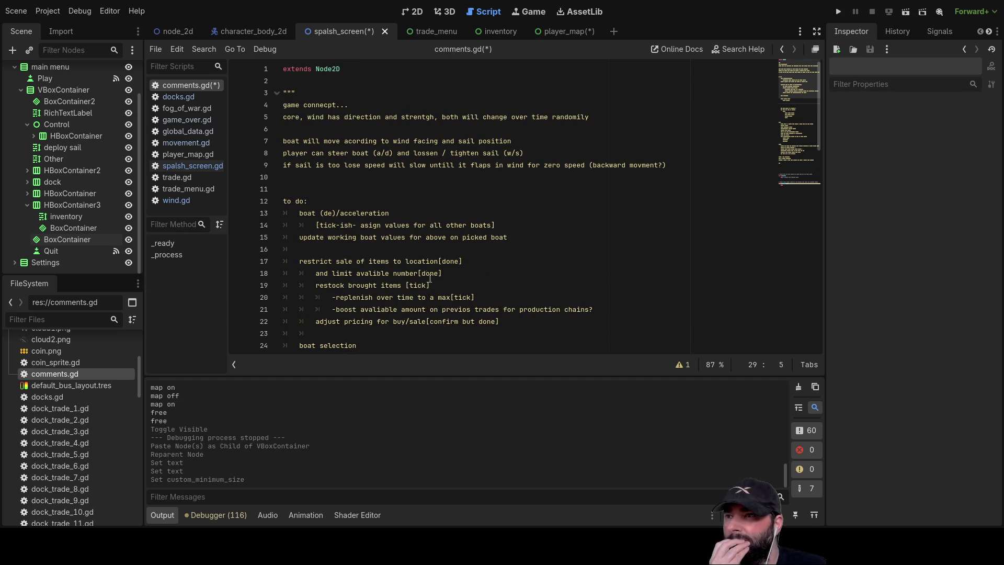
scroll(427, 267, "down", 12)
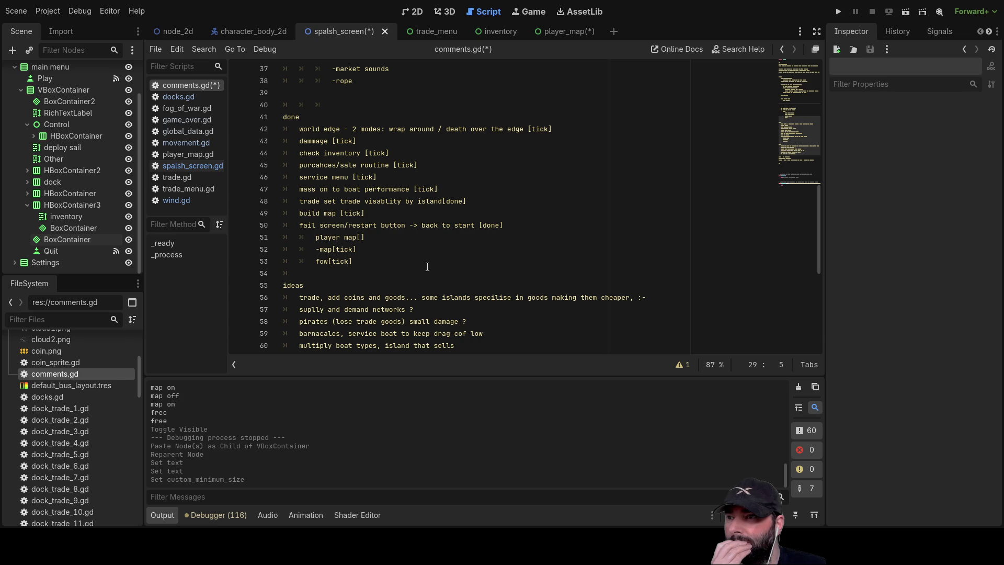
scroll(427, 267, "down", 6)
scroll(427, 269, "up", 18)
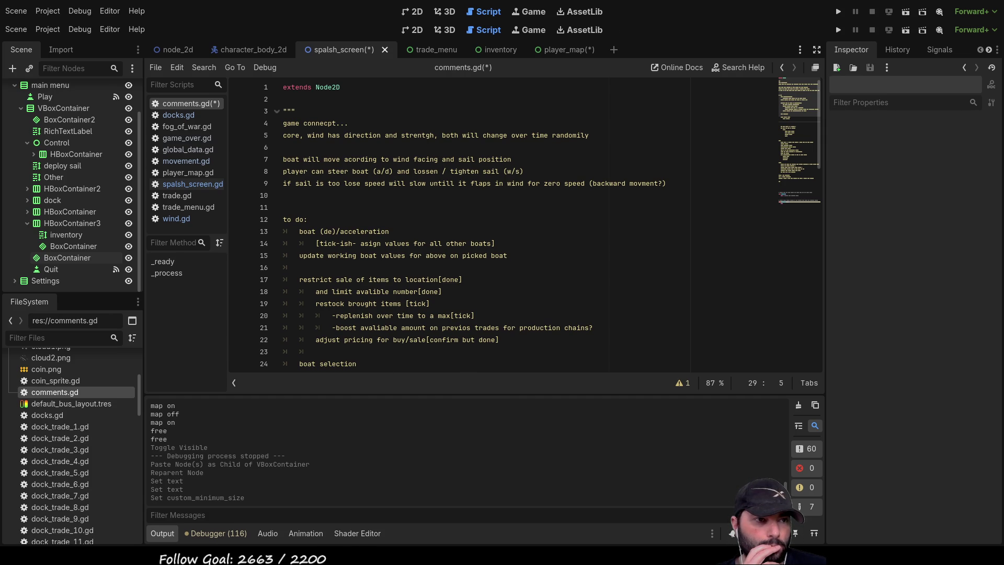
Switch from Godot to Paint.NET showing the Ships.pdn sprite sheet
key("alt+Tab")
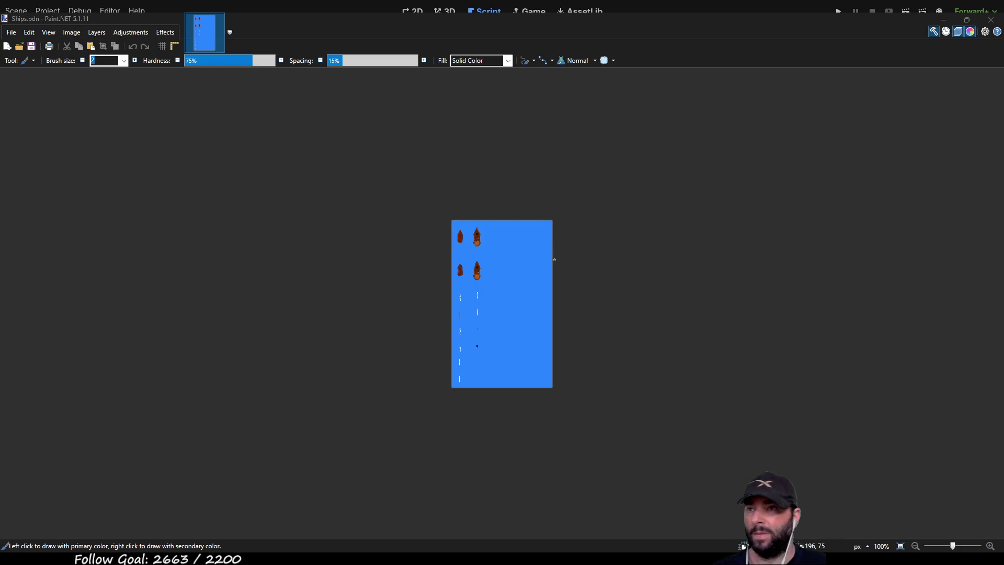
scroll(508, 251, "up", 3, "ctrl")
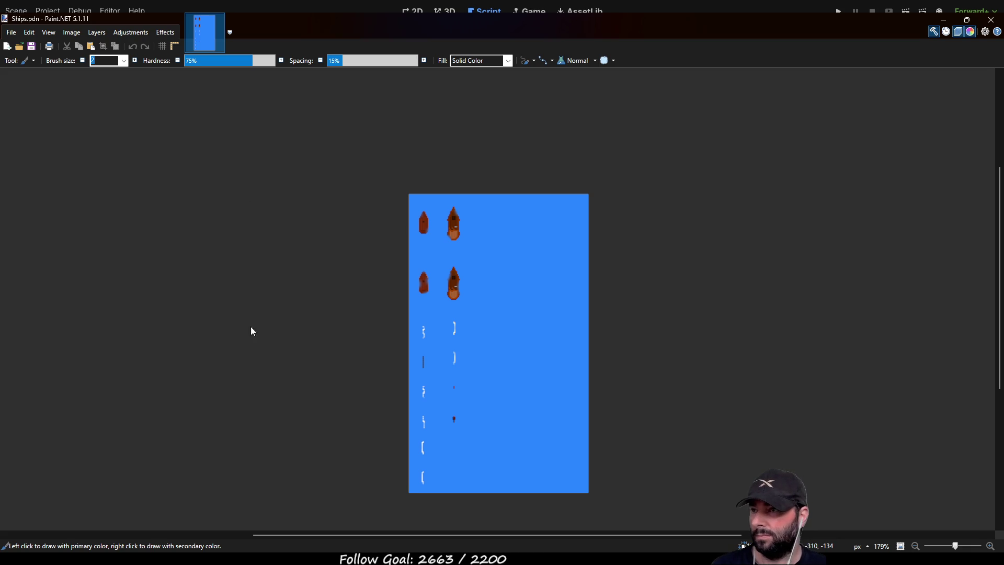
key("ctrl+v")
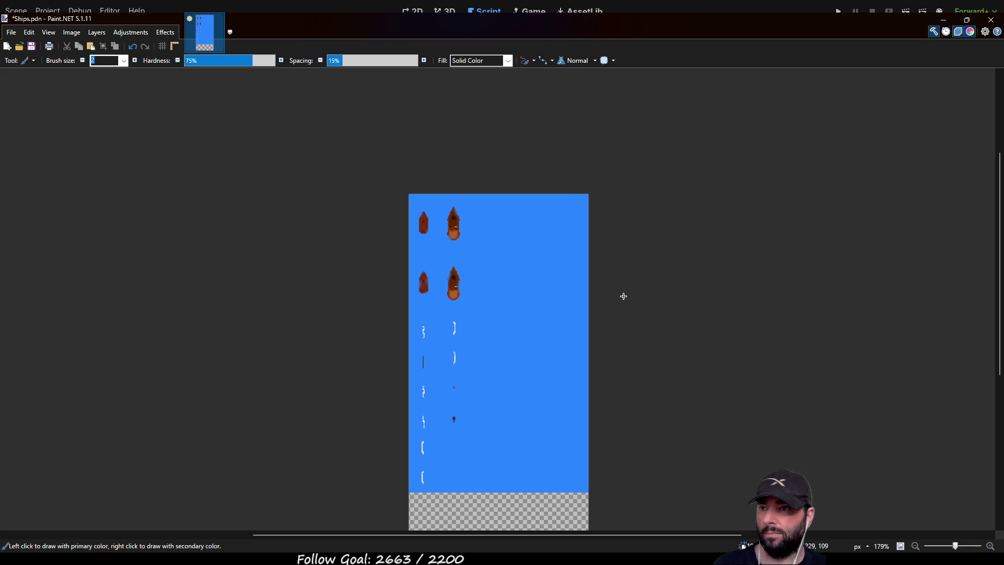
Fill the new transparent strip at the bottom of the canvas with blue
left_click_drag(623, 294, 616, 212)
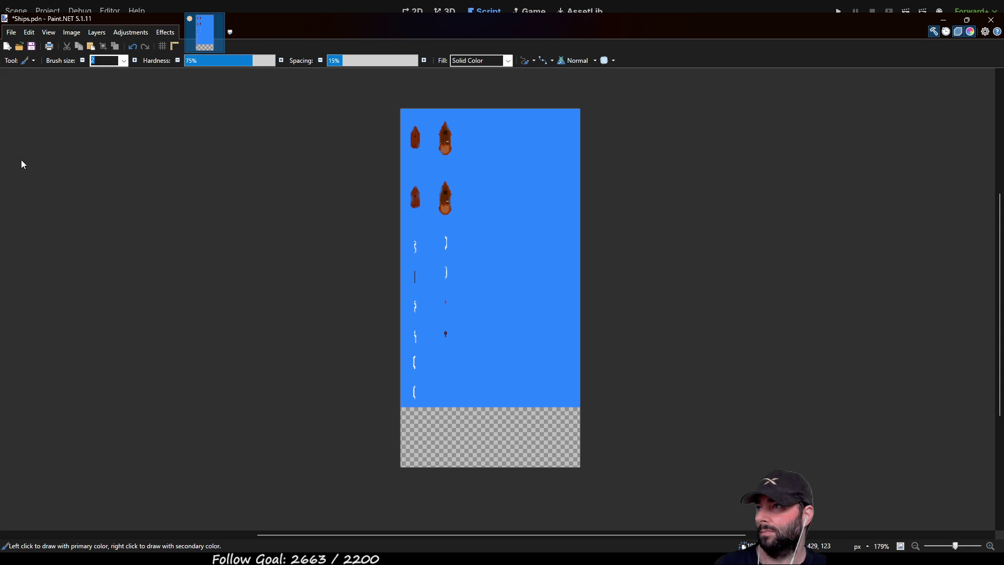
key("k")
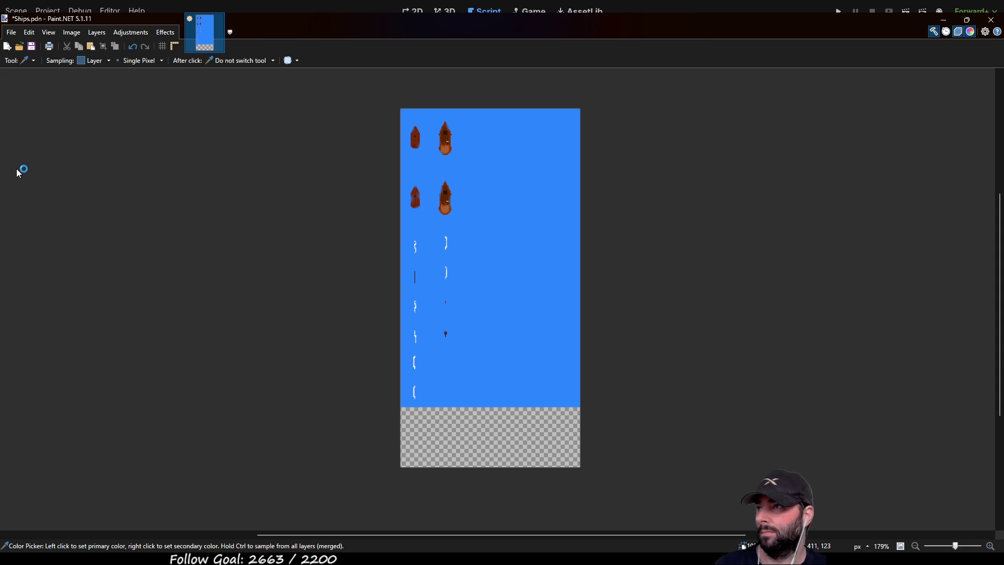
key("f")
left_click(503, 421)
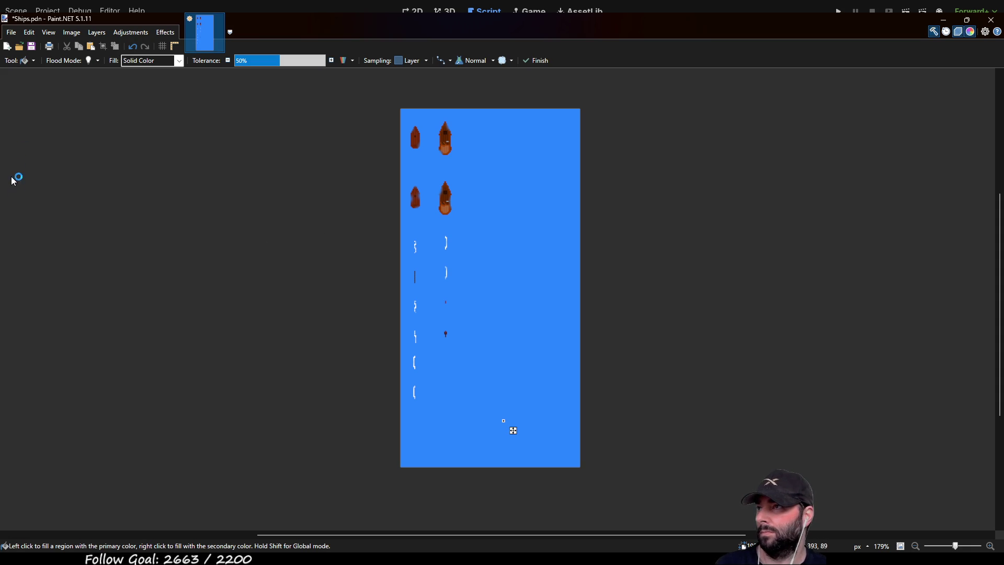
Select the whole image and move the sprites down to start at y 63
key("s")
key("ctrl+a")
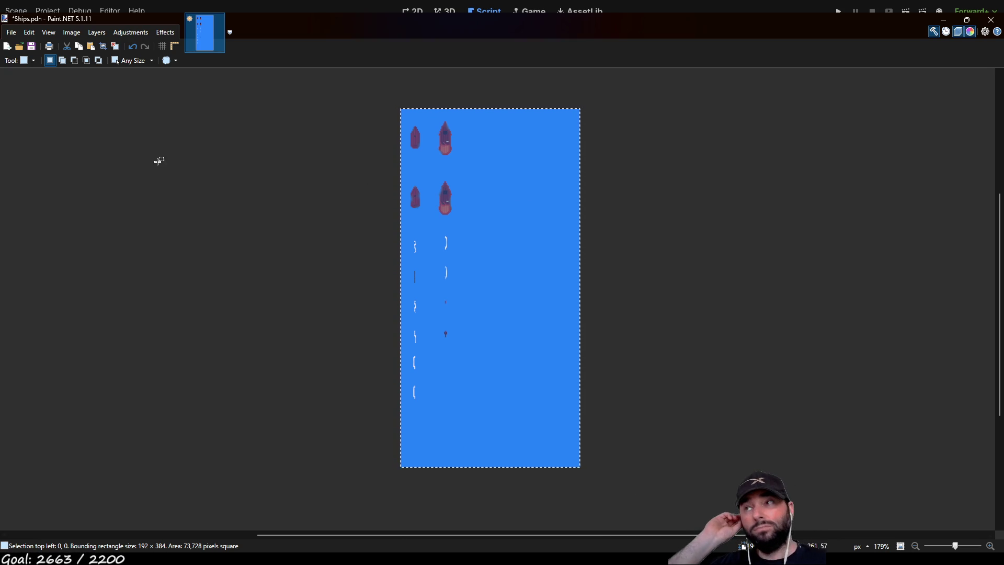
key("m")
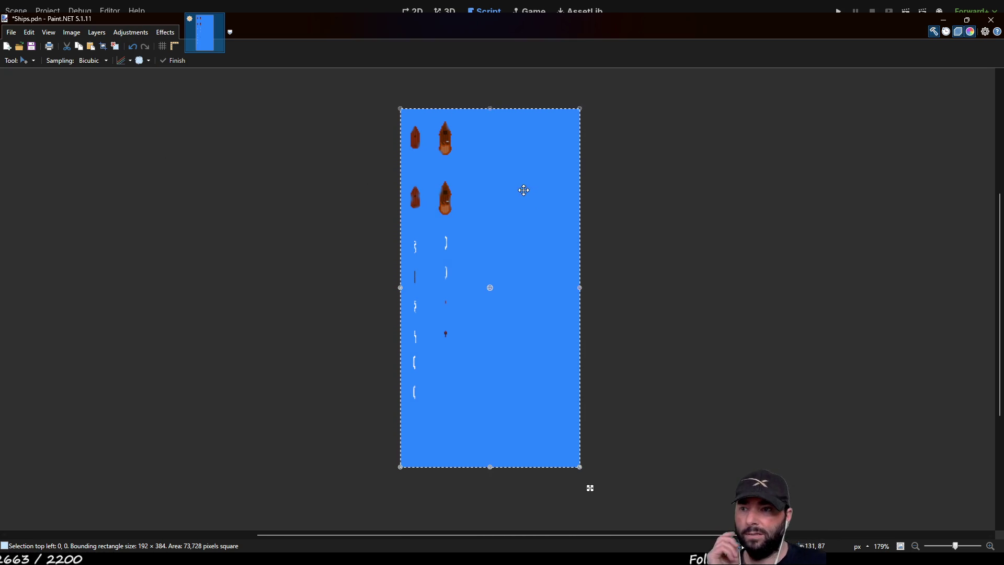
mouse_move(513, 187)
left_mouse_down()
mouse_move(511, 209)
mouse_move(536, 259)
left_mouse_up()
key("ctrl+z")
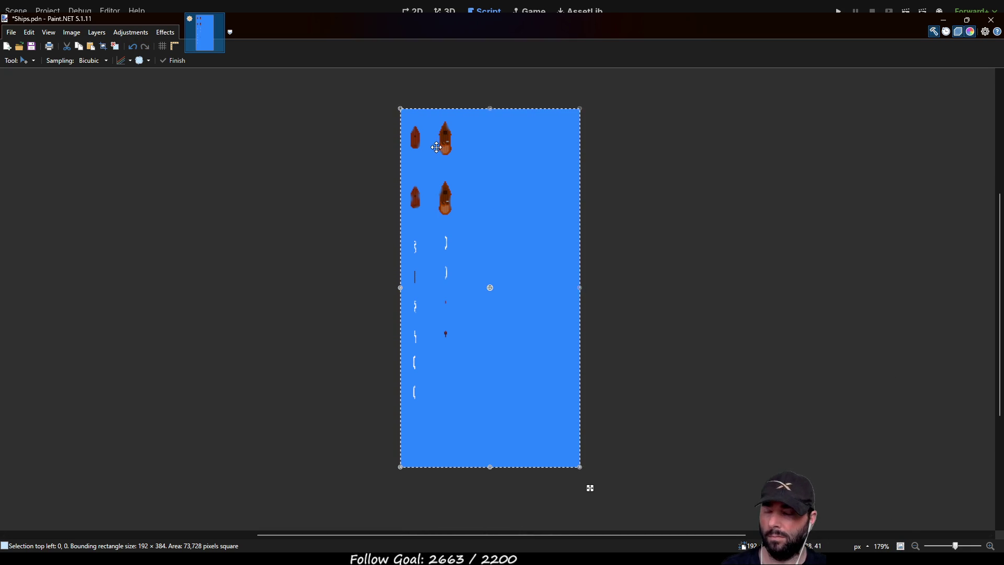
left_click(498, 163)
left_click_drag(498, 163, 498, 224)
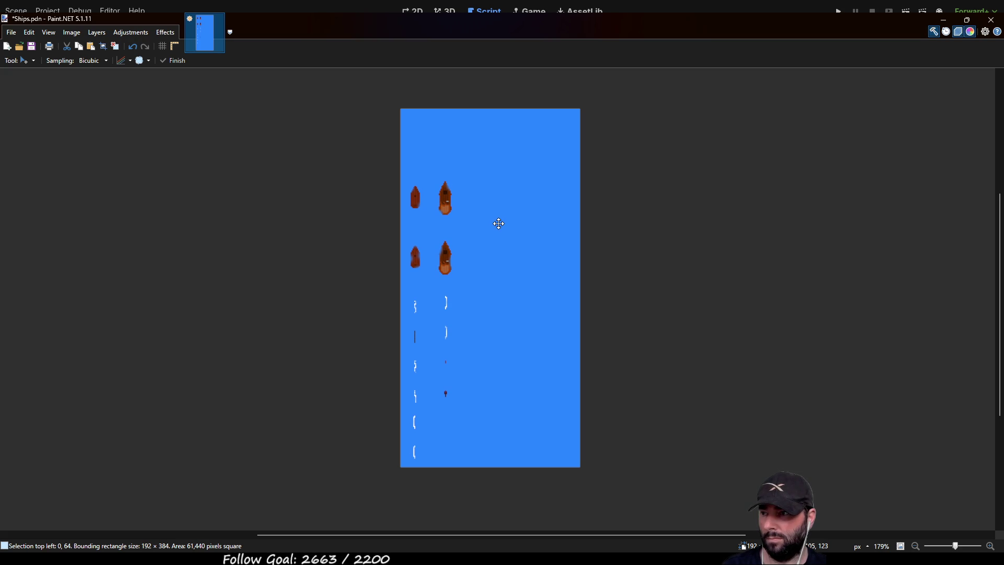
left_click_drag(498, 224, 498, 223)
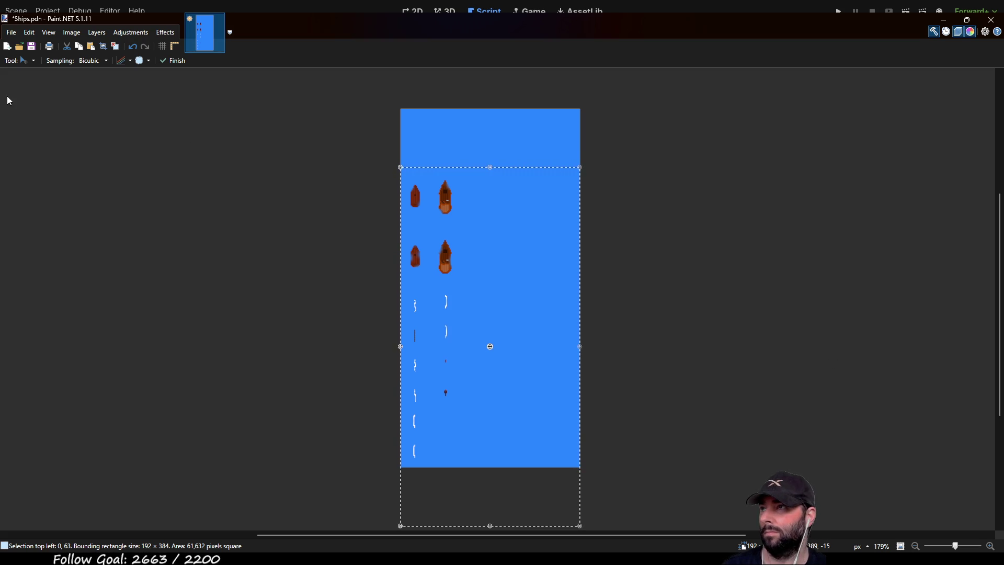
key("s")
scroll(387, 179, "up", 5)
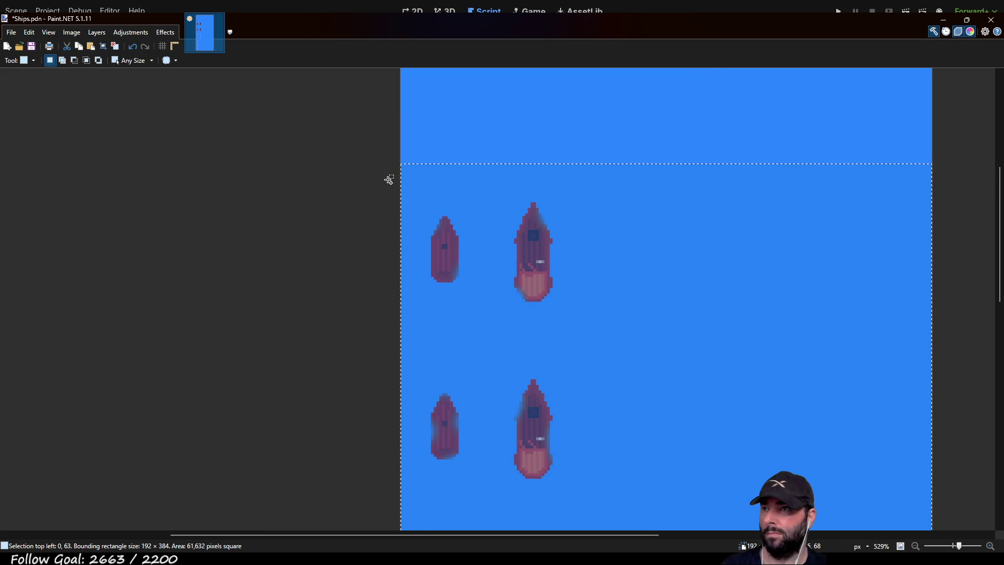